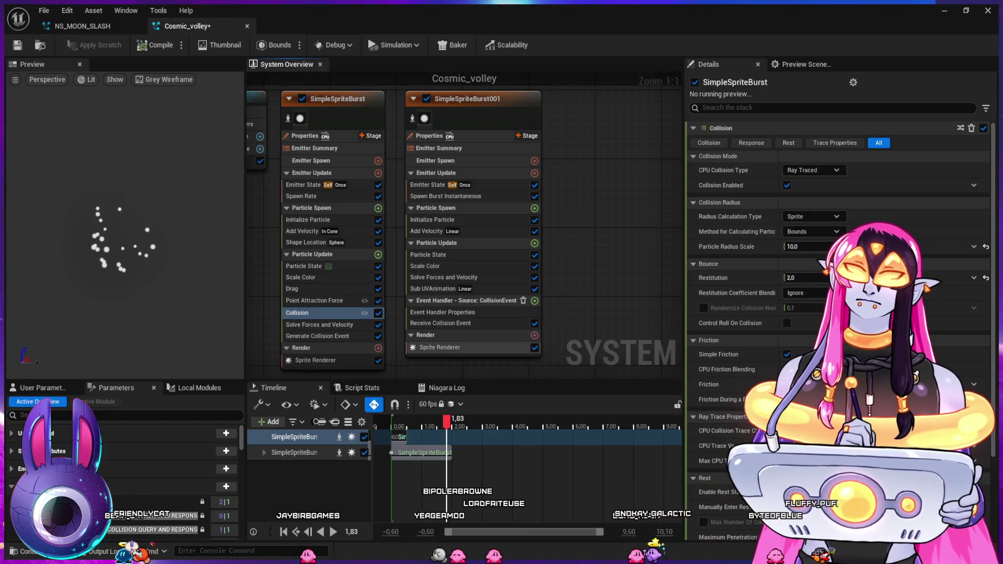
- Delete SimpleSpriteBurst's Collision module, then minimize the Niagara editor back to ThirdPersonMap
click(314, 312)
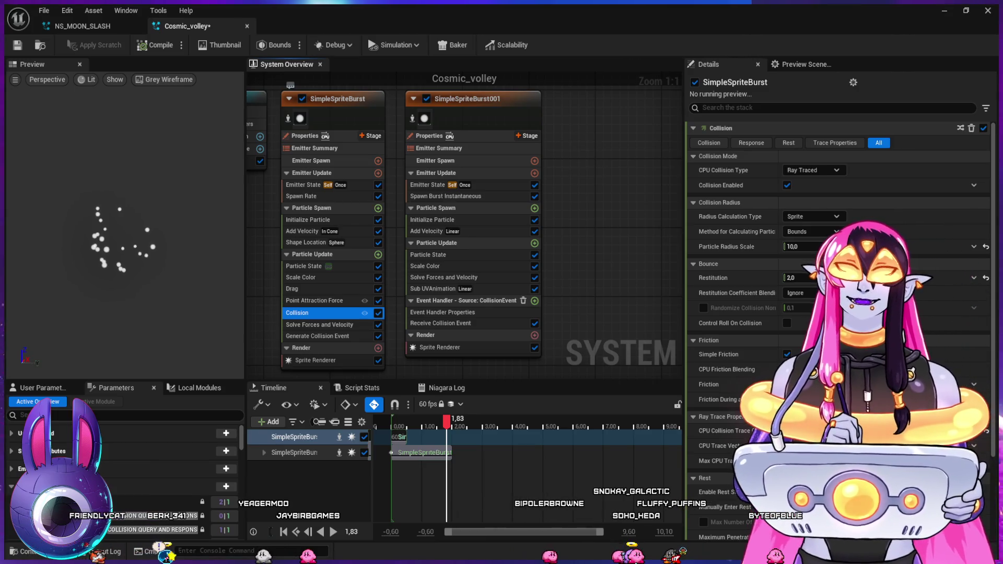
key(Delete)
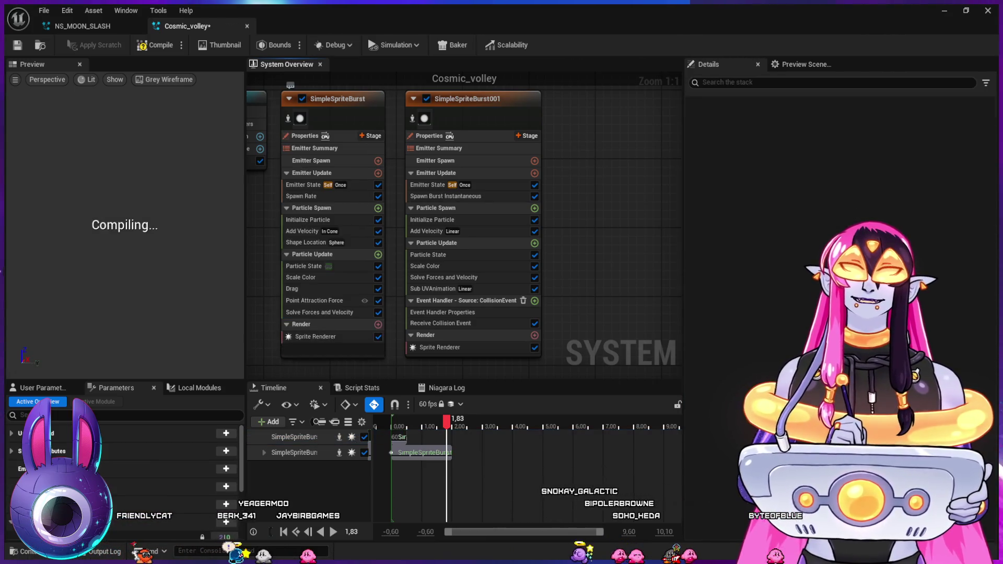
click(415, 86)
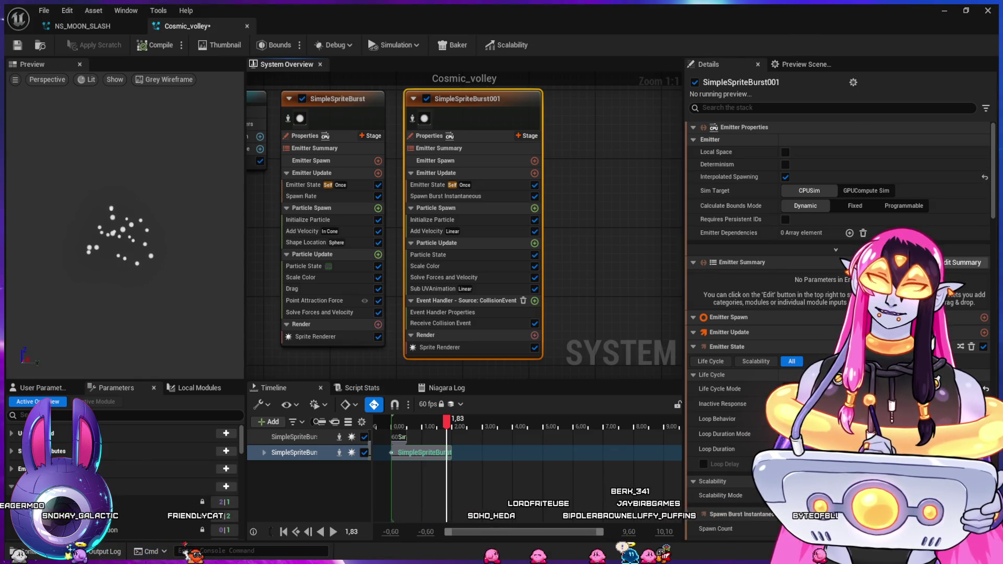
click(943, 11)
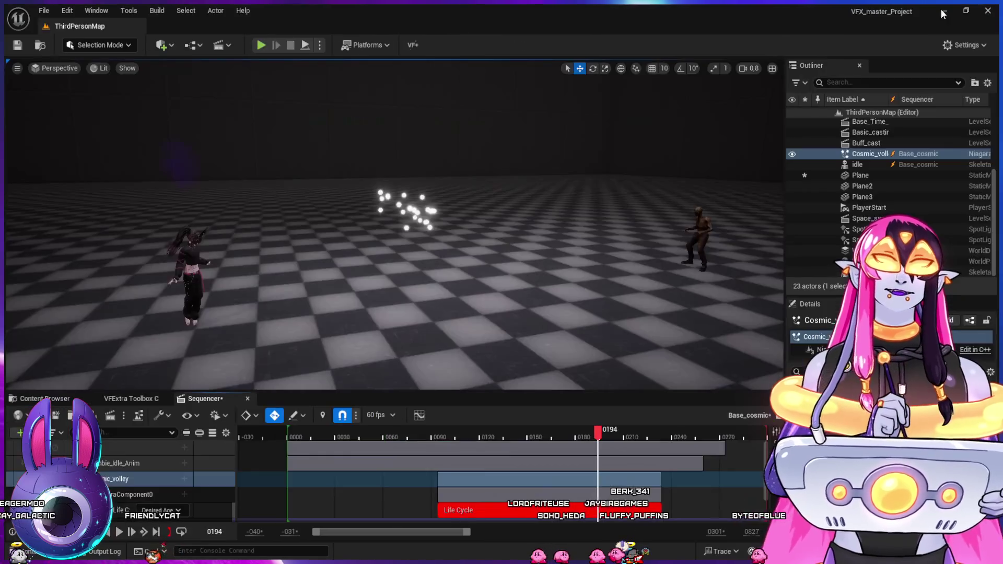
- Create a Niagara System named Cosmic_smokes in the Cosmic_Spell folder and open it
key(ctrl+b)
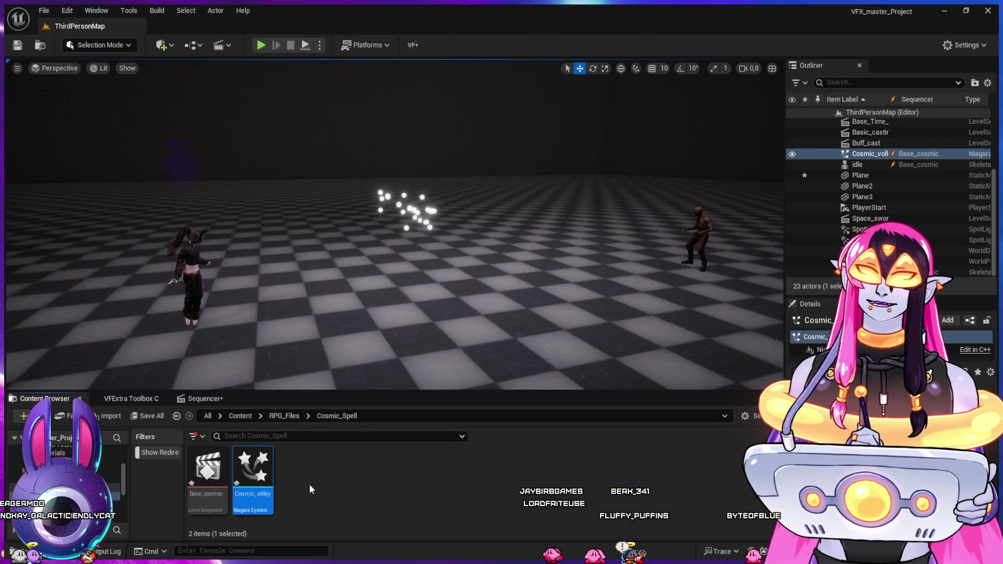
click(309, 492)
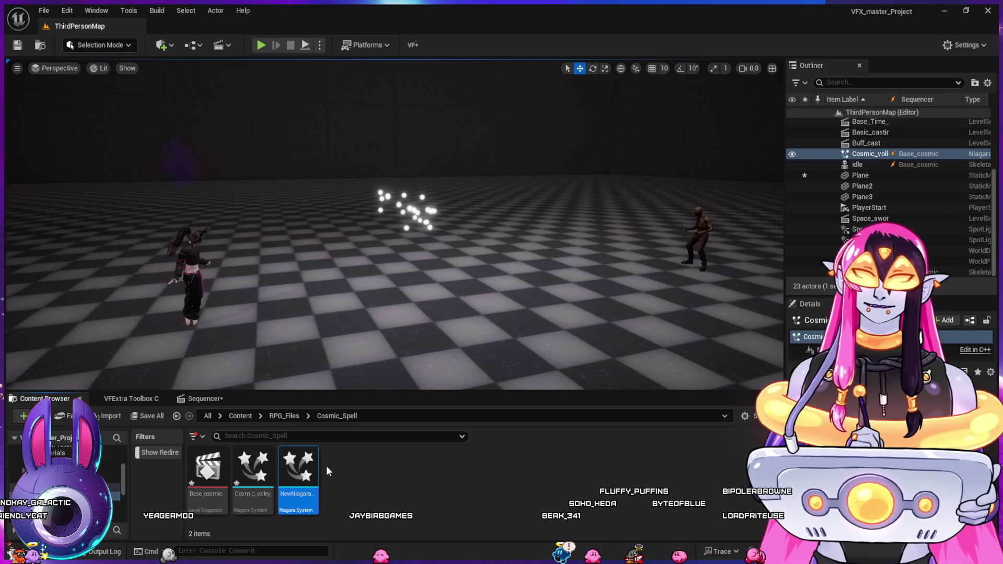
text(Cosmic_smokes)
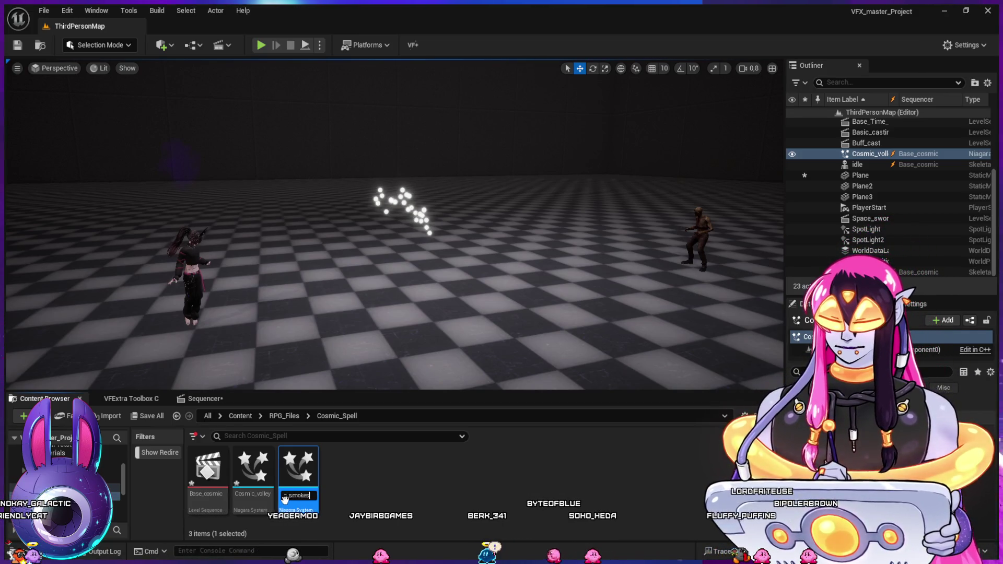
key(Return)
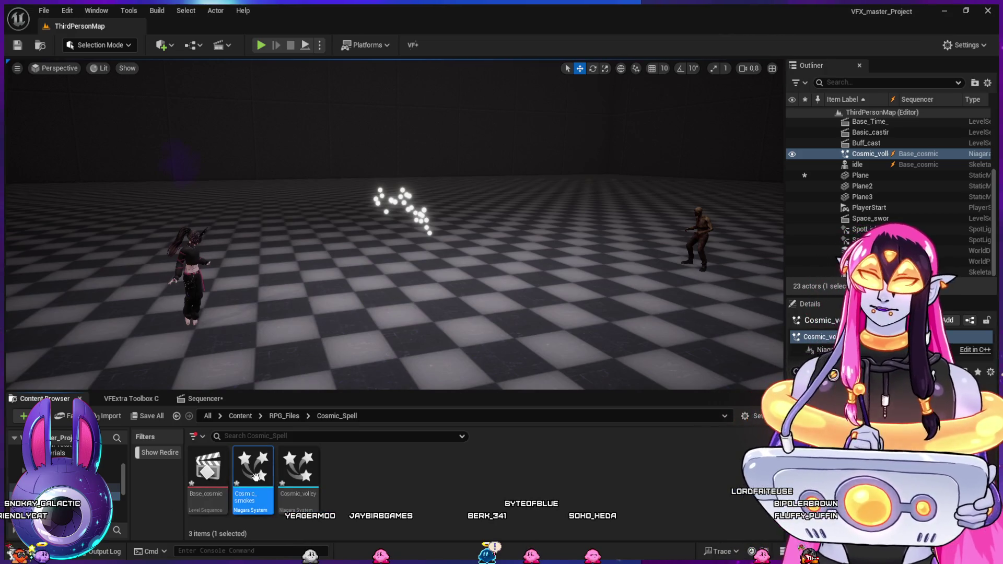
double_click(253, 470)
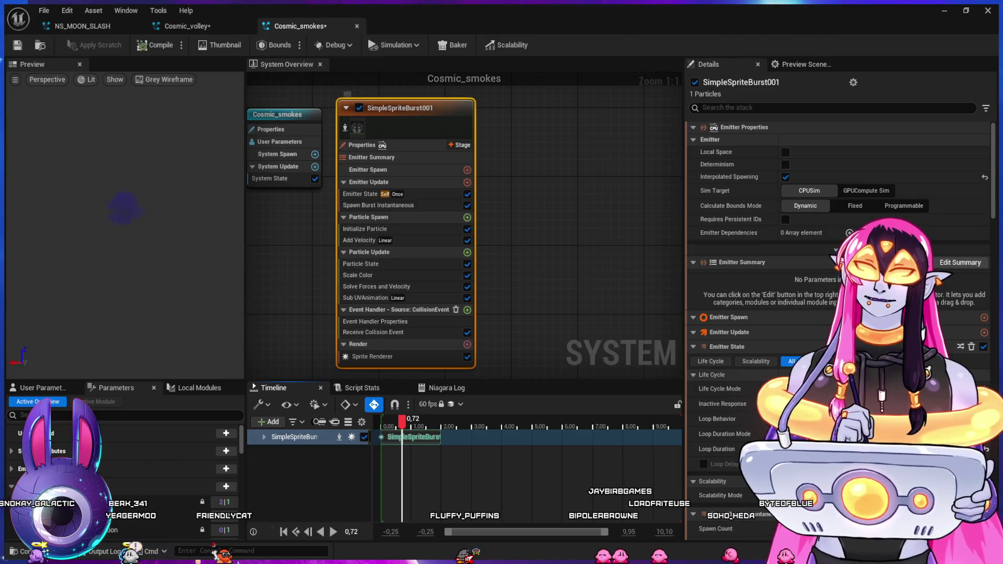
- Remove the Receive Collision Event module and the collision event handler from the emitter
click(366, 275)
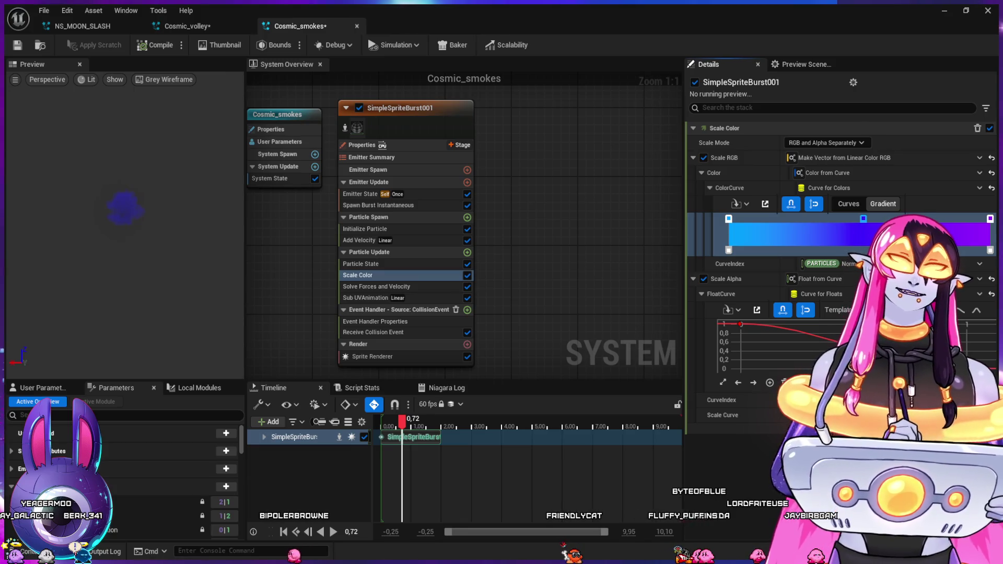
click(366, 264)
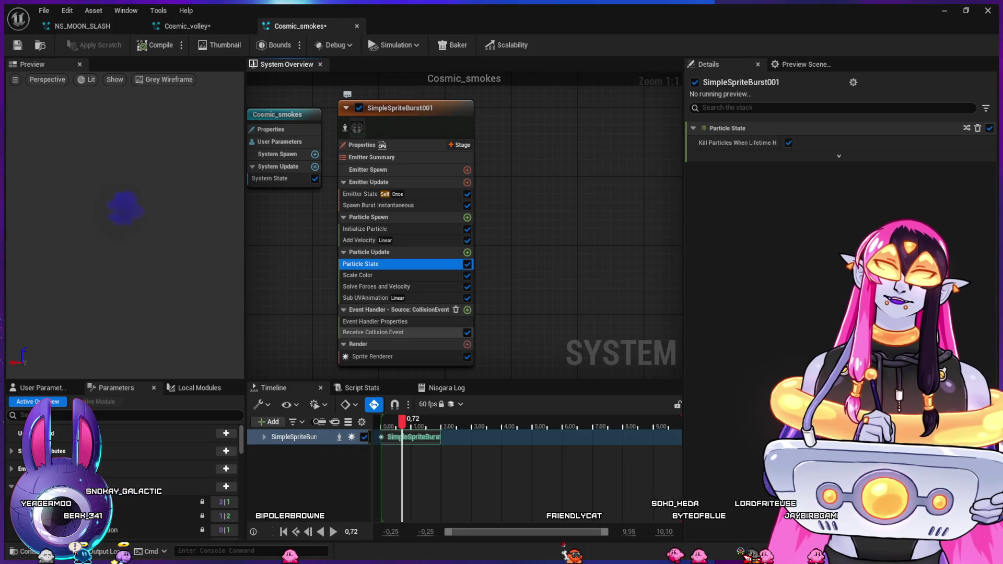
click(375, 321)
key(Delete)
click(375, 321)
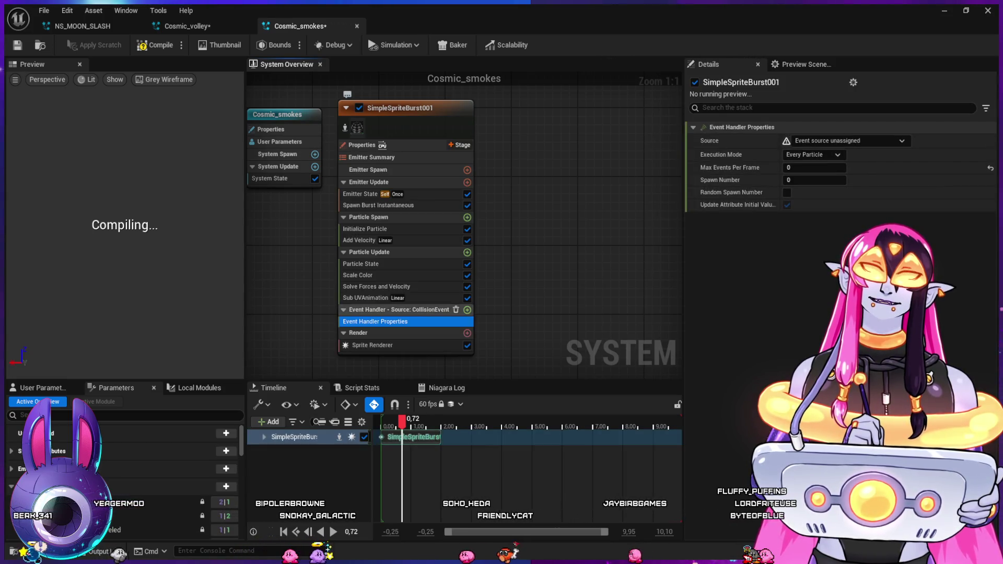
key(Delete)
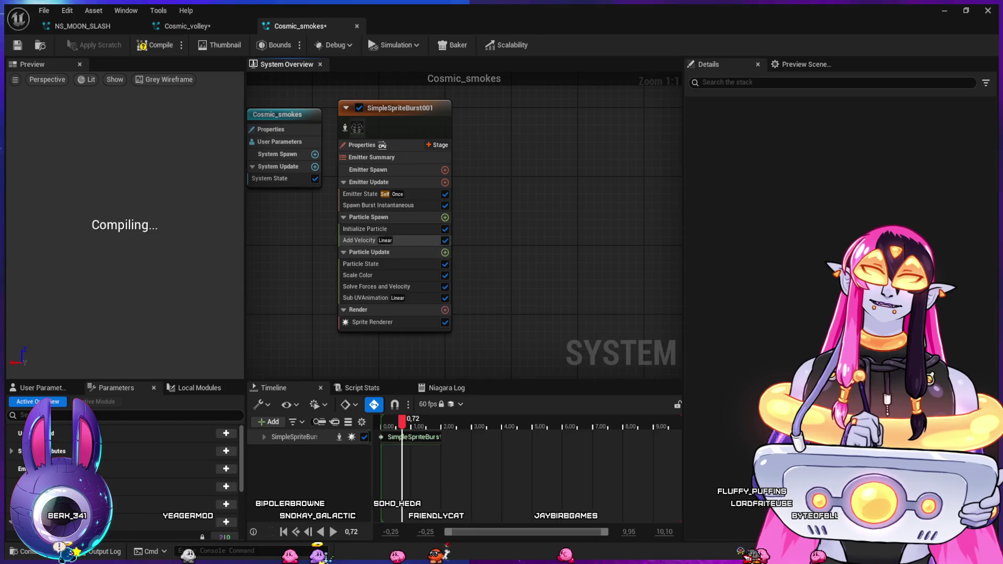
- Replace Spawn Burst Instantaneous with a Spawn Rate module under Emitter Update
click(378, 206)
key(Delete)
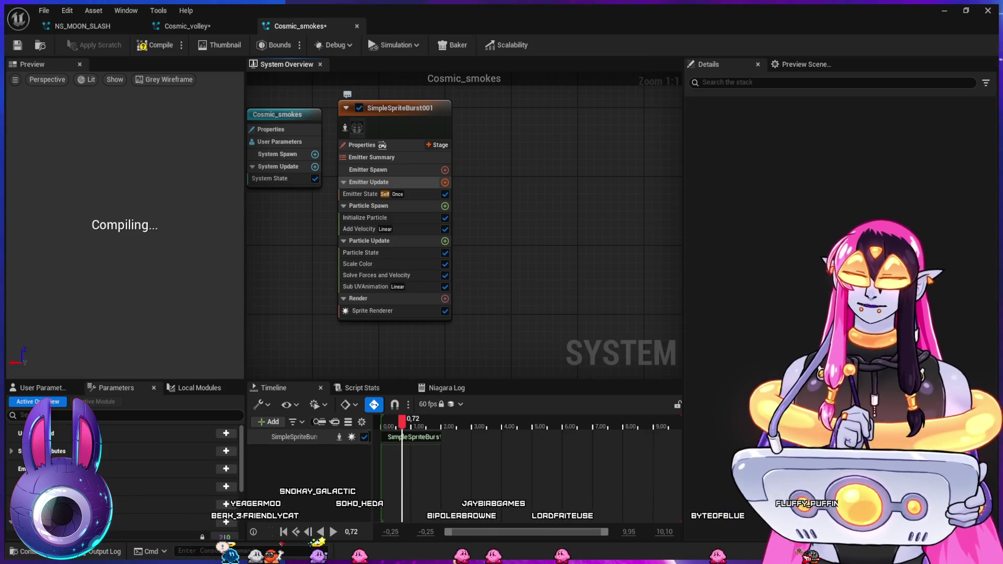
key(ctrl+v)
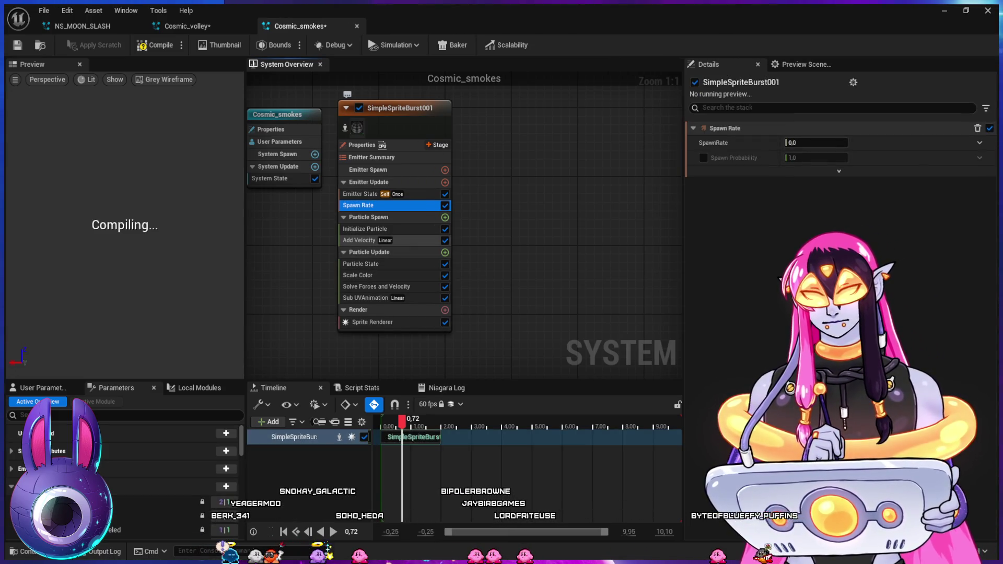
click(360, 240)
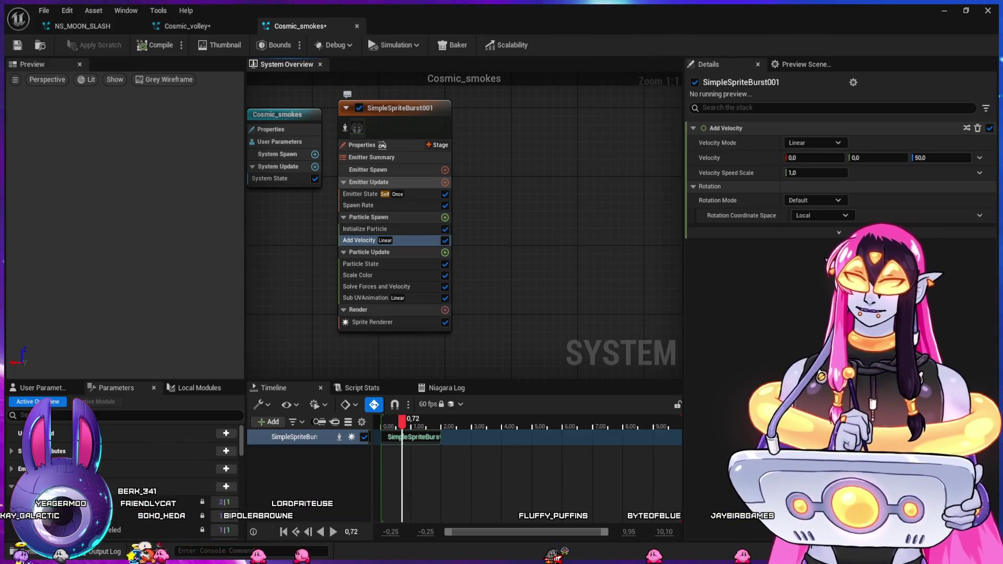
click(376, 217)
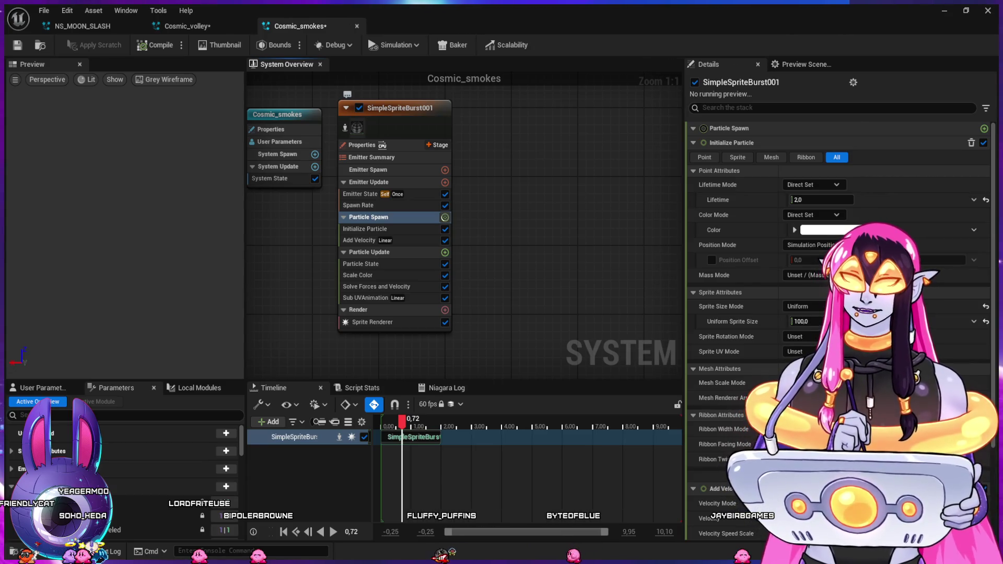
- Add a Shape Location module under Particle Spawn using a Box / Plane shape in Plane mode
key(ctrl+v)
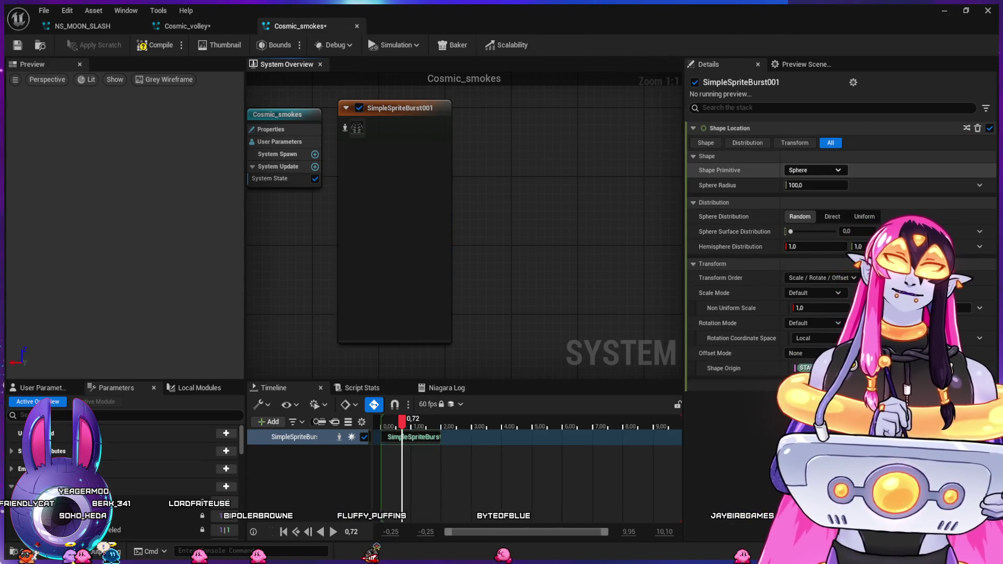
key(ctrl+v)
click(832, 185)
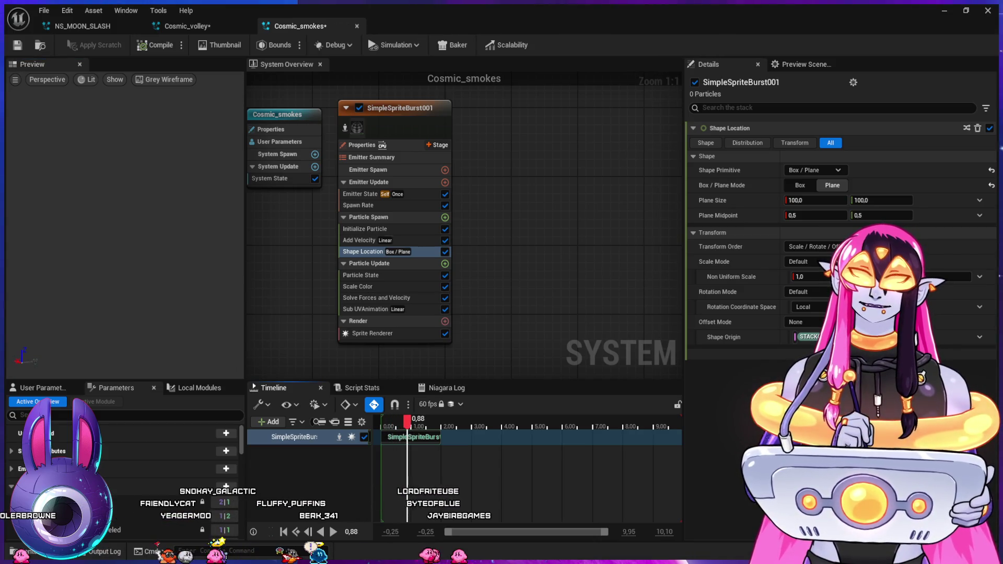
- Set the spawn rate to 10 and the plane size to 100 × 150
click(359, 205)
click(816, 142)
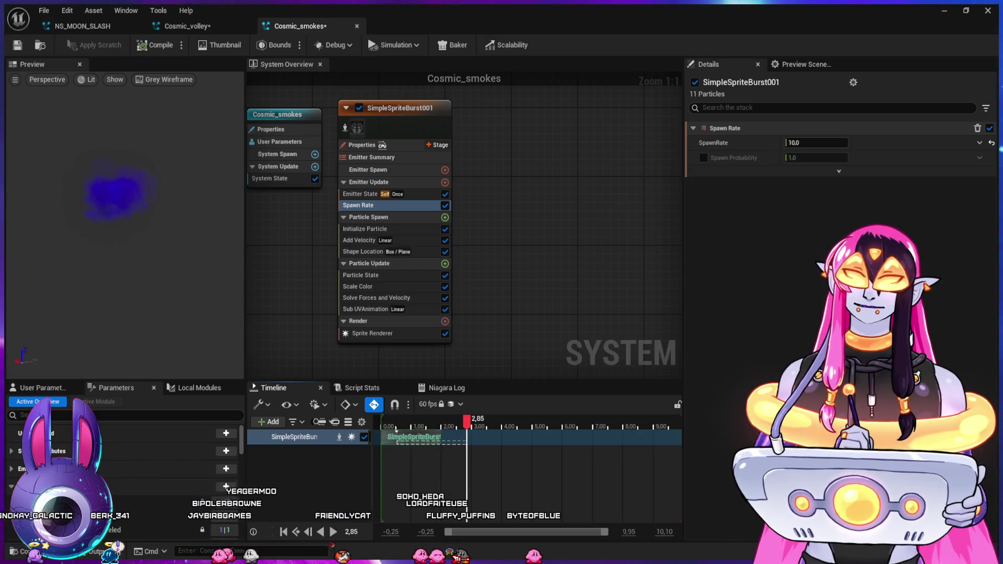
key(ctrl+a)
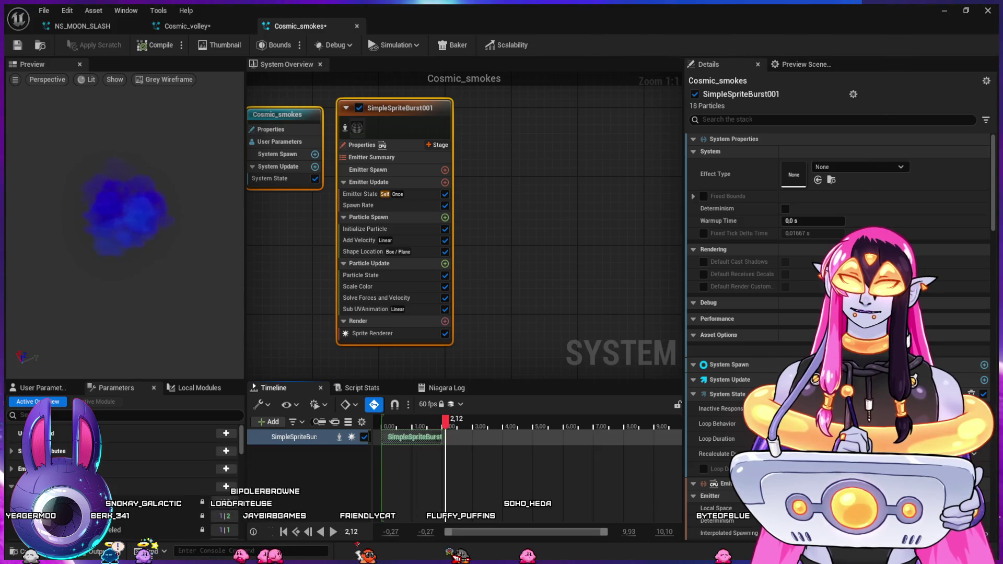
click(365, 251)
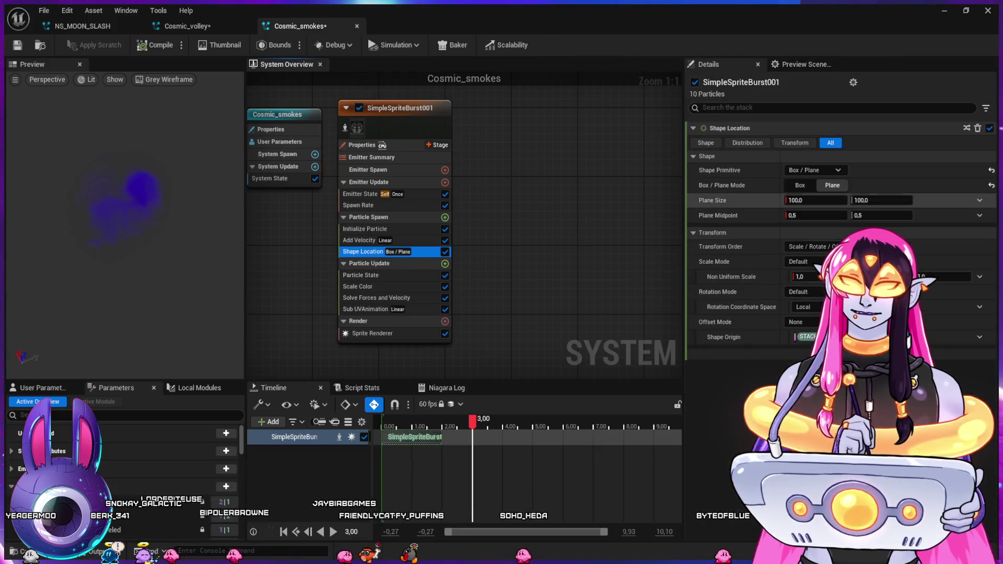
click(815, 200)
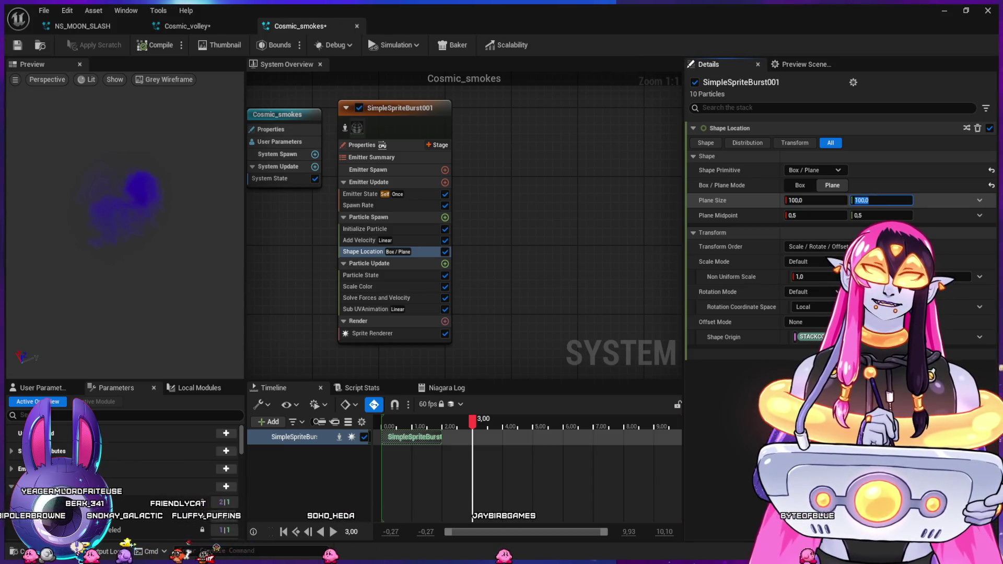
click(881, 200)
text(150)
key(Return)
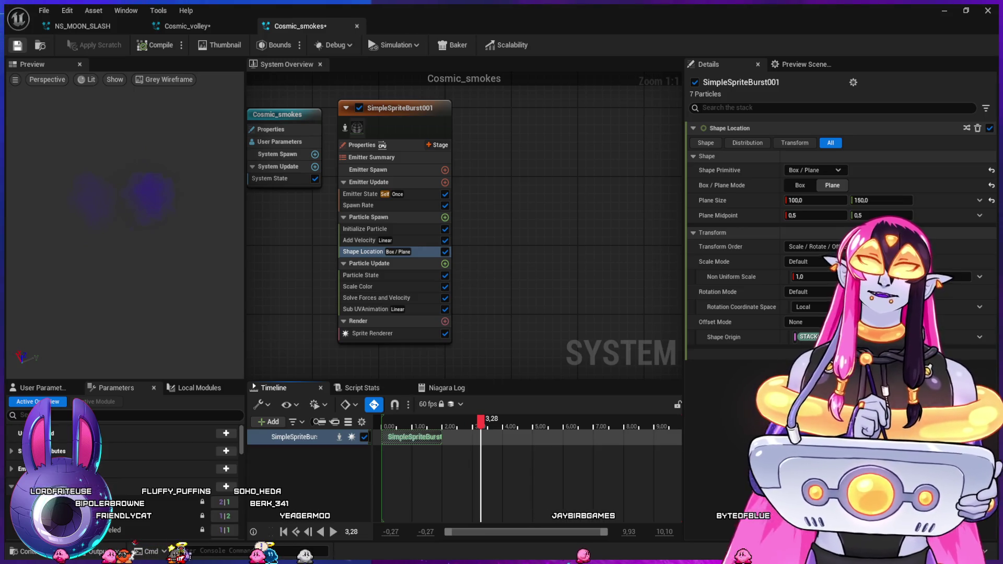
key(alt+Tab)
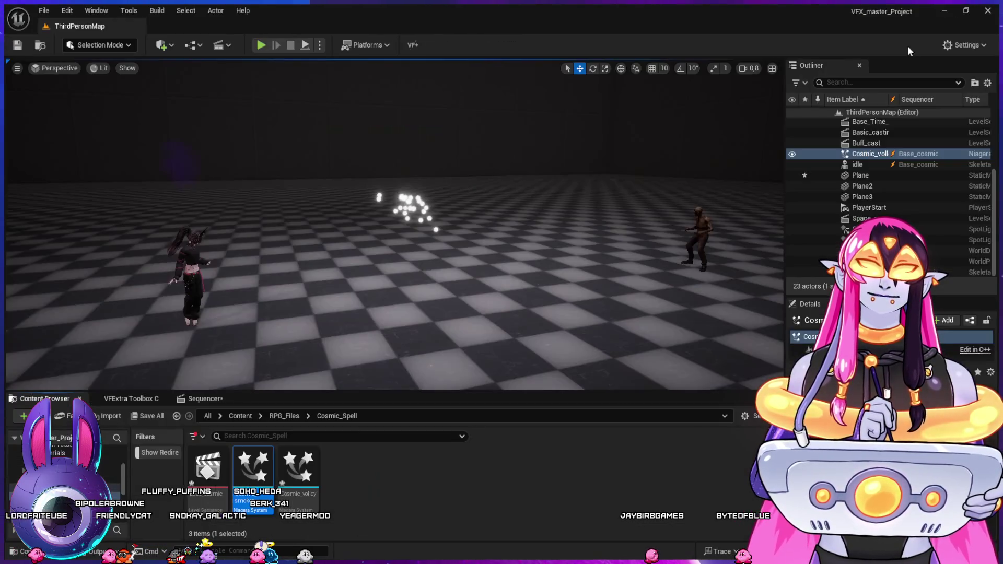
- Add Cosmic_smokes to the level and its Sequencer from the Cosmic_Spell folder
click(215, 400)
drag(600, 428, 621, 438)
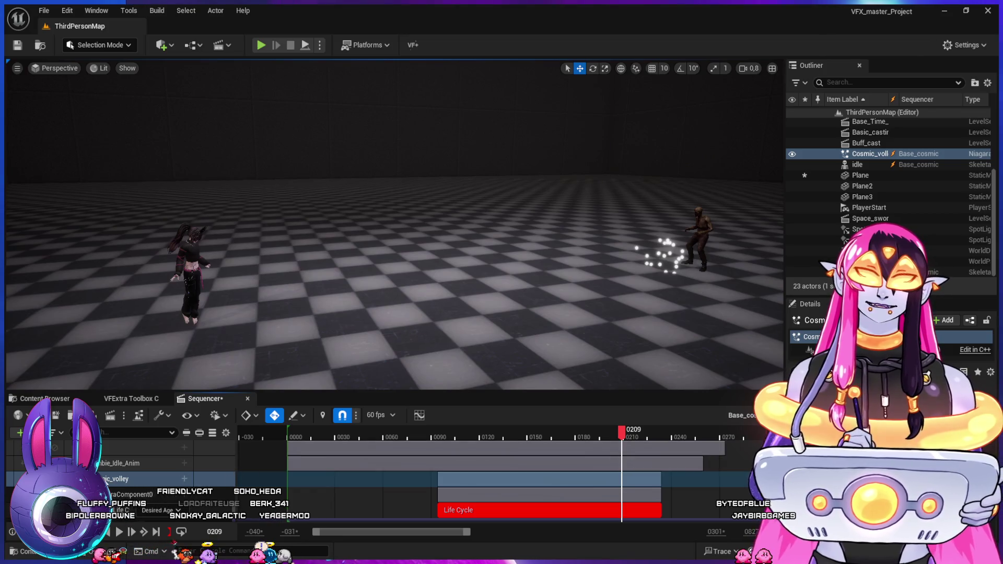
click(94, 478)
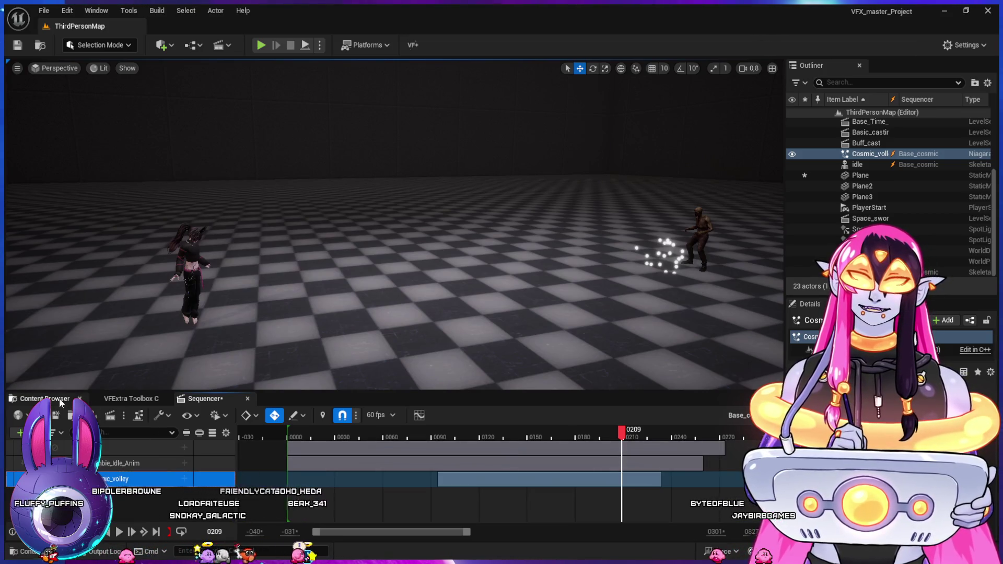
click(47, 398)
drag(209, 398, 366, 460)
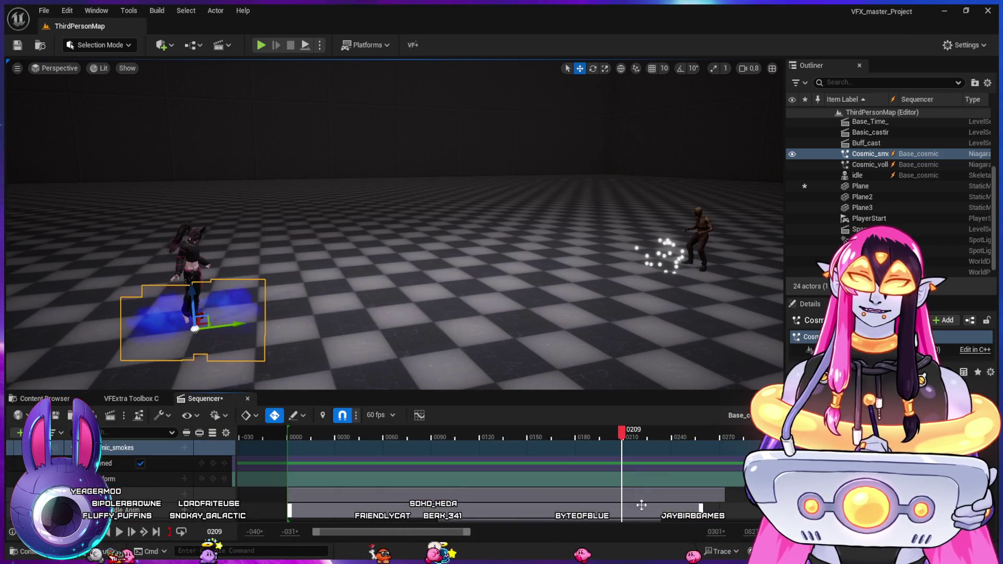
- Drag the Cosmic_volley track above the Cosmic_smokes track in Sequencer
scroll(418, 470, down, 1)
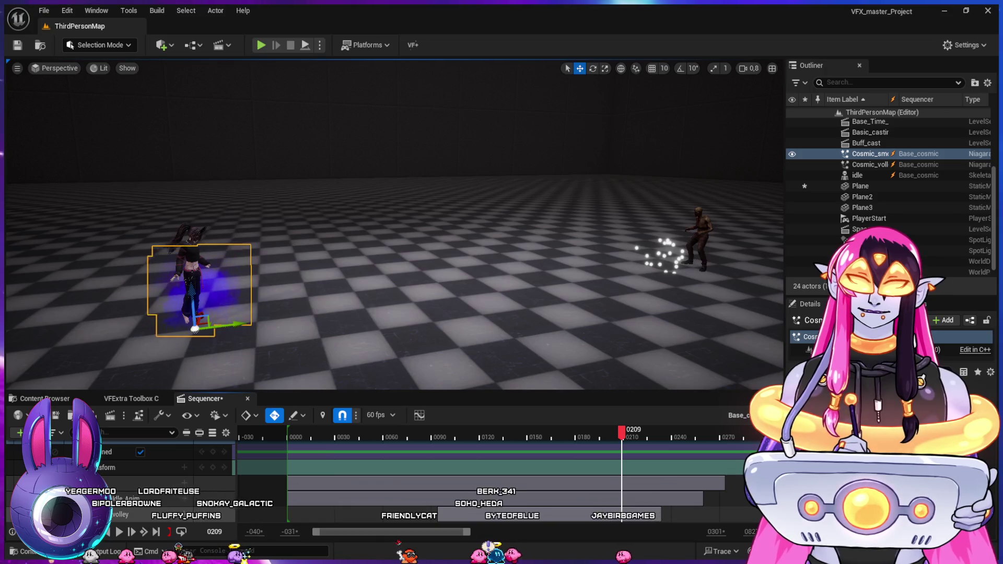
scroll(418, 470, up, 1)
click(146, 448)
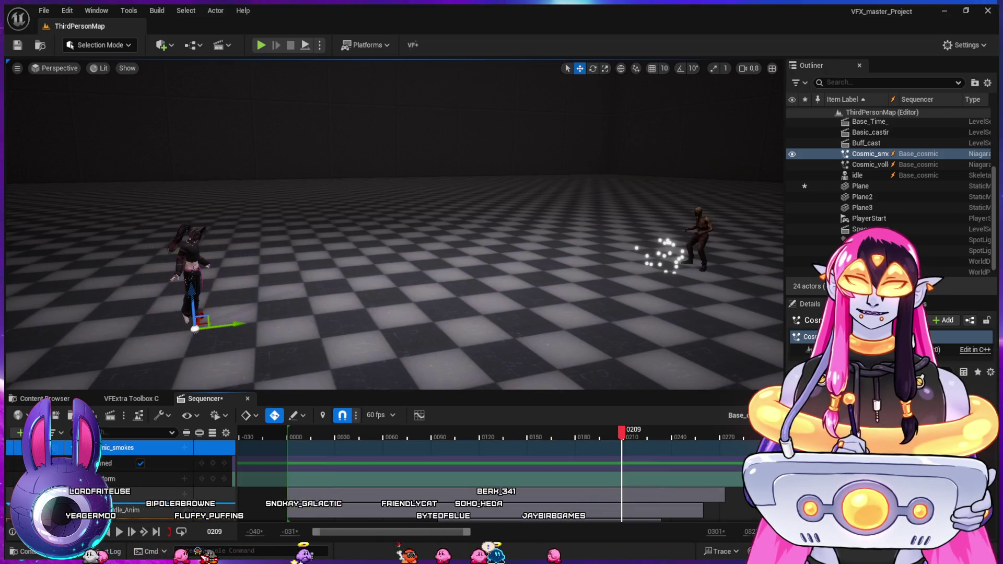
scroll(118, 509, up, 1)
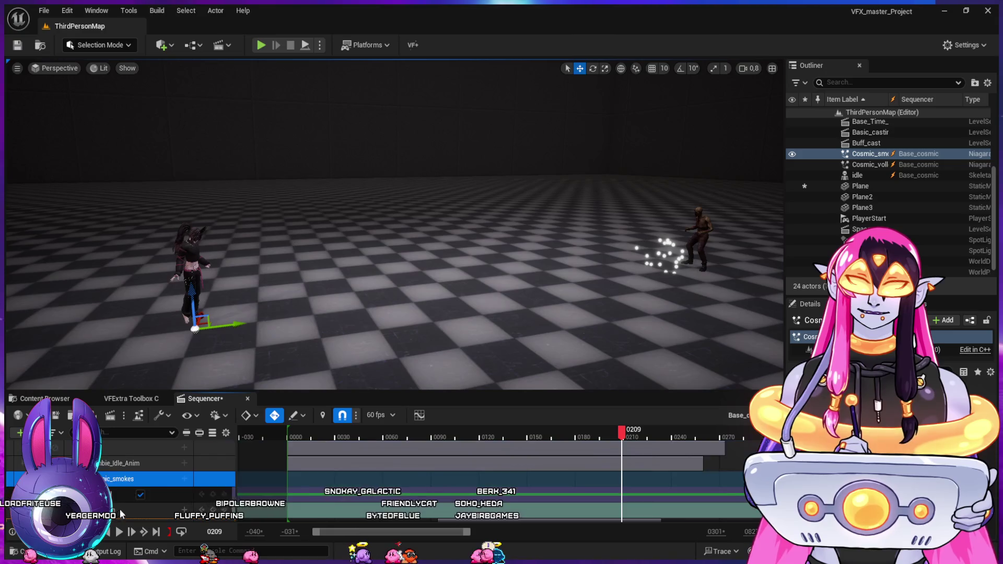
drag(131, 467, 119, 518)
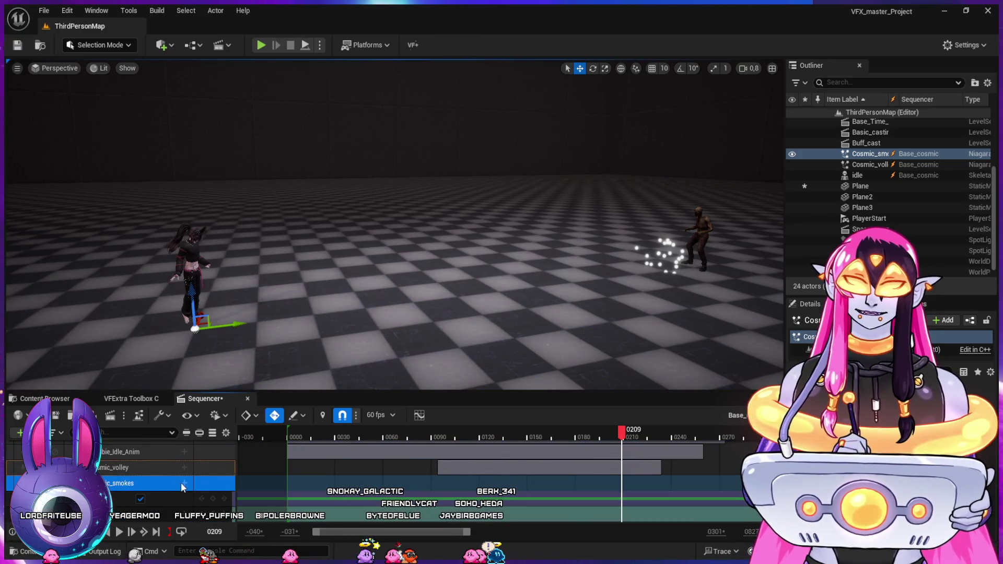
scroll(233, 449, down, 1)
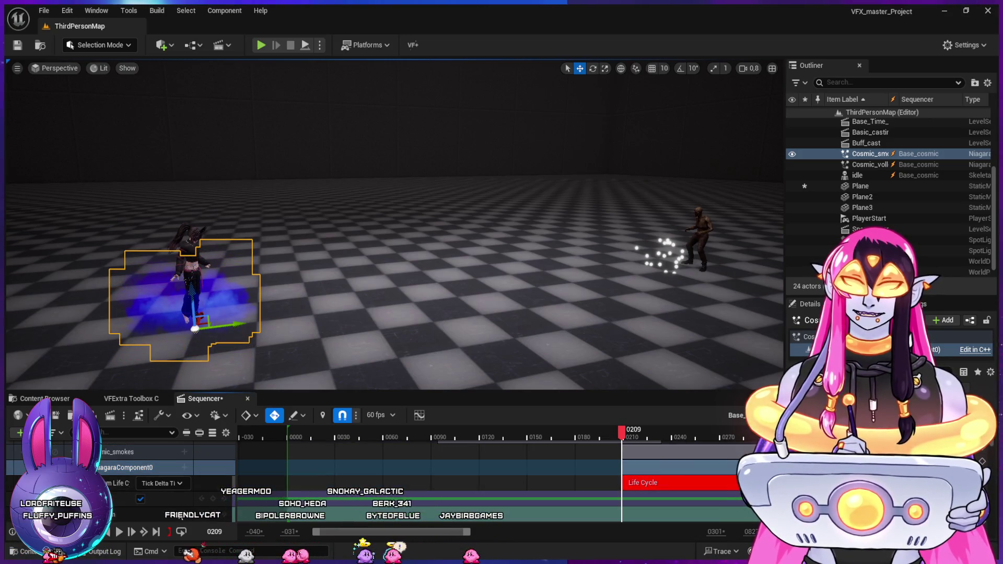
- Set the Life Cycle track to Desired Age and move the smoke effect to the right character
click(162, 484)
click(160, 504)
drag(240, 327, 706, 290)
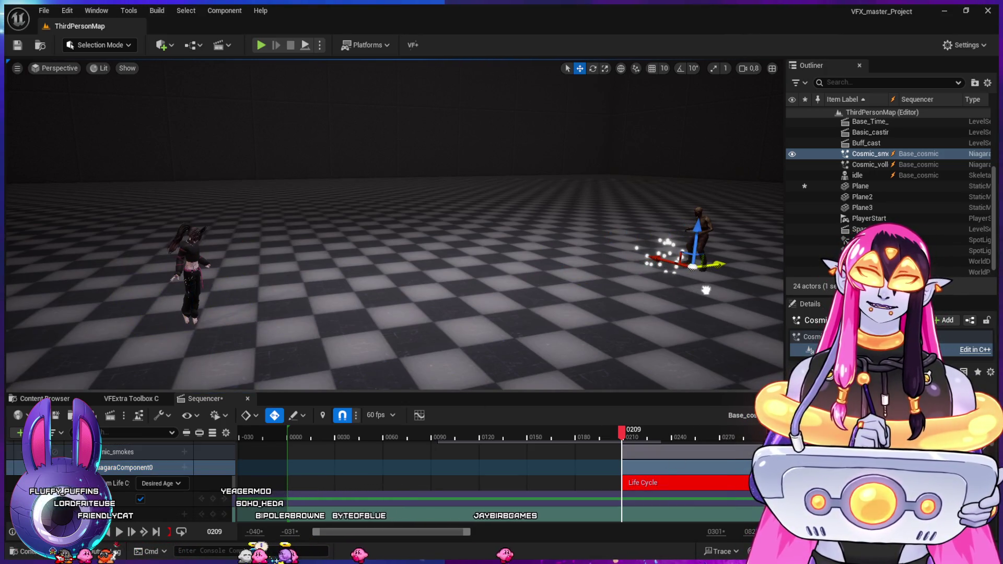
- Place the Life Cycle section at frame 0209, preview playback, then switch to Cosmic_volley in Niagara
mouse_move(622, 433)
mouse_down()
mouse_move(609, 437)
mouse_move(638, 443)
mouse_move(613, 443)
mouse_move(623, 448)
mouse_up()
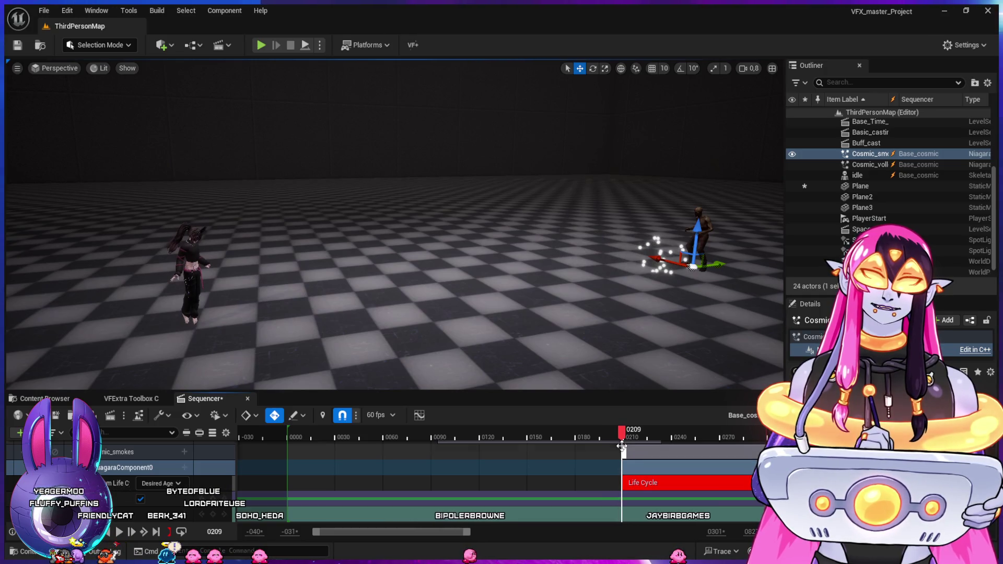
drag(641, 483, 636, 482)
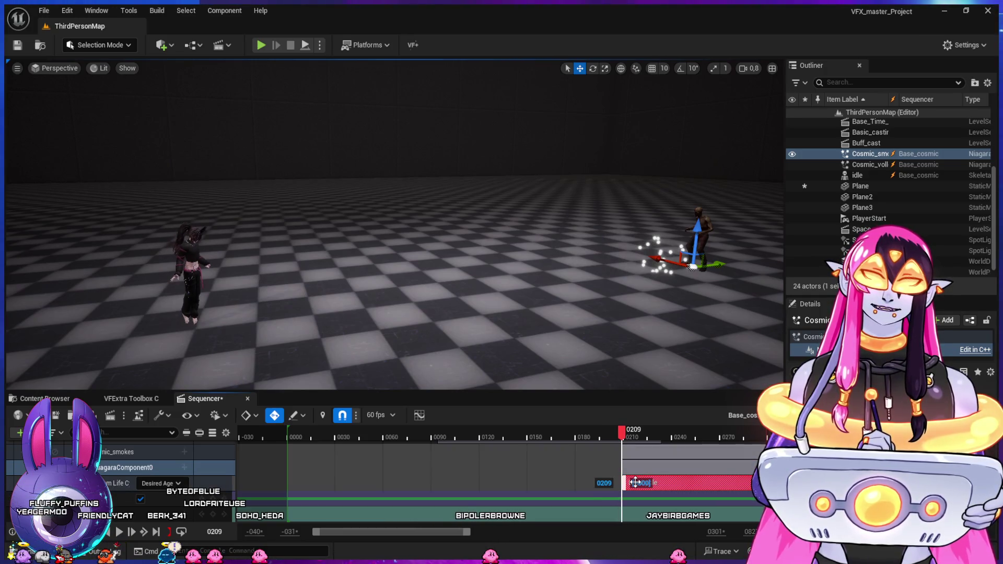
drag(622, 439, 601, 439)
key(space)
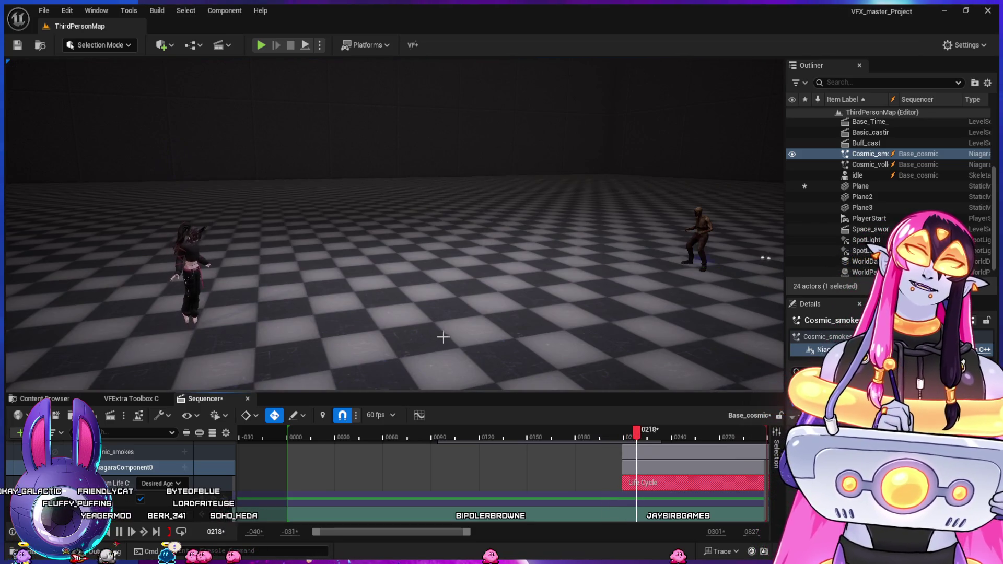
key(space)
click(586, 434)
key(space)
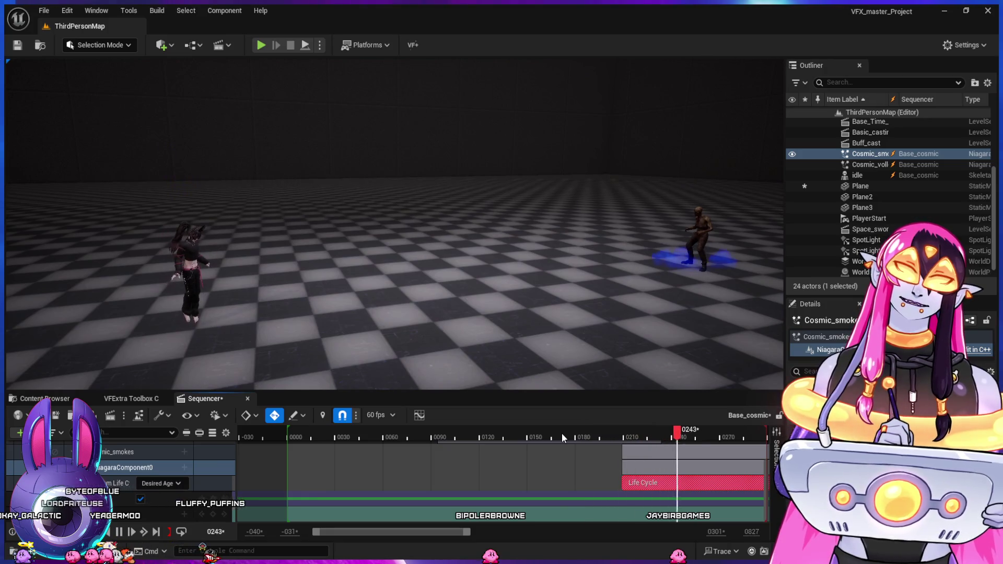
mouse_move(562, 433)
mouse_down()
mouse_move(452, 432)
mouse_move(531, 434)
mouse_up()
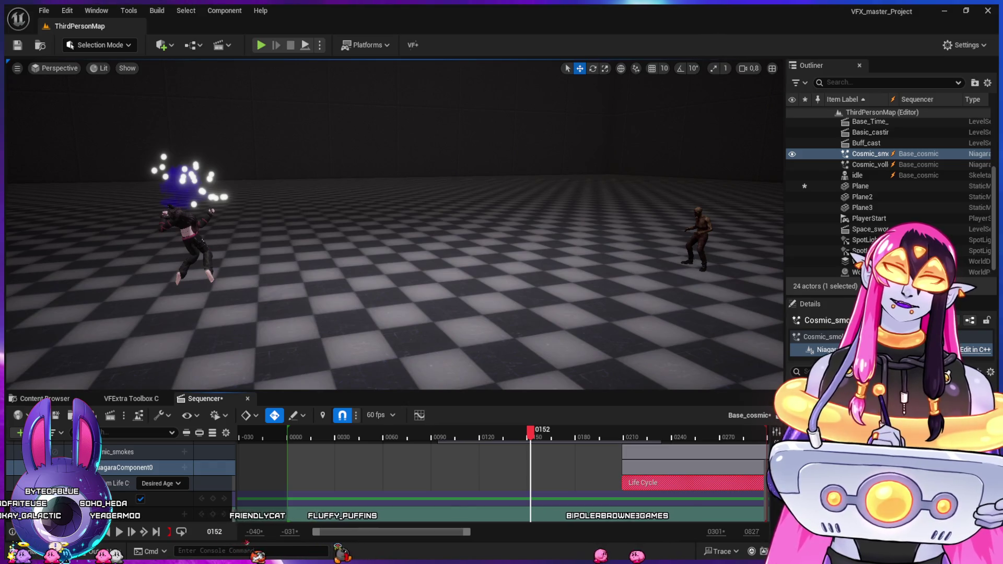
key(alt+Tab)
key(ctrl+Tab)
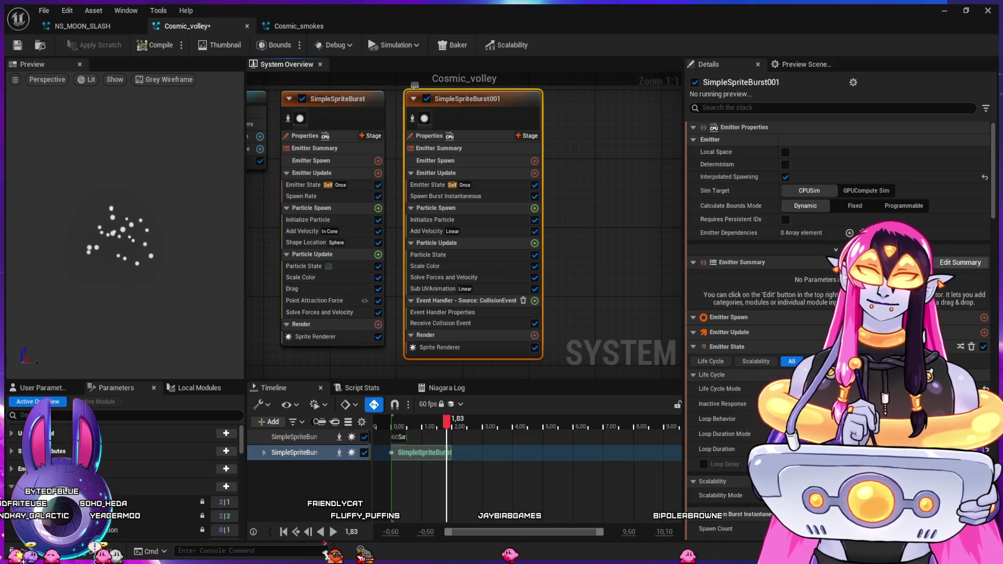
- Delete the SimpleSpriteBurst001 emitter from Cosmic_volley and stop the sequence in the level
key(Delete)
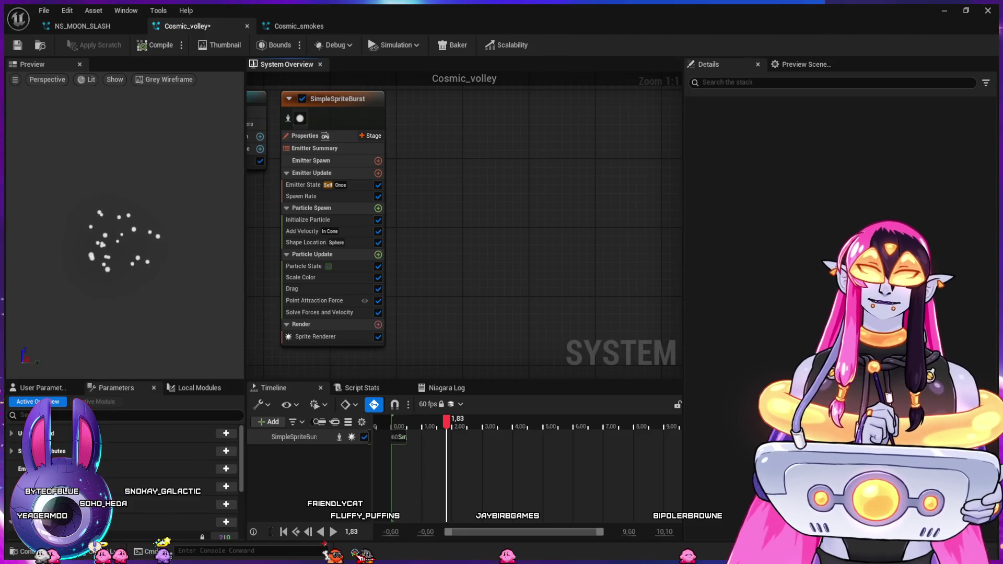
click(945, 10)
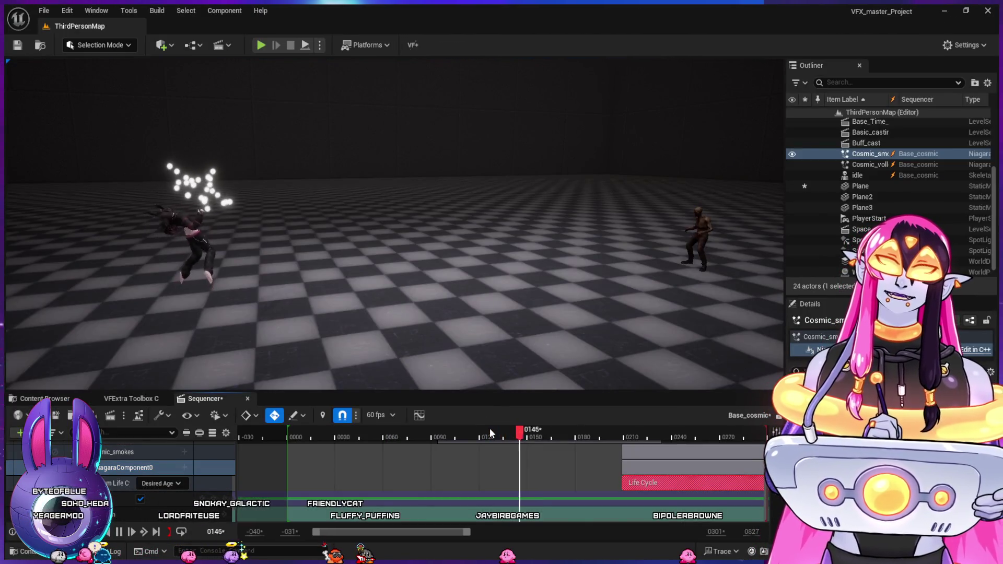
key(space)
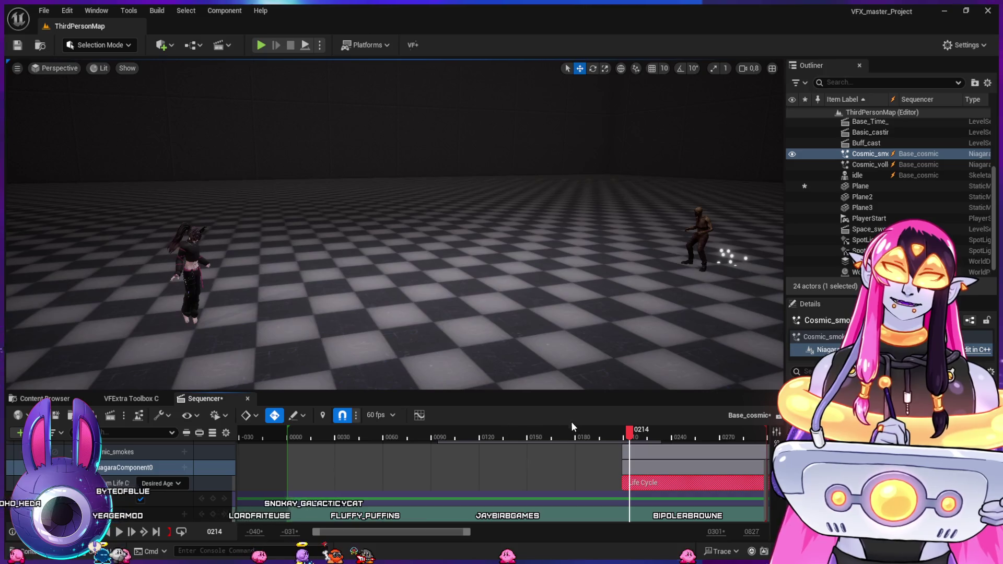
- Move the smoke Life Cycle section start to frame 0199 and replay the sequence to check timing
mouse_move(619, 428)
mouse_down()
mouse_move(609, 430)
mouse_move(622, 430)
mouse_up()
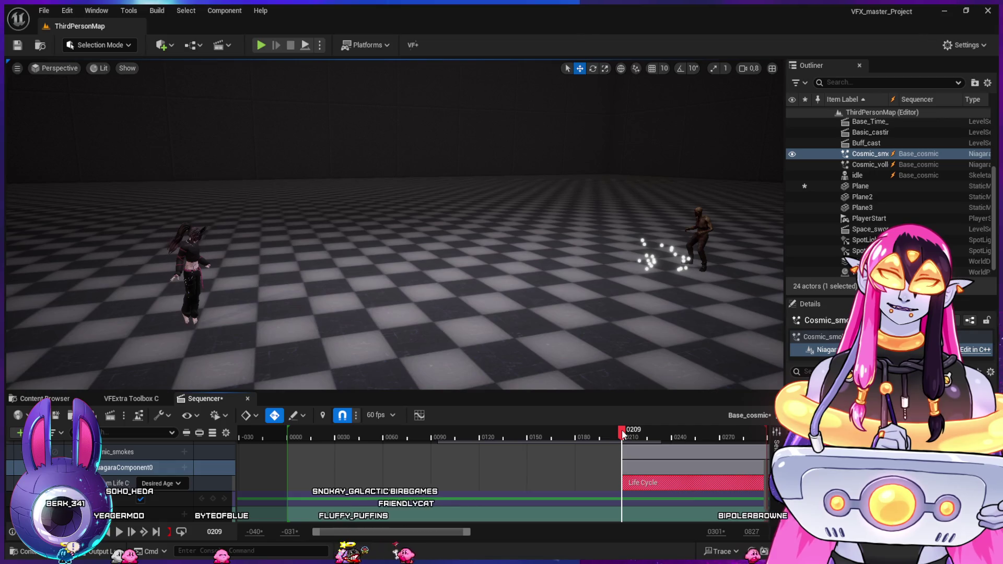
drag(660, 489, 641, 480)
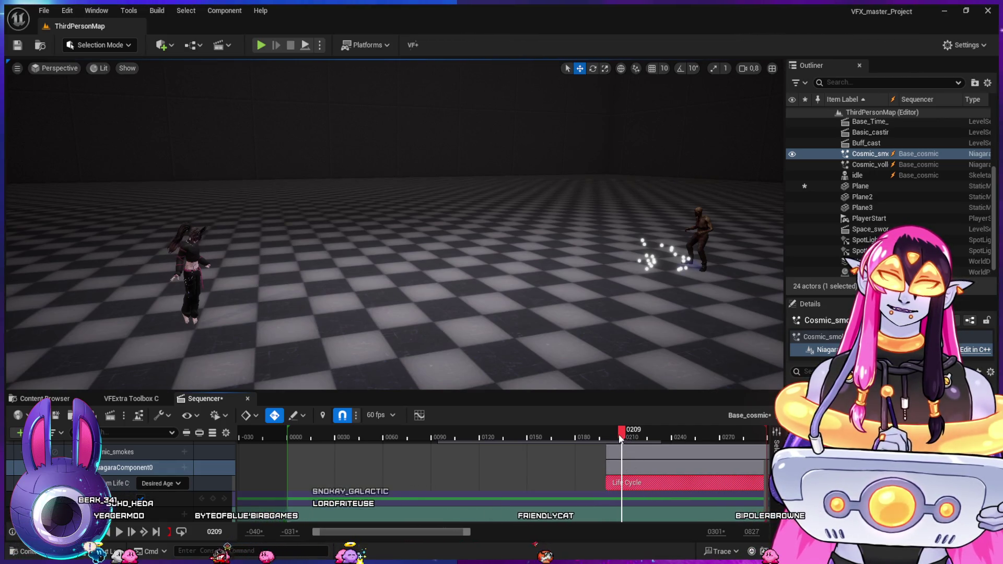
key(space)
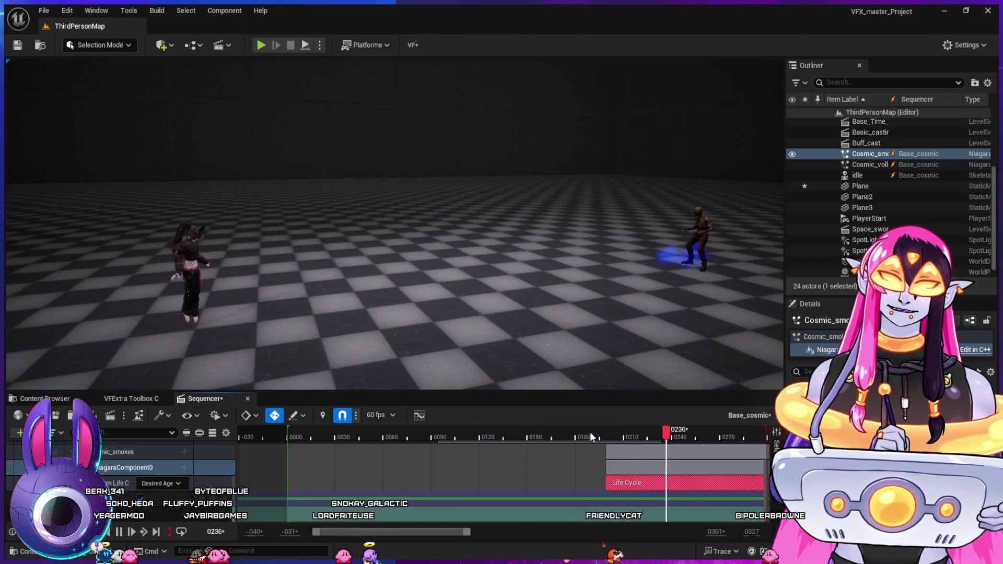
key(space)
key(space)
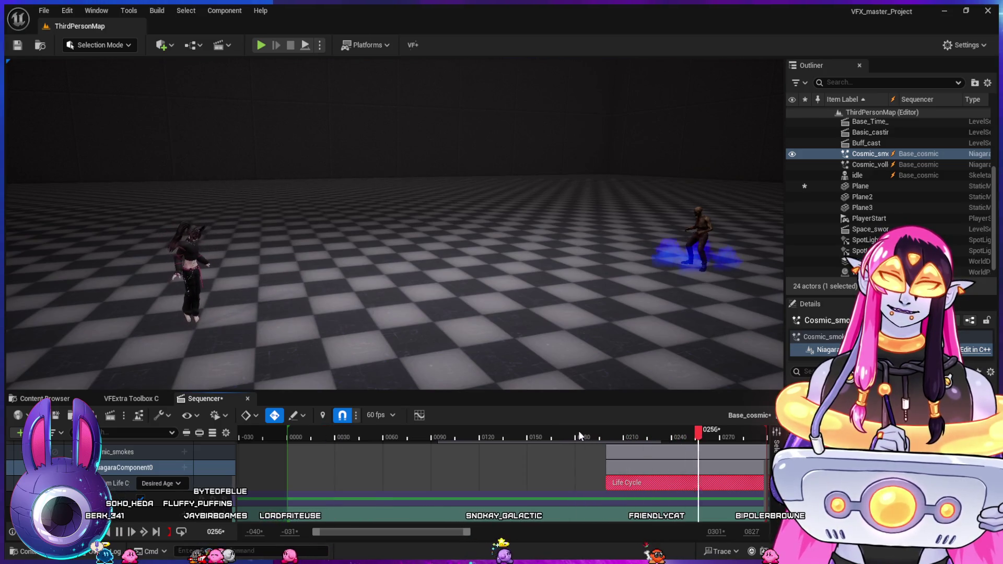
click(585, 438)
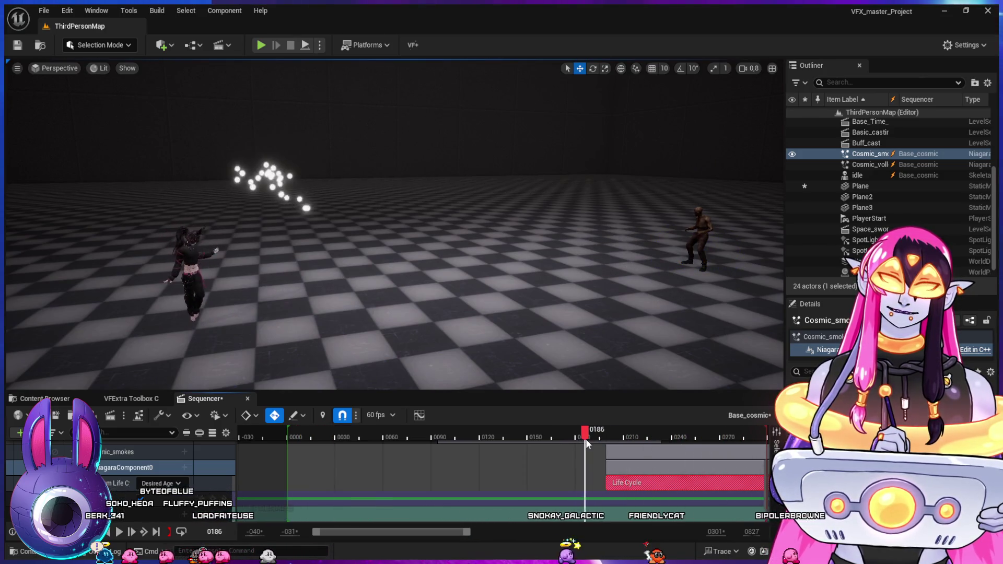
key(space)
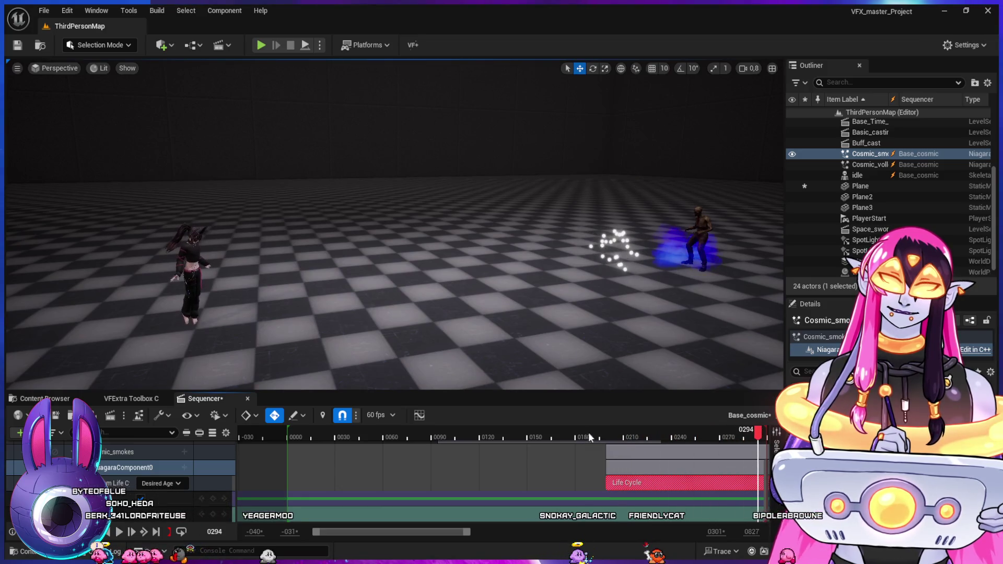
key(alt+Tab)
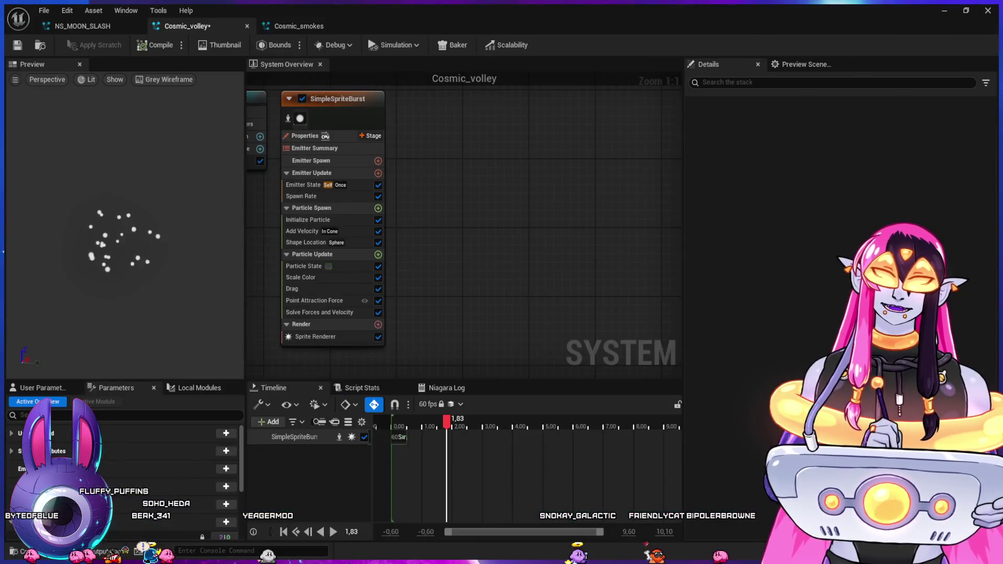
- Switch to Cosmic_smokes and review its modules, from Scale Color to Sub UV Animation
click(308, 277)
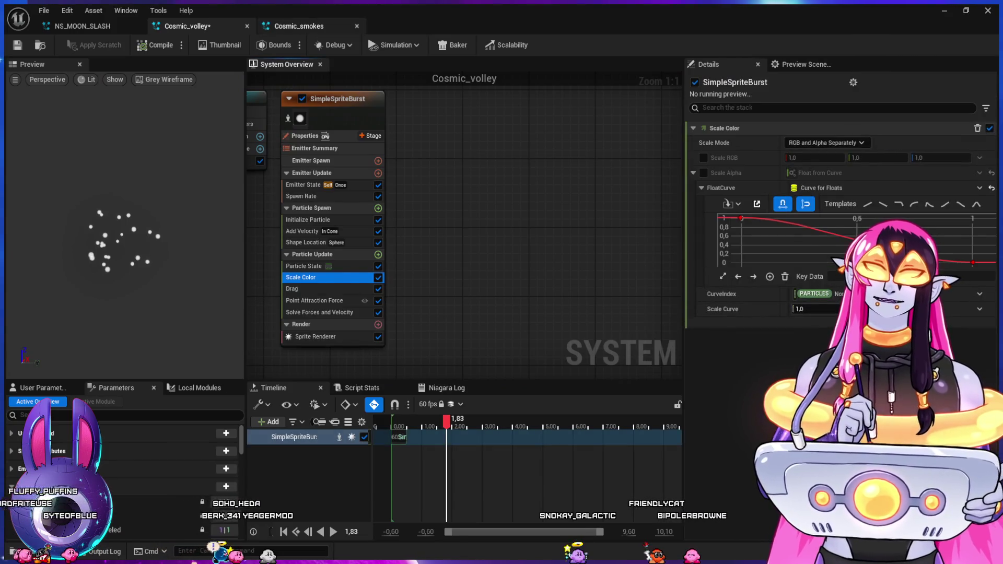
click(299, 26)
click(358, 286)
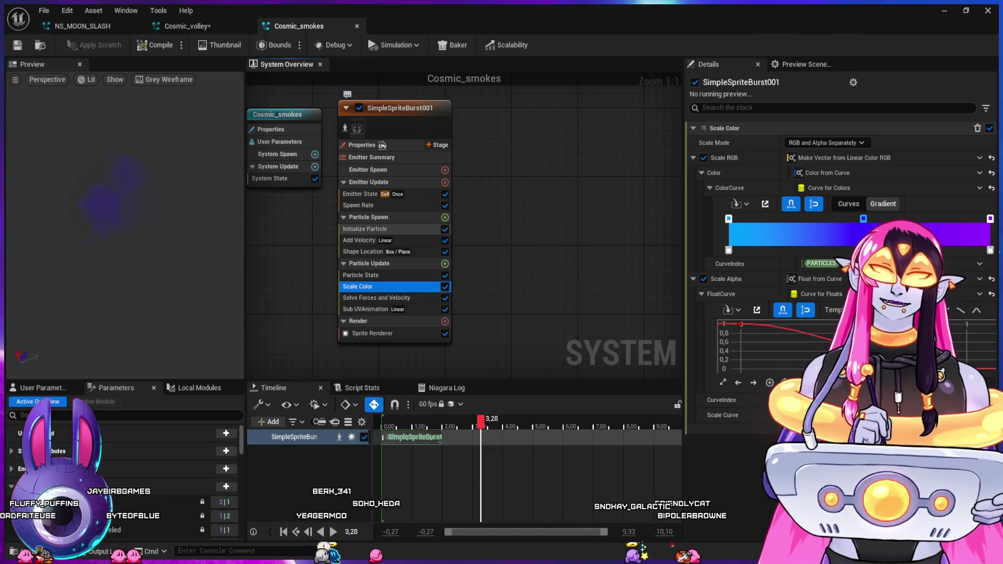
click(365, 229)
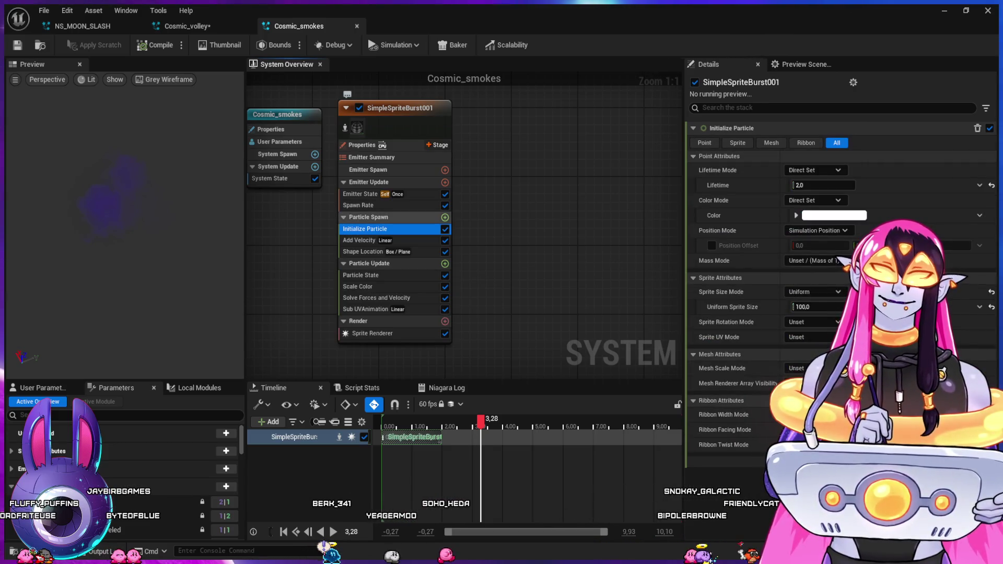
click(358, 206)
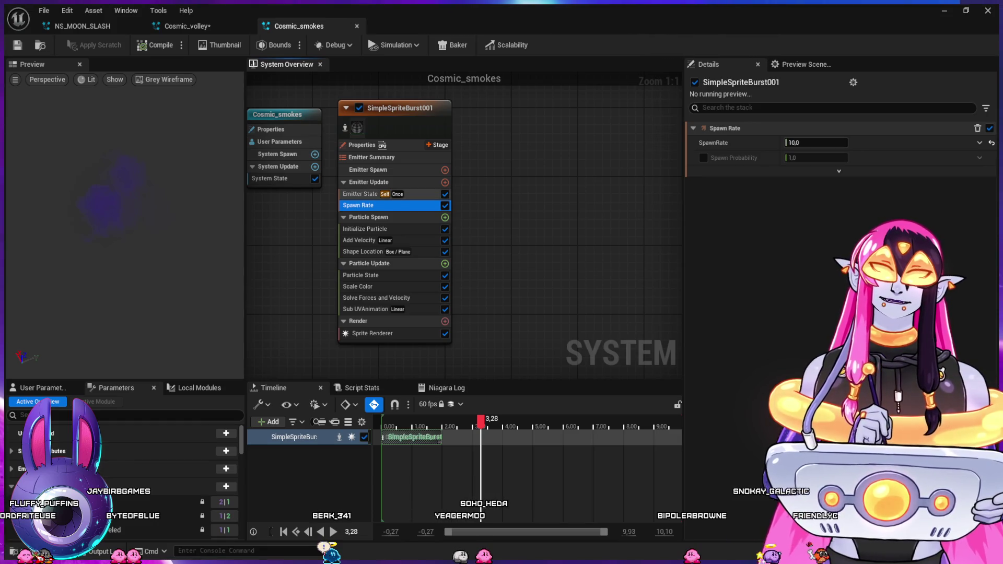
click(360, 194)
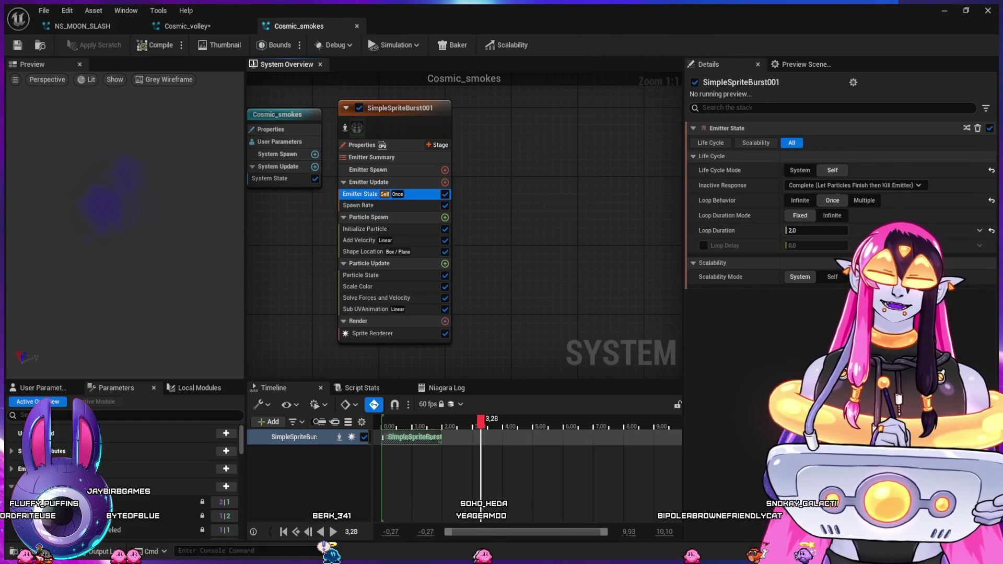
click(360, 275)
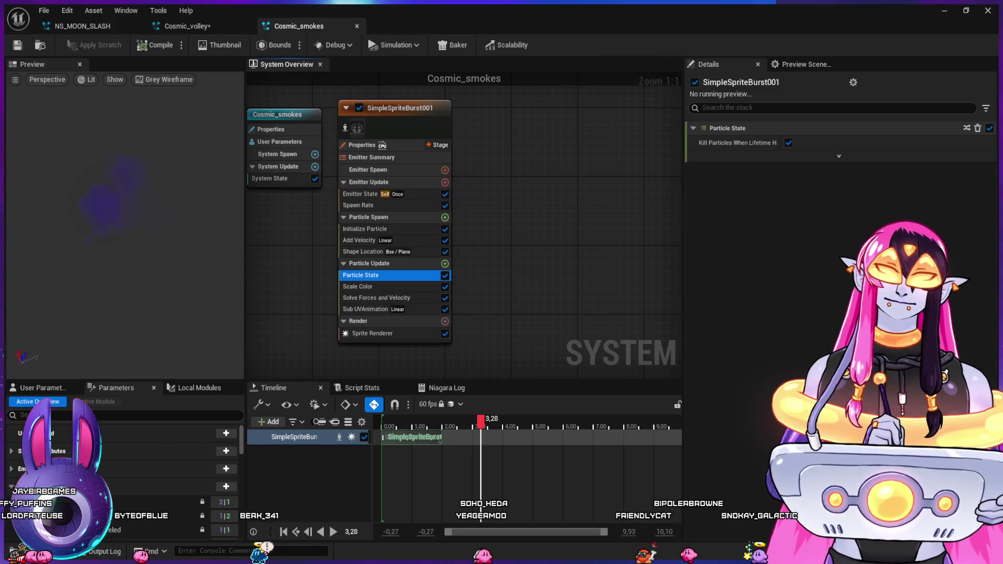
click(366, 308)
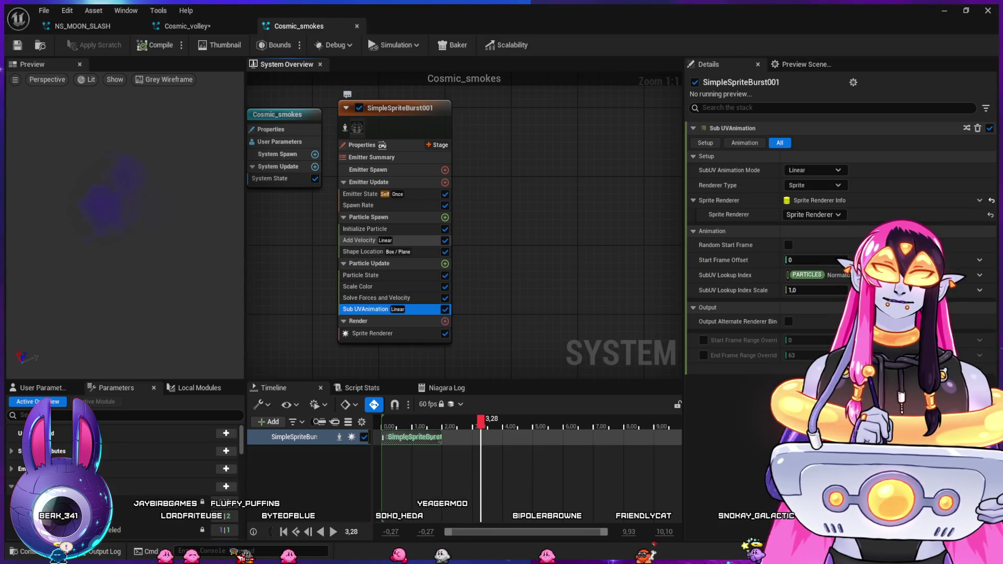
- Set Add Velocity's Velocity Speed Scale to 30, compile, and minimize the Niagara editor
click(359, 240)
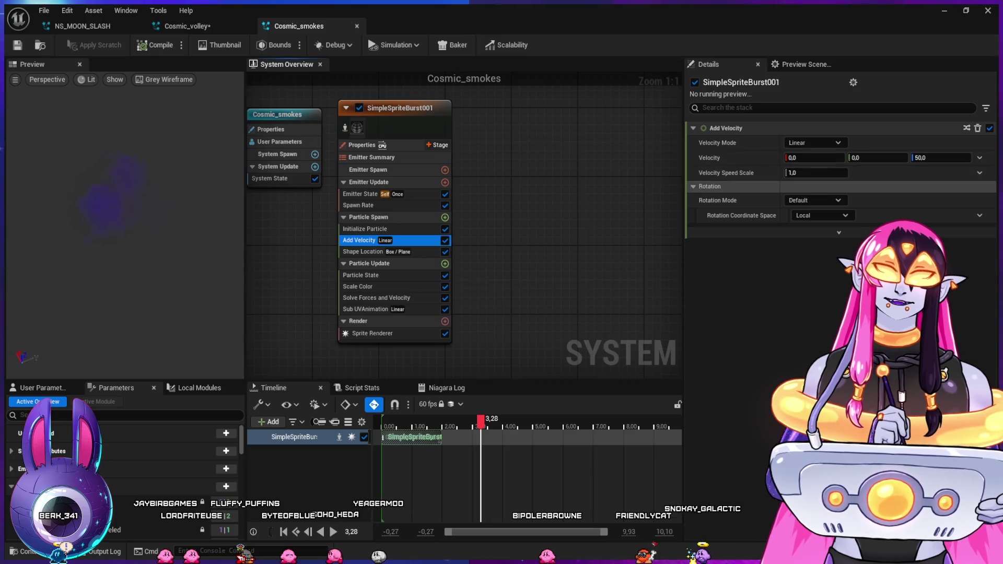
click(815, 173)
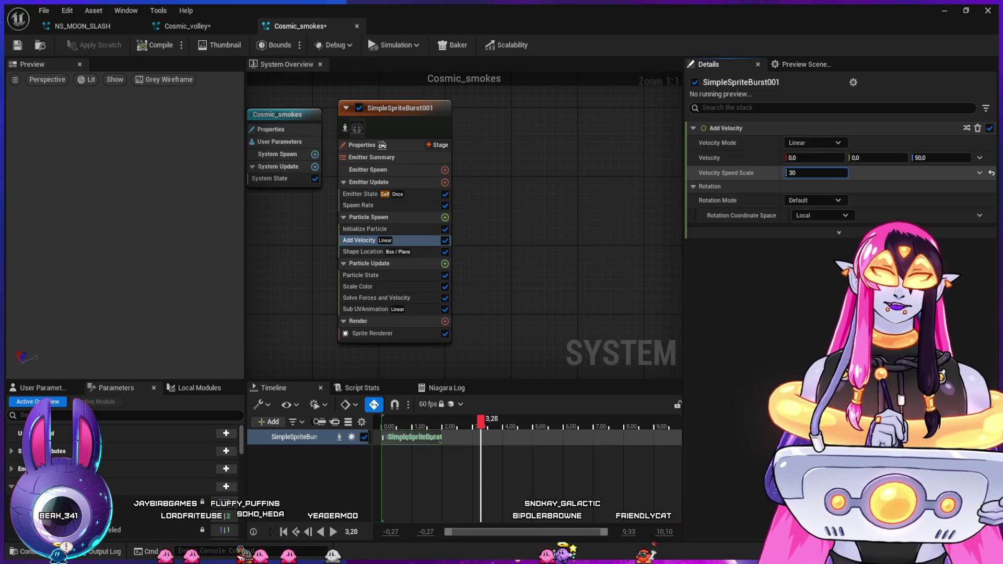
key(Return)
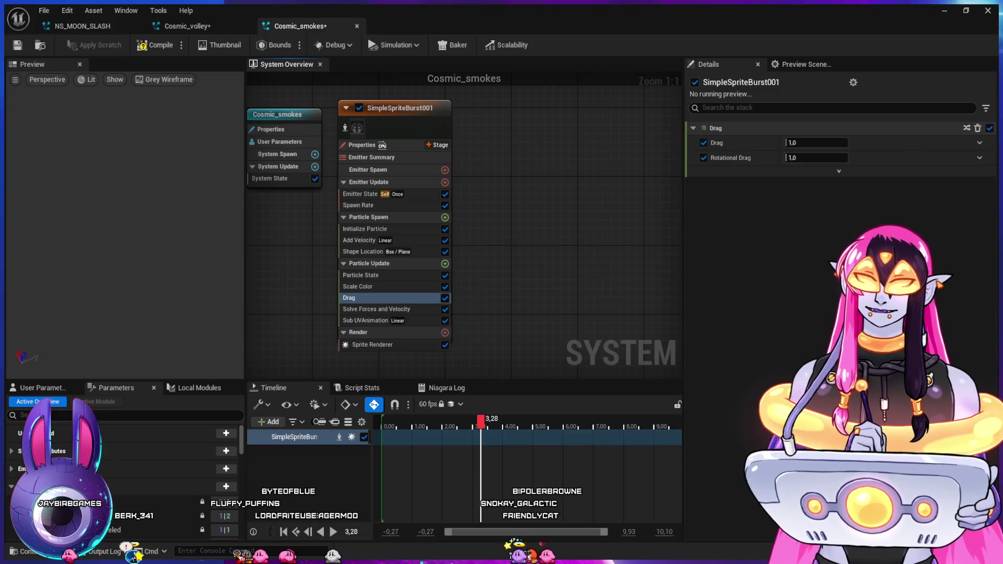
click(943, 11)
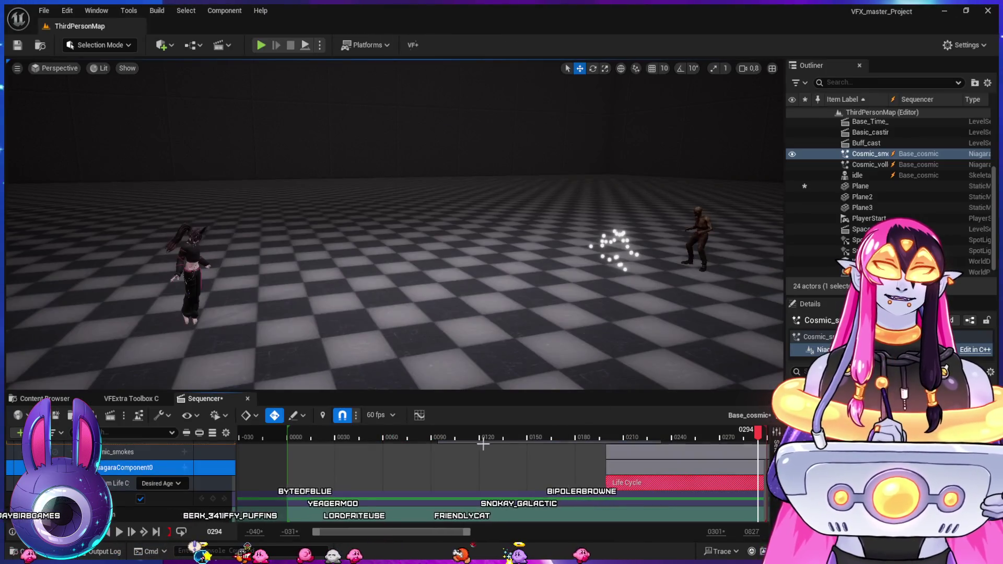
- Play, pause and resume the sequence to its end, then bring up the Cosmic_smokes editor
key(space)
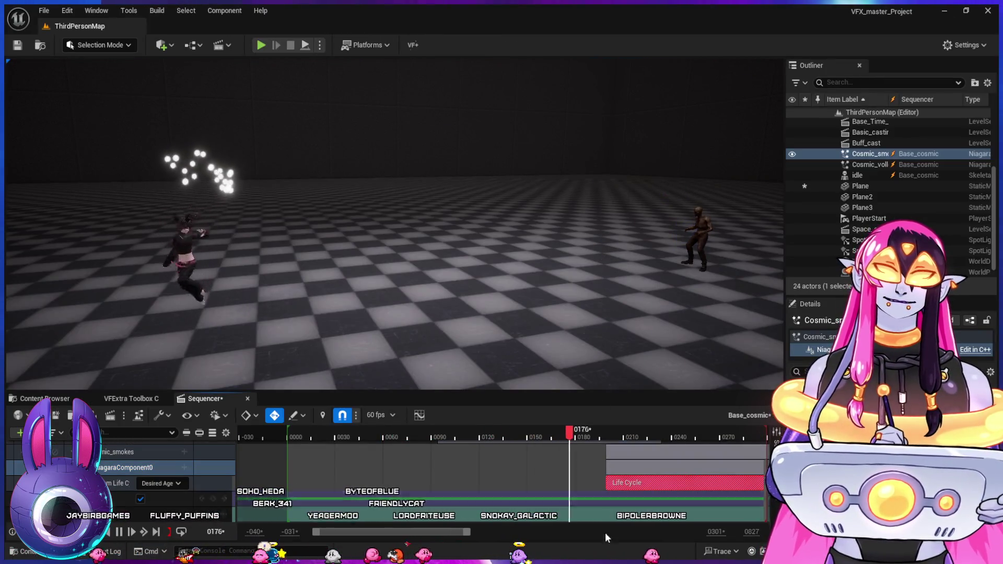
key(space)
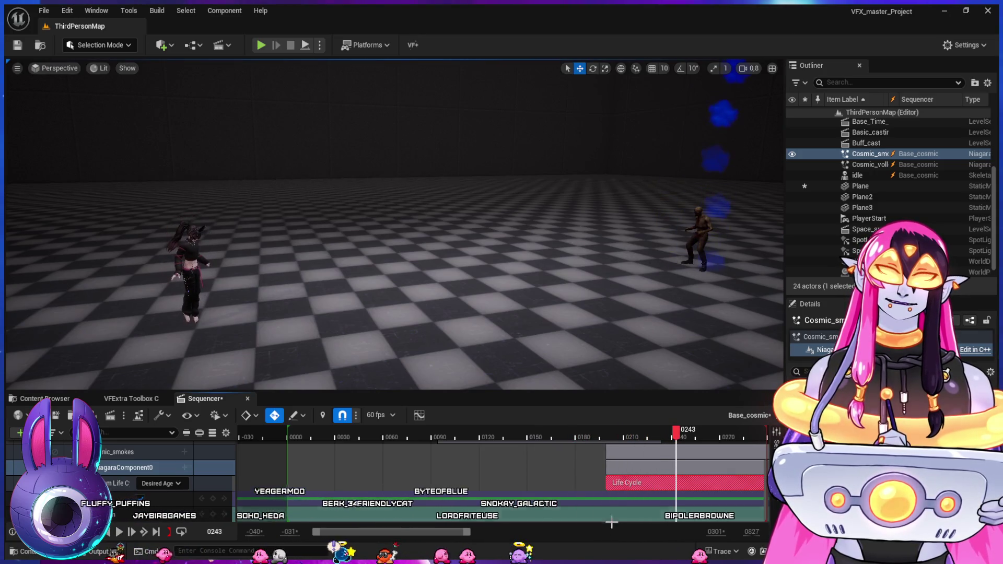
key(space)
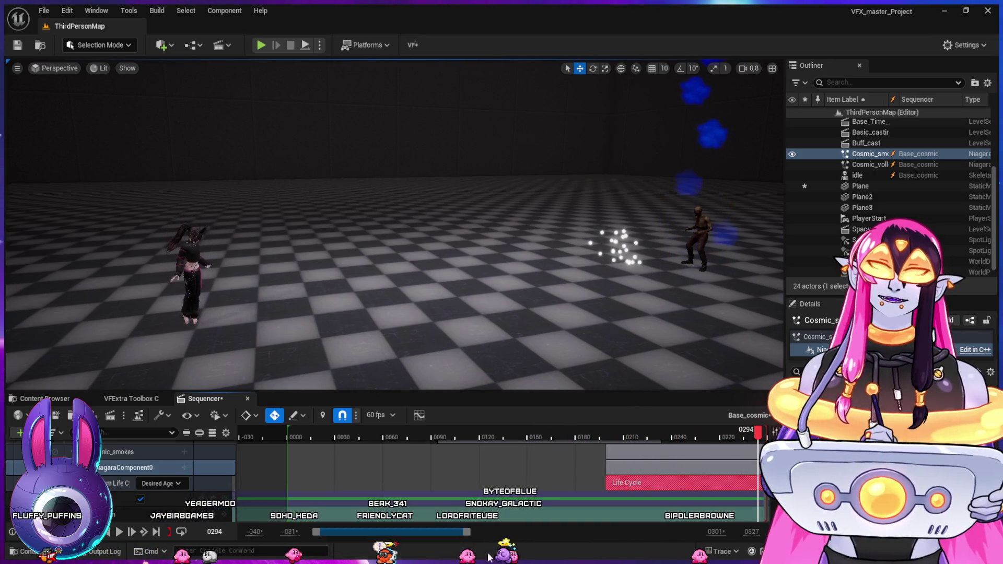
key(alt+Tab)
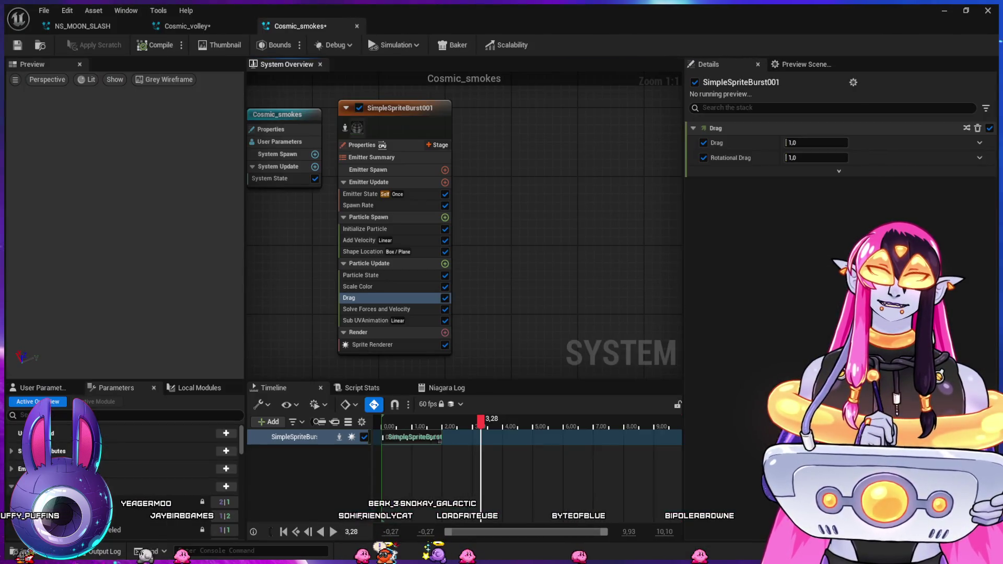
- Set Initialize Particle Lifetime to 1.0 and Add Velocity Speed Scale to 5.0
click(376, 229)
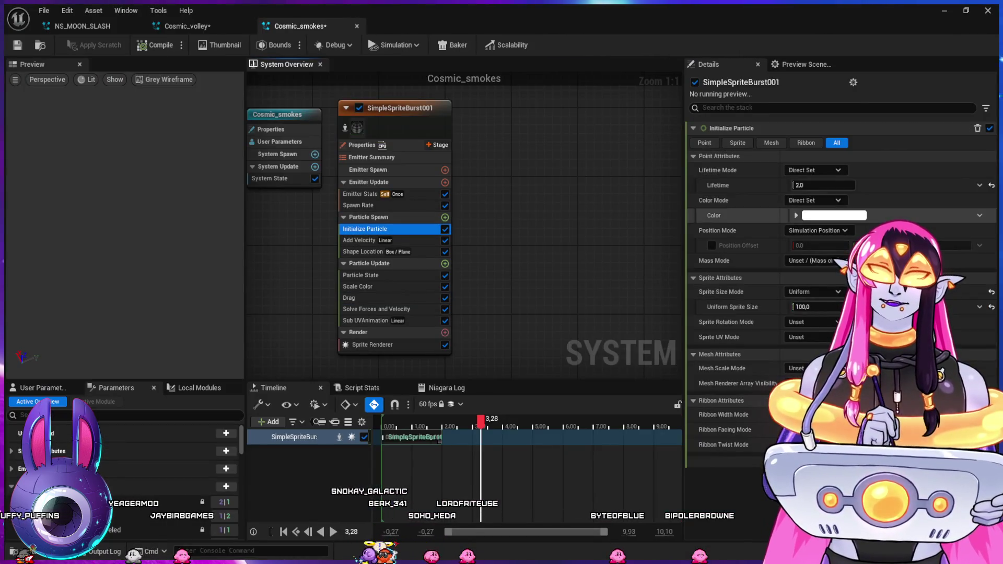
text(1)
key(Return)
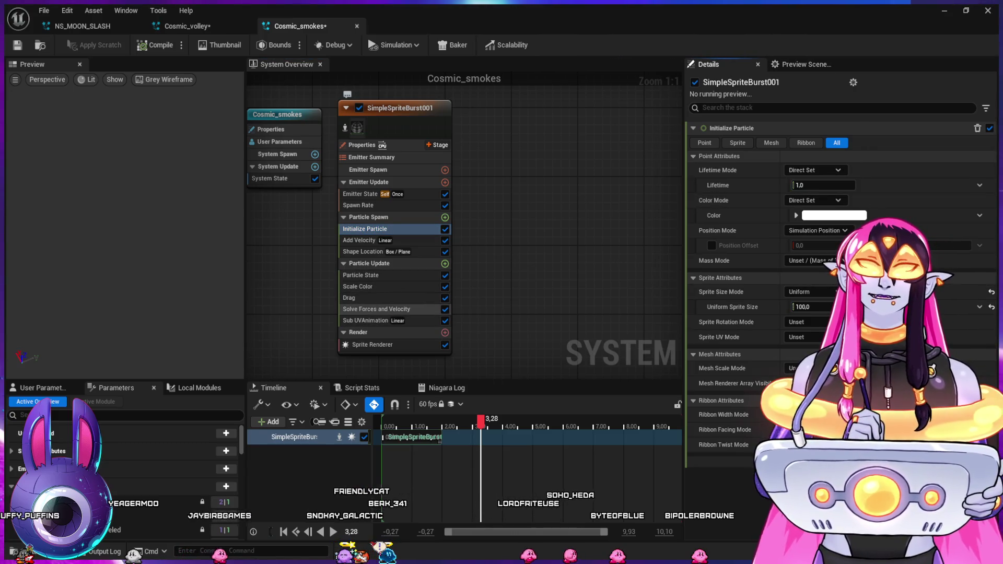
click(366, 240)
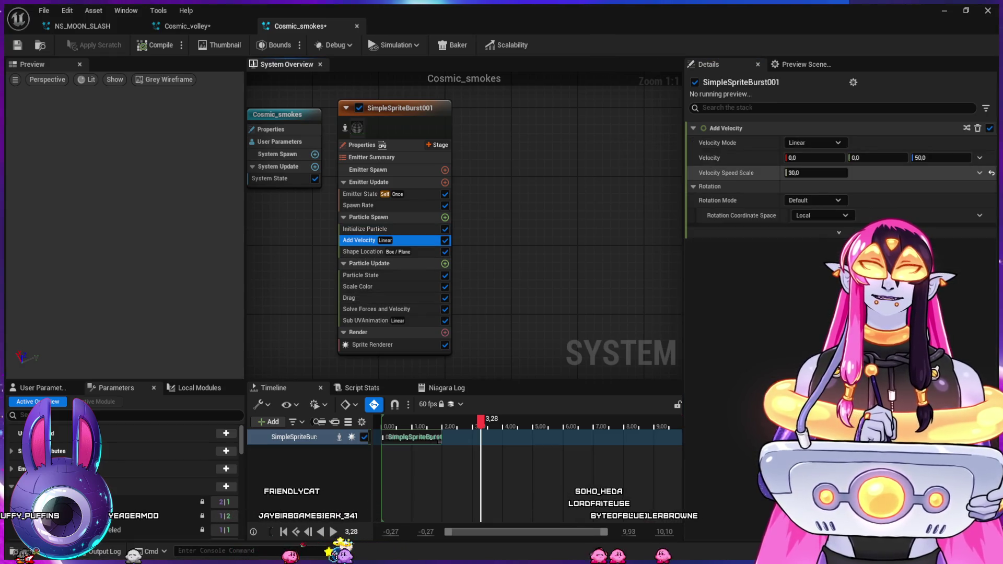
text(5)
key(Return)
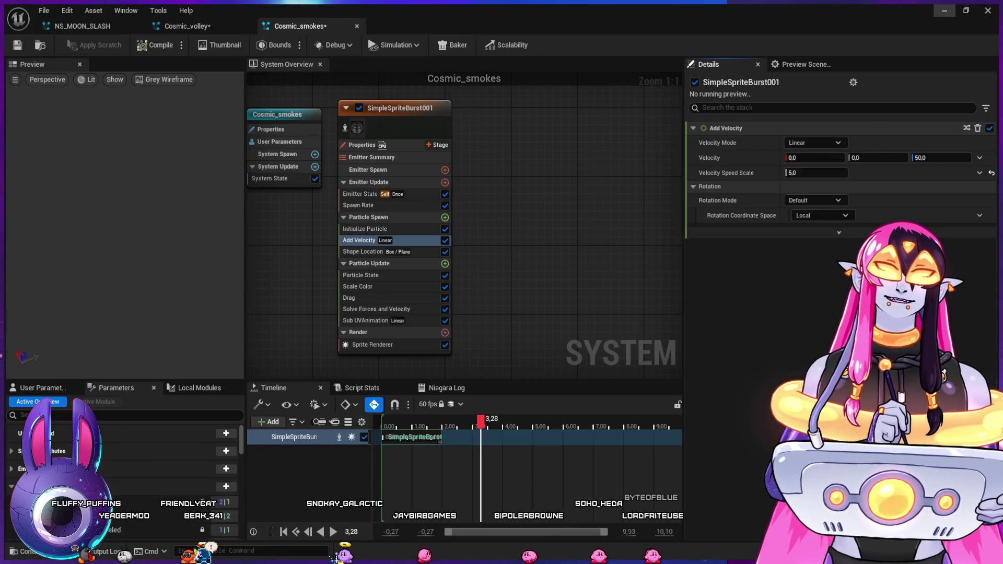
- Replay the sequence in the level editor from around frame 195
key(alt+Tab)
click(596, 434)
key(space)
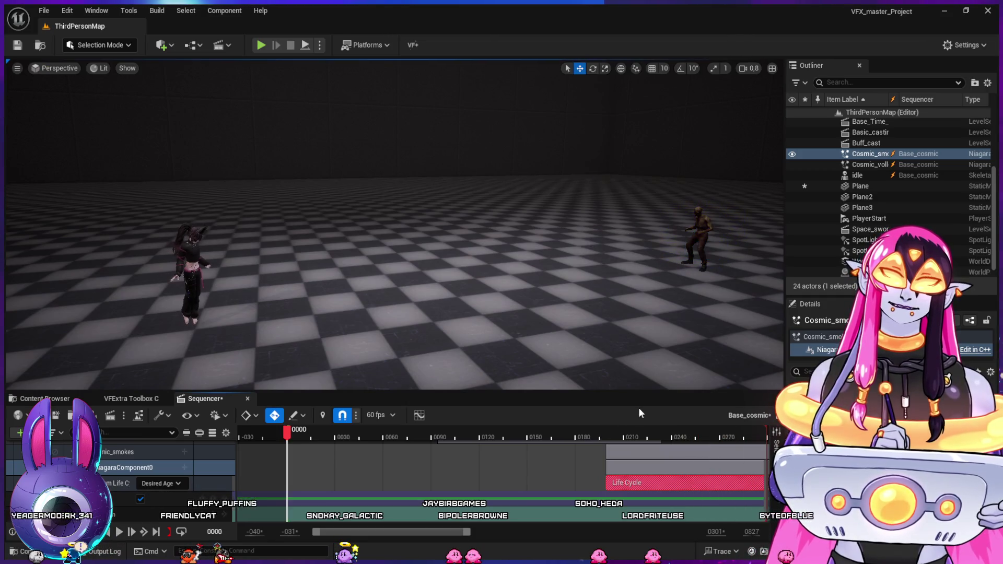
click(588, 433)
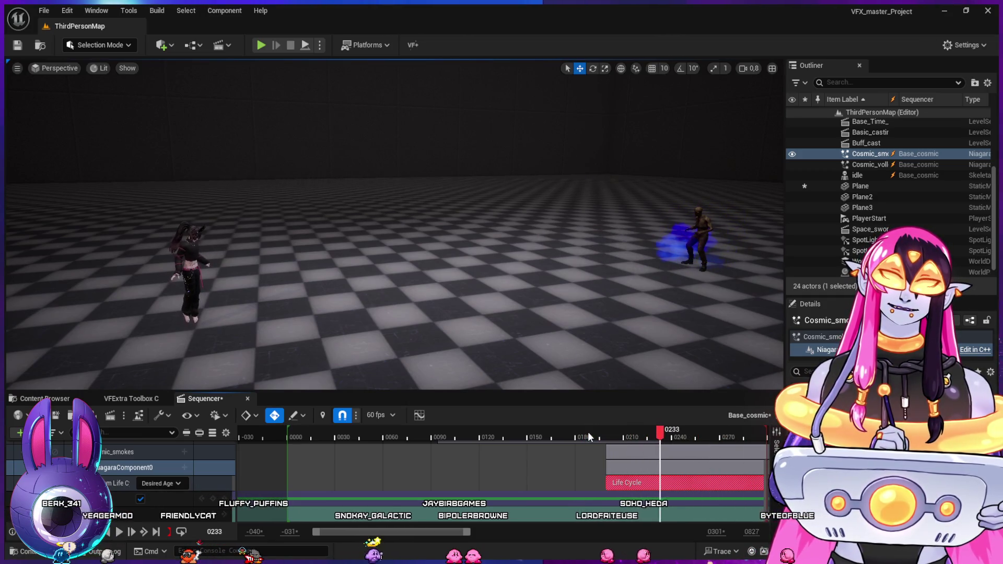
- Replay the smoke burst from about frame 180, then return to Cosmic_smokes' Spawn Rate module
click(580, 436)
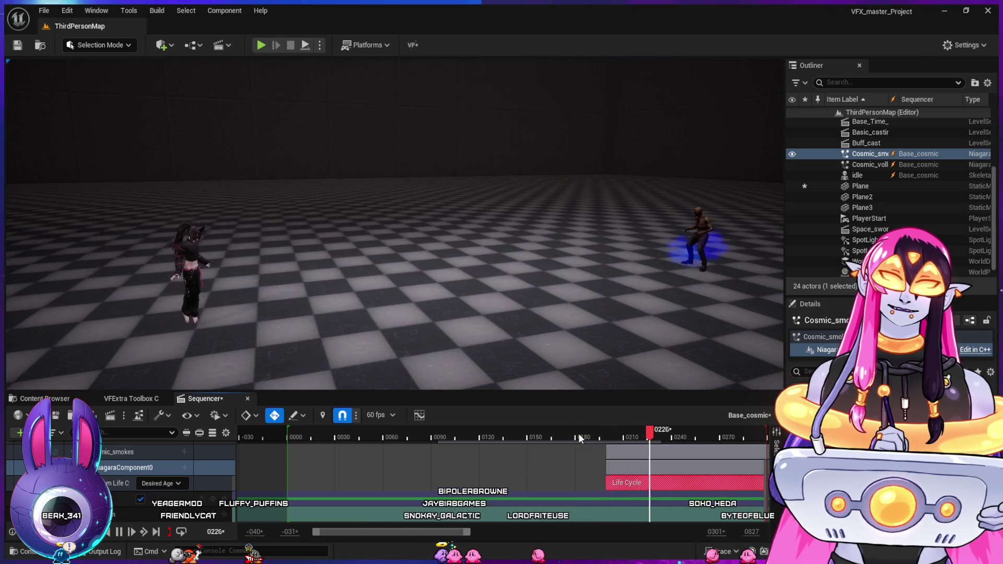
click(580, 437)
key(space)
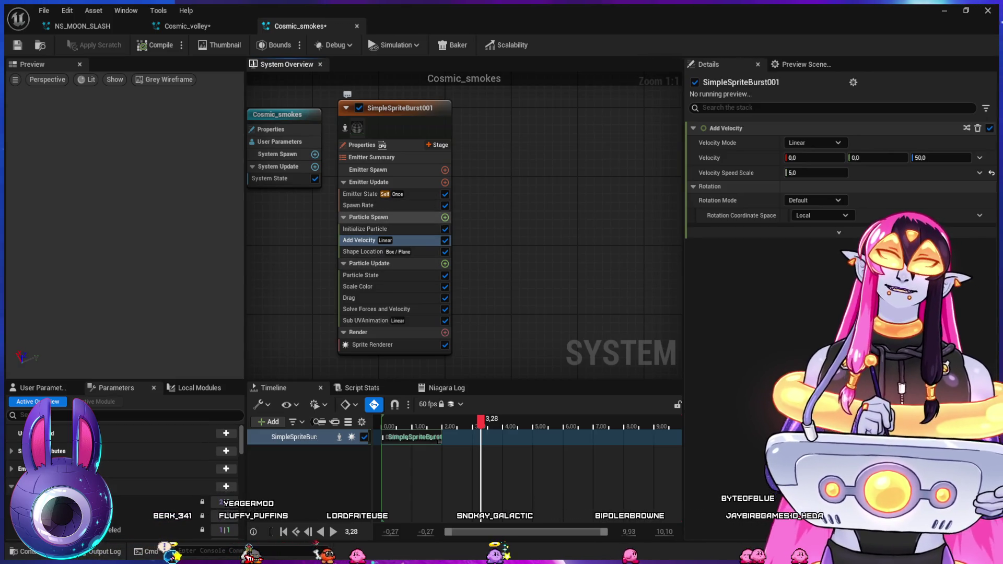
click(358, 205)
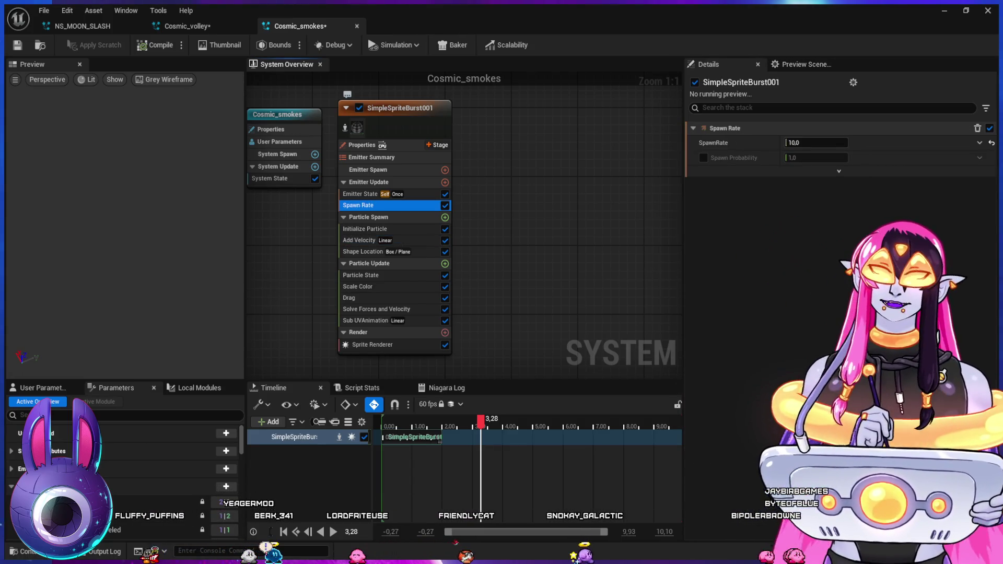
- Replace the Spawn Rate module with a Spawn Burst Instantaneous of 20 particles
key(Delete)
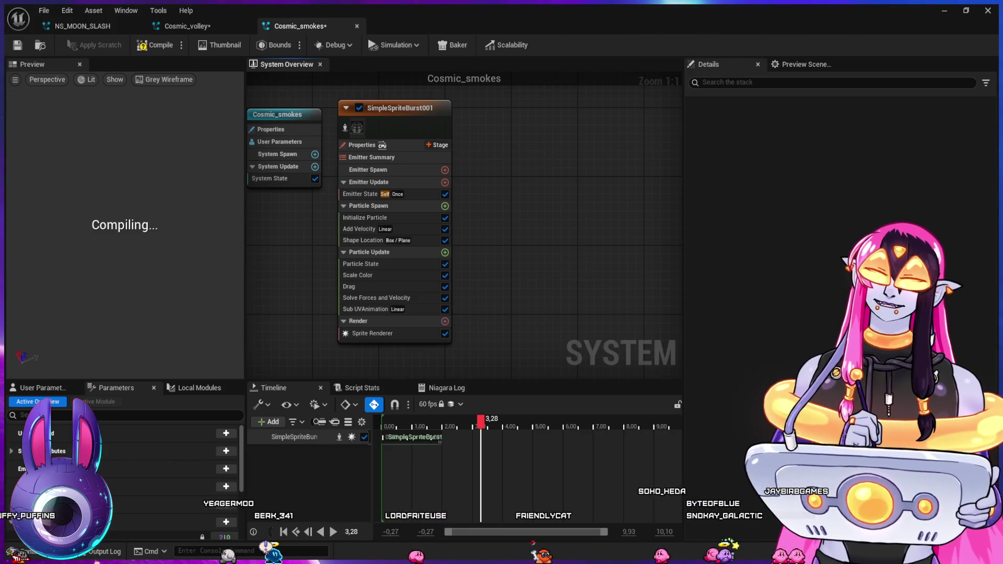
click(816, 143)
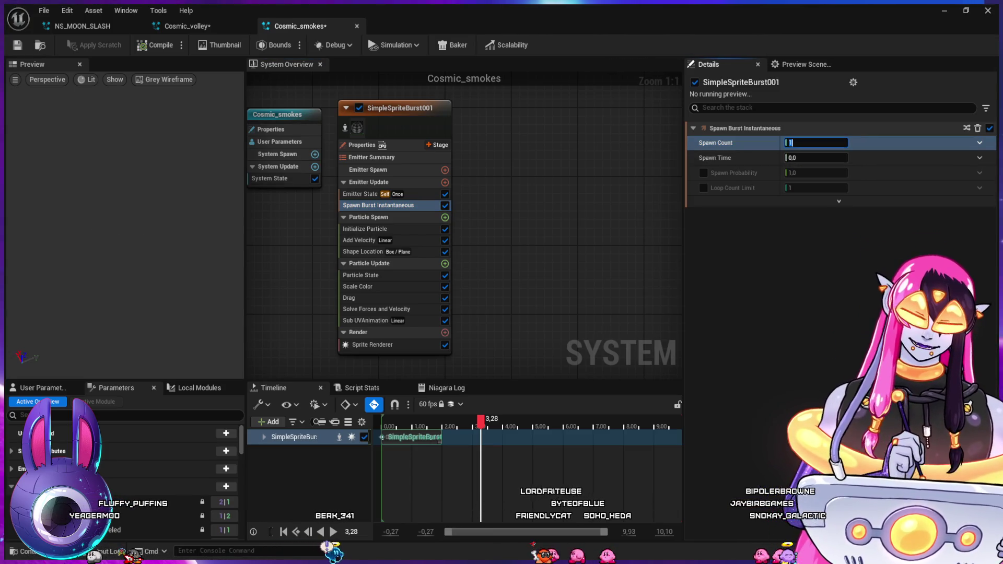
text(20)
key(Return)
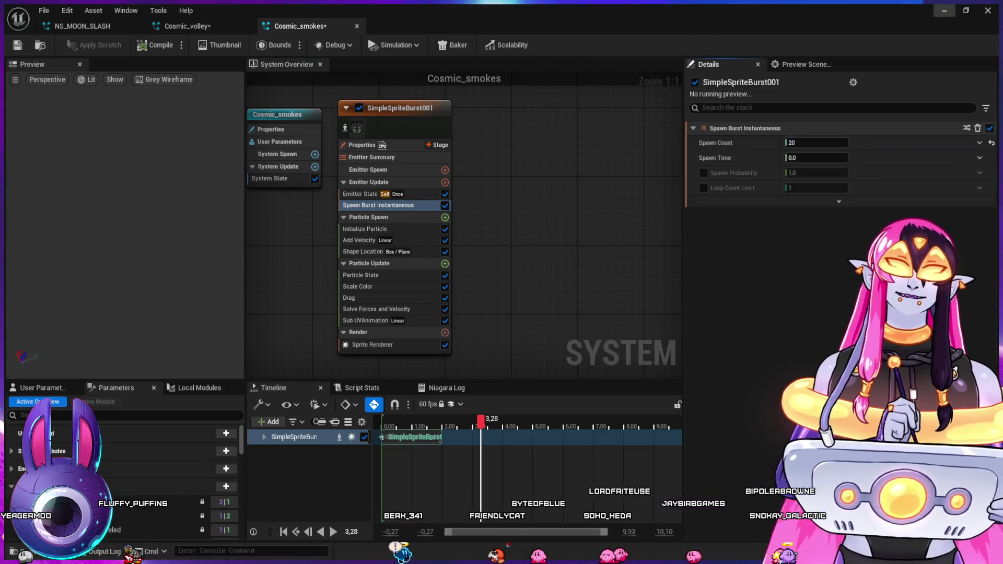
click(372, 345)
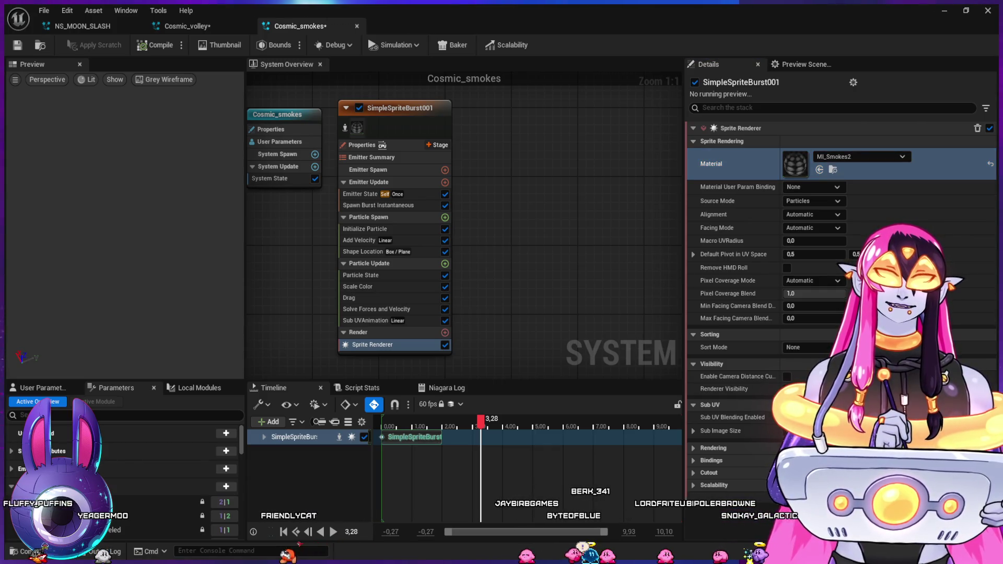
- Browse to the sprite's material in the Cosmic_Spell folder and open MI_Smokes2
key(ctrl+space)
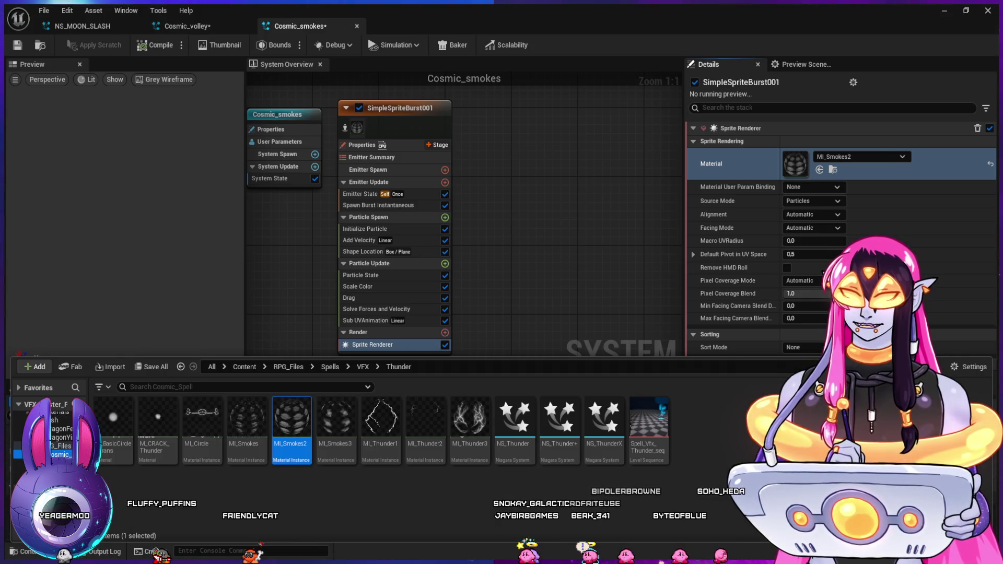
click(60, 455)
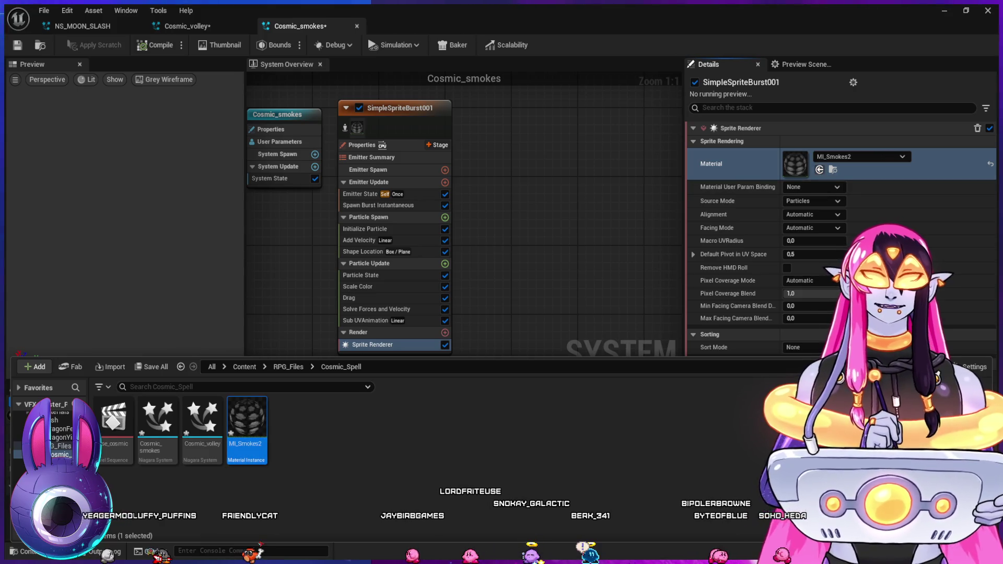
click(731, 164)
key(ctrl+space)
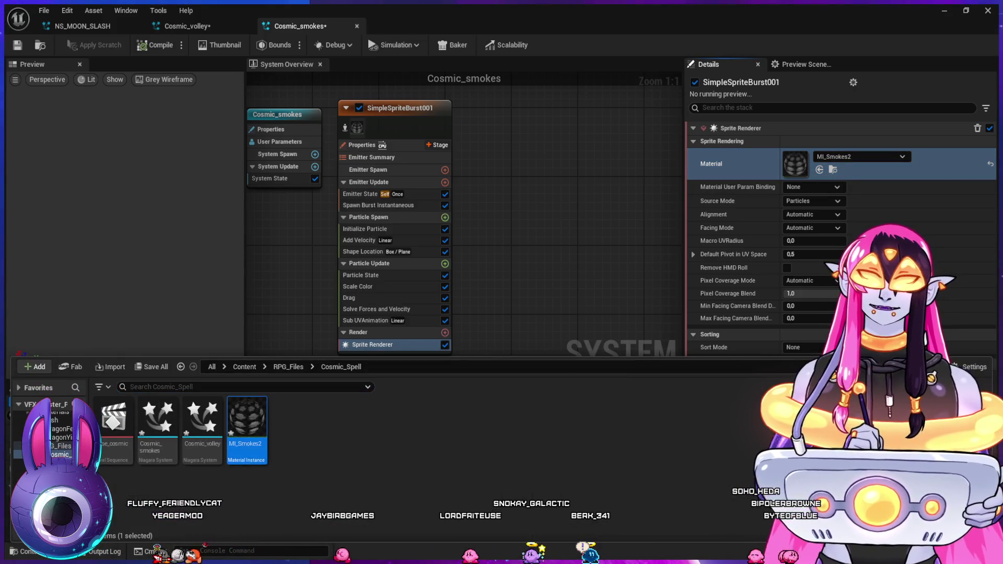
key(Return)
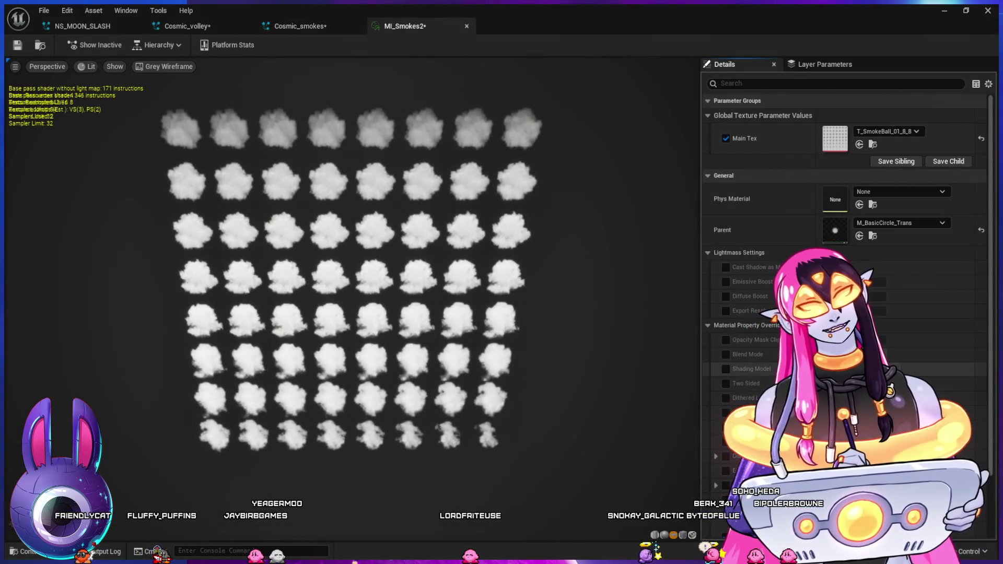
- Preview MI_Smokes2 unlit, toggle the Blend Mode override on and off, and close it unchanged
scroll(844, 261, down, 3)
scroll(844, 261, up, 3)
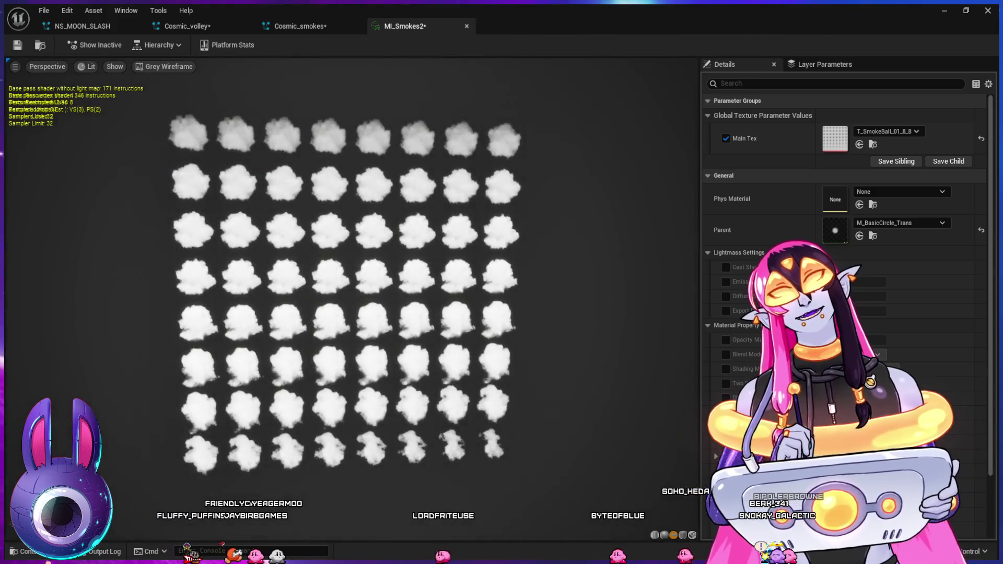
key(alt+3)
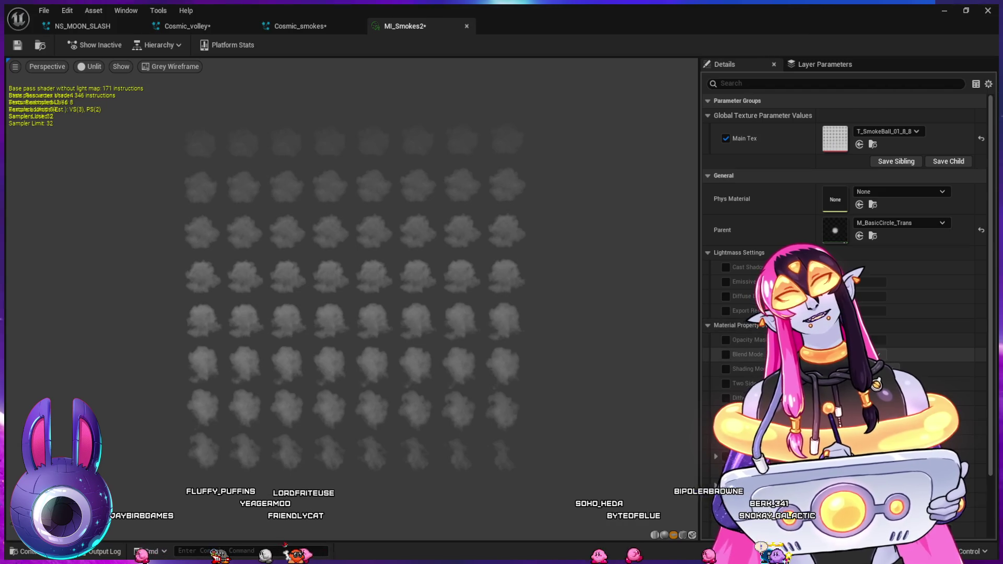
click(726, 355)
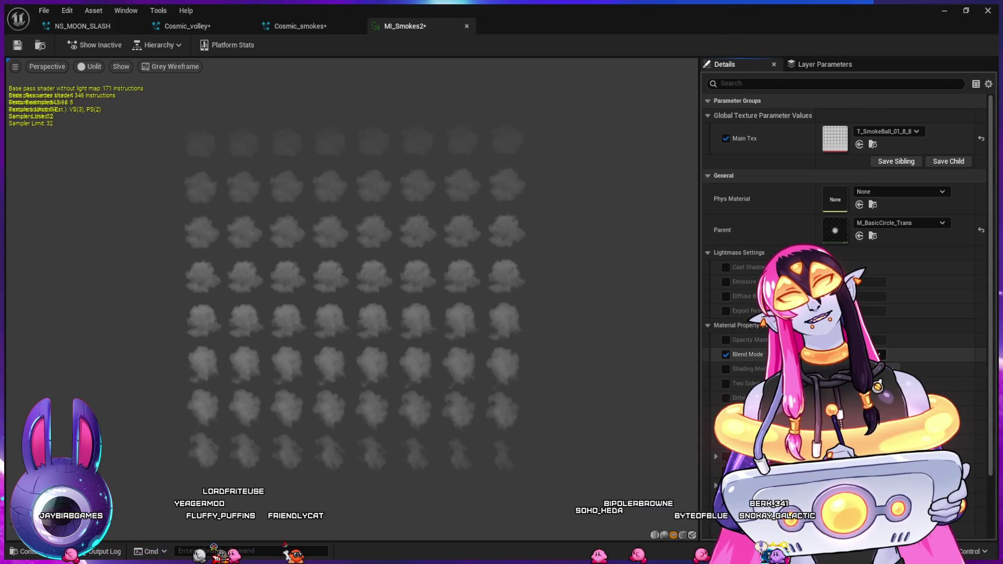
click(725, 354)
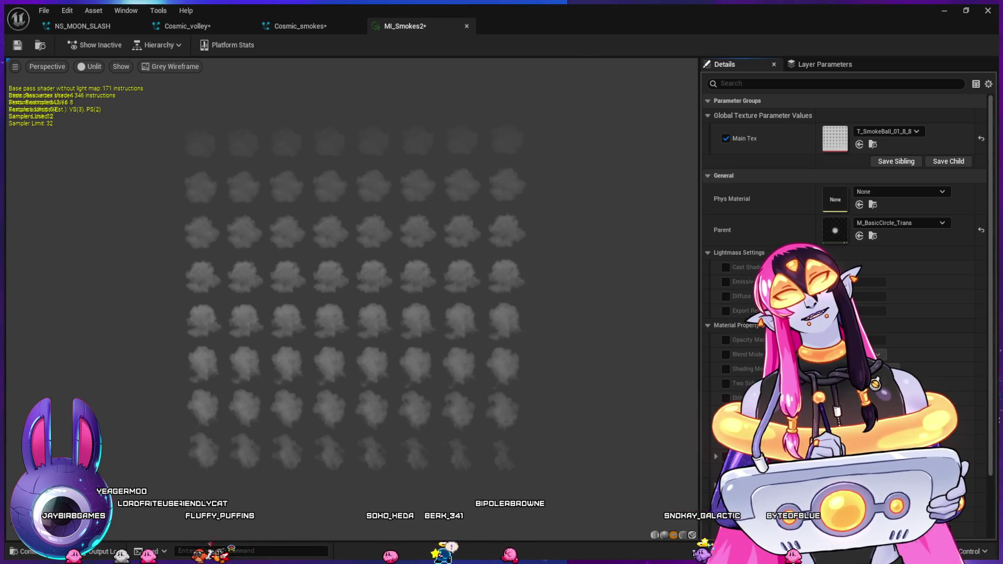
key(ctrl+w)
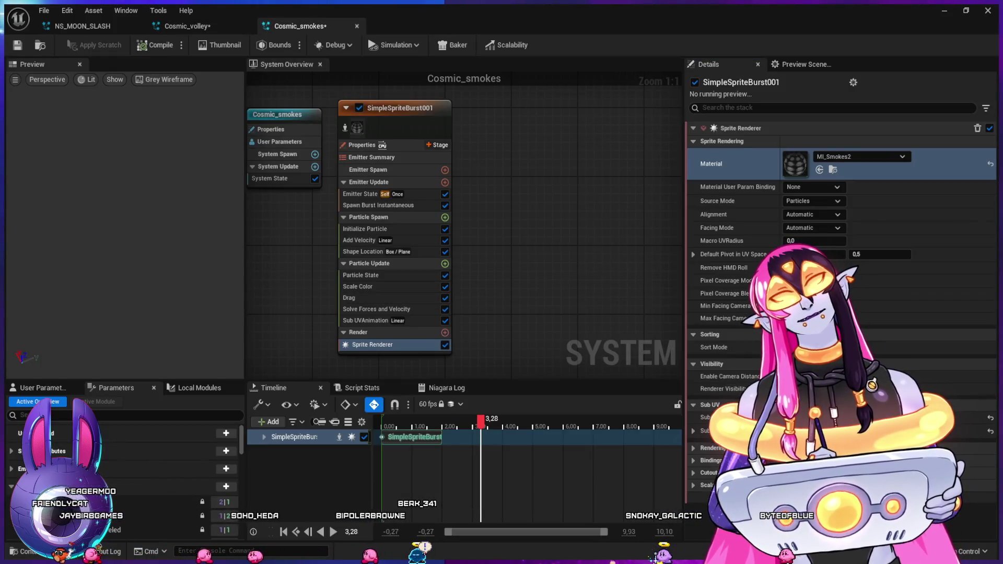
- Give Cosmic_smokes' Emitter State a fixed 0.2 loop duration and a loop count of 3
mouse_move(481, 420)
mouse_down()
mouse_move(385, 429)
mouse_move(405, 440)
mouse_move(383, 429)
mouse_move(418, 438)
mouse_up()
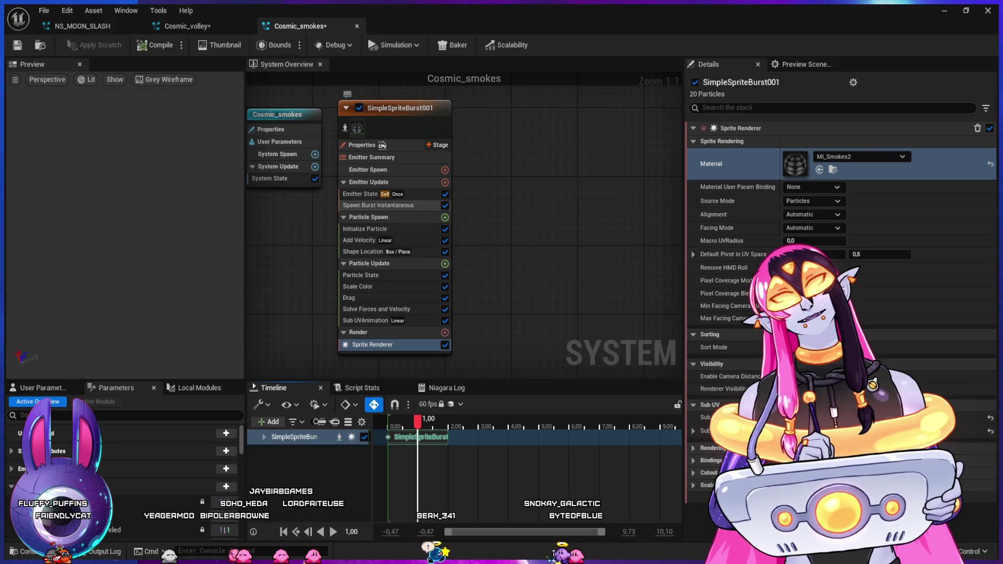
click(366, 193)
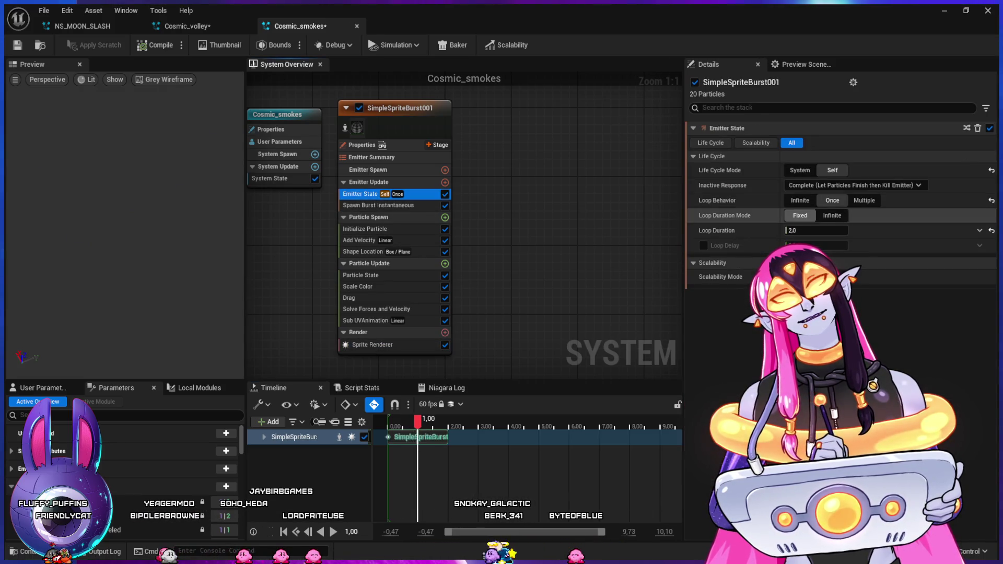
click(800, 215)
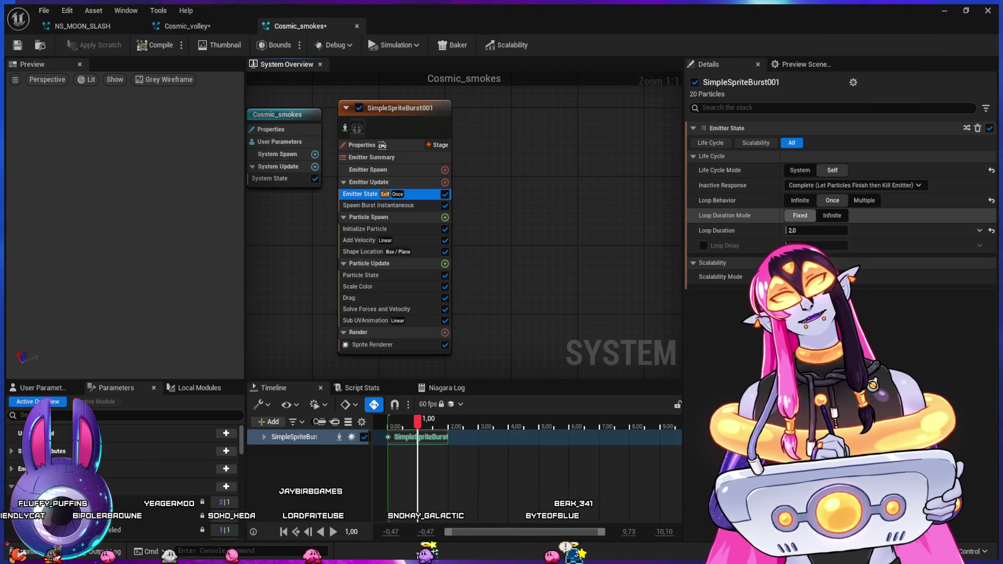
click(815, 231)
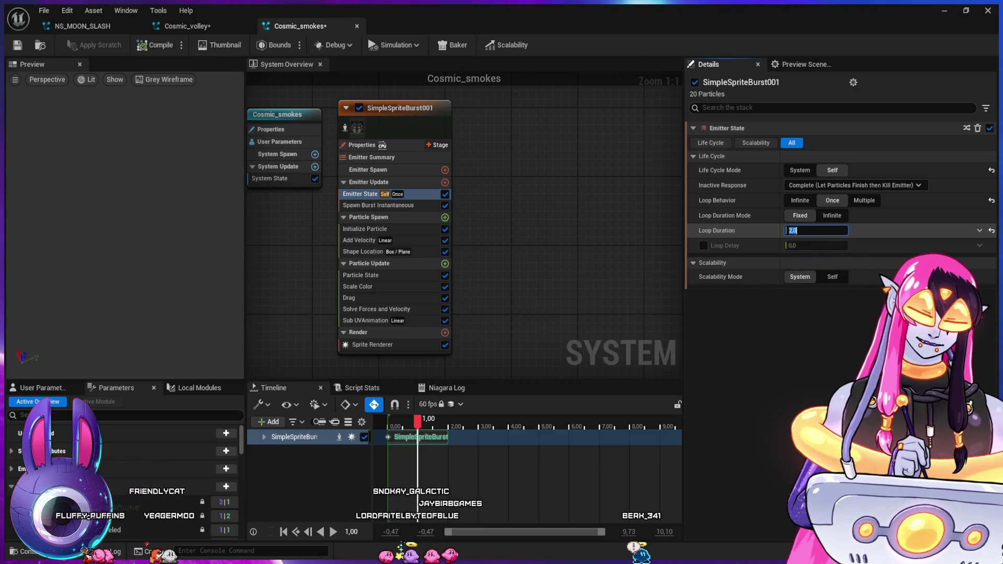
text(0.2)
click(864, 200)
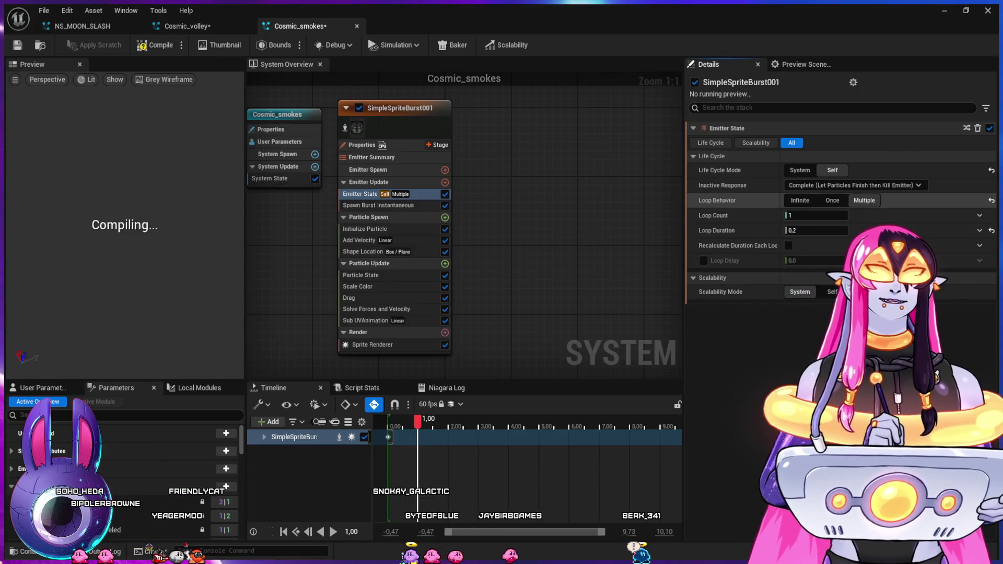
click(815, 215)
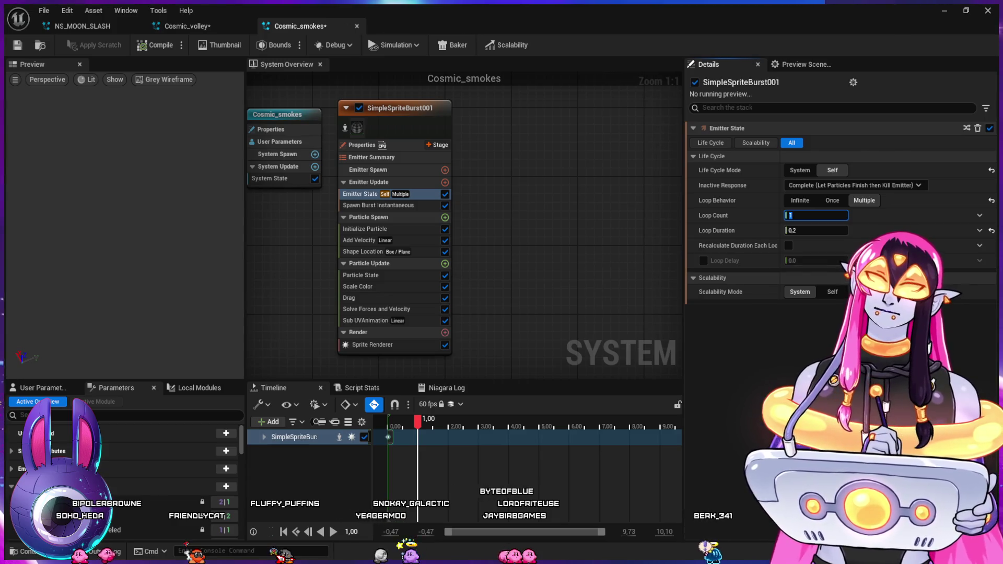
text(3)
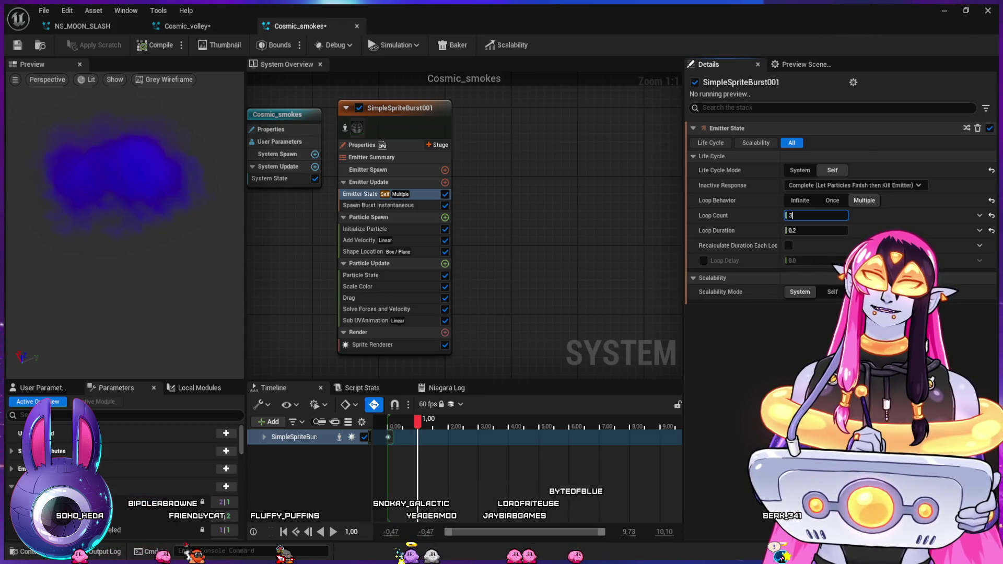
key(Return)
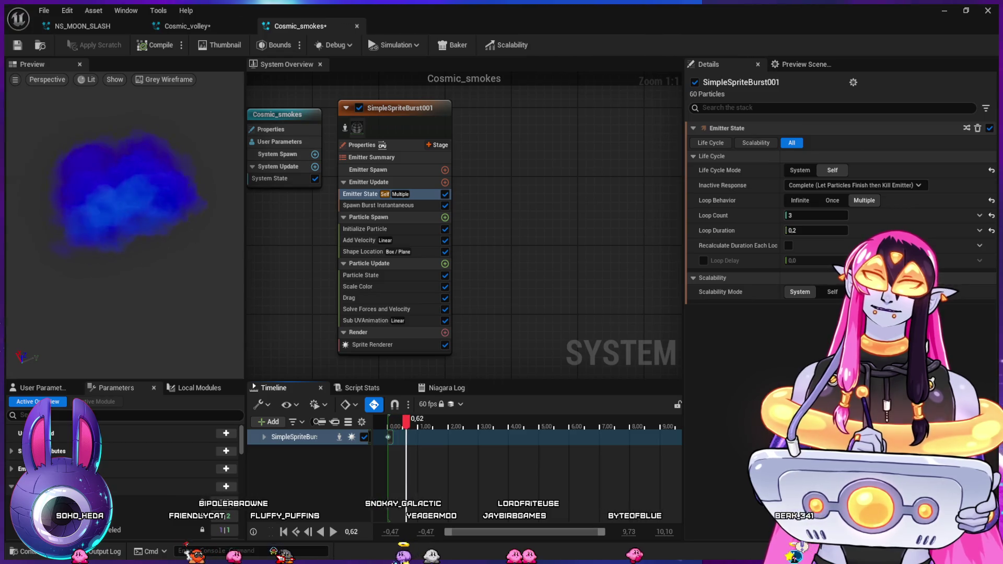
- Replay the burst, check its Shape Location, and minimize the Niagara editor to view the level
drag(425, 424, 389, 433)
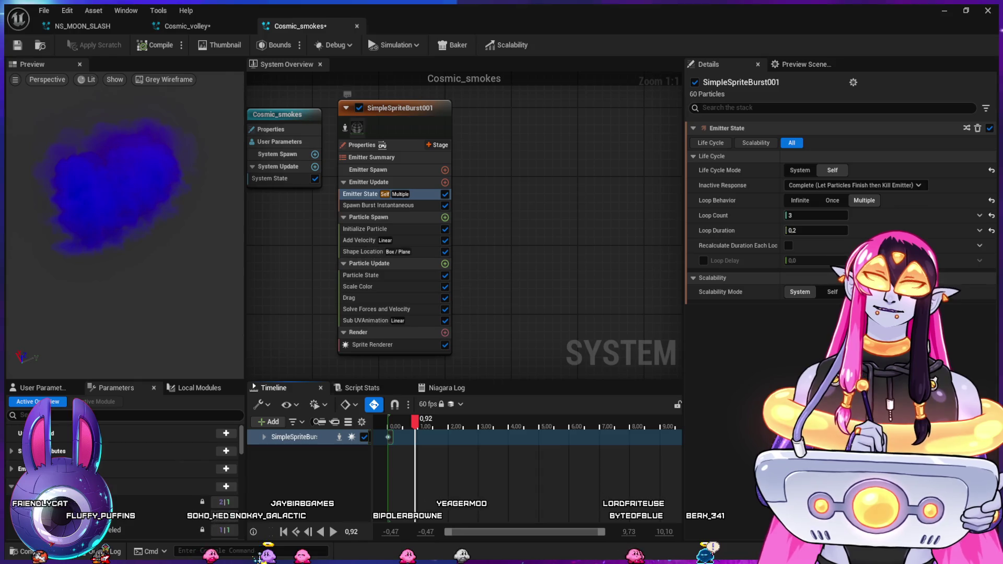
click(363, 251)
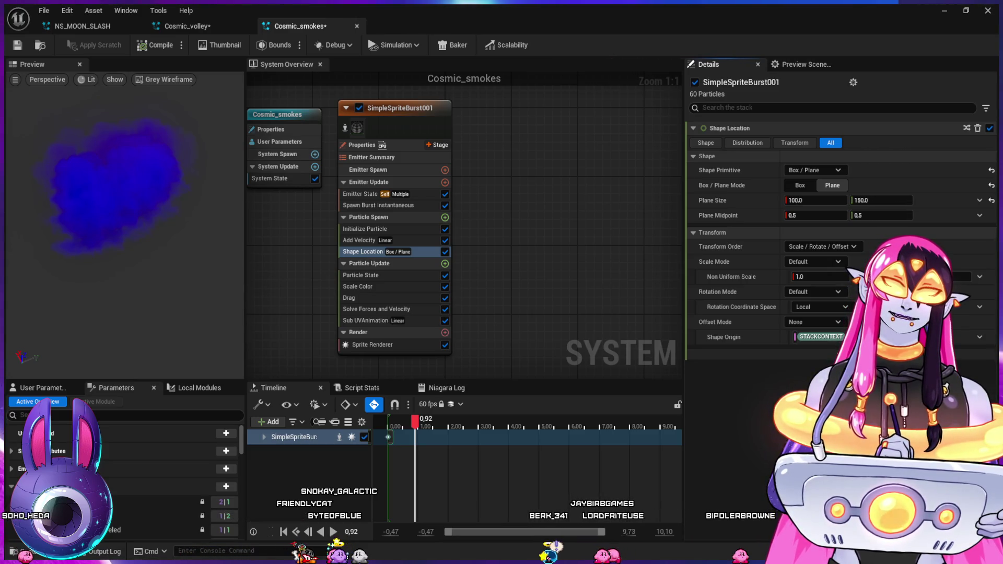
click(943, 13)
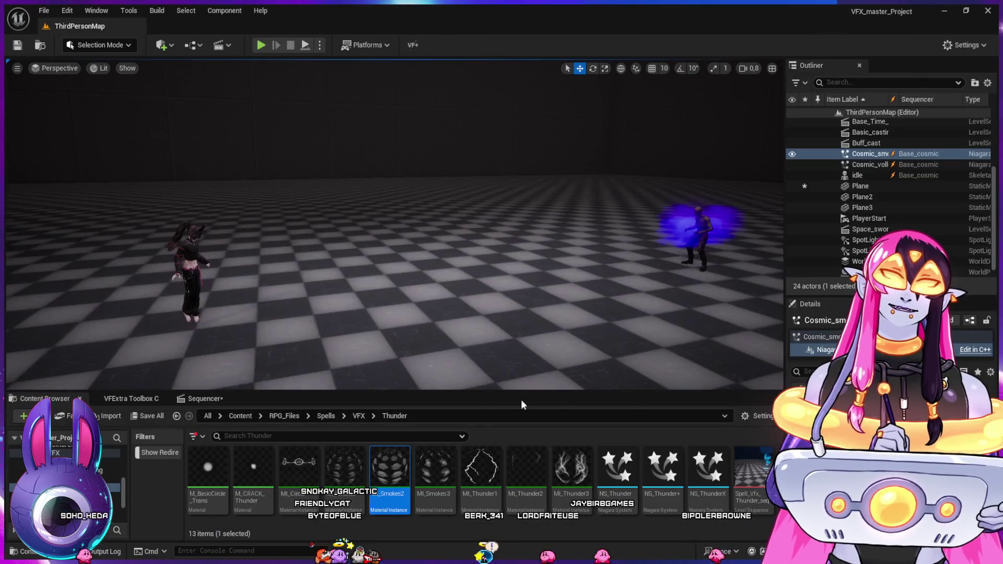
- In Sequencer, move the smoke effect's Life Cycle section to start at frame 0209
click(183, 396)
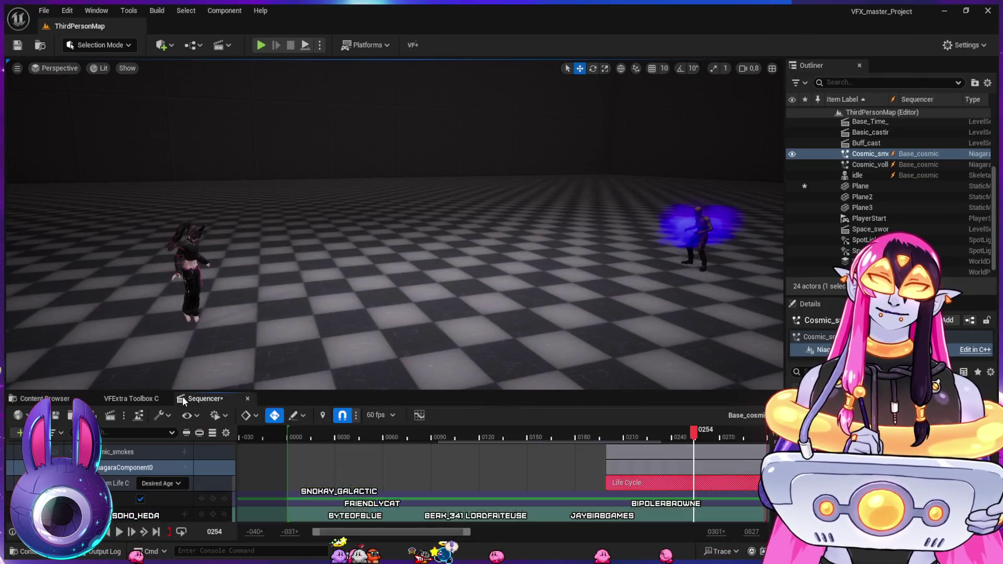
click(561, 434)
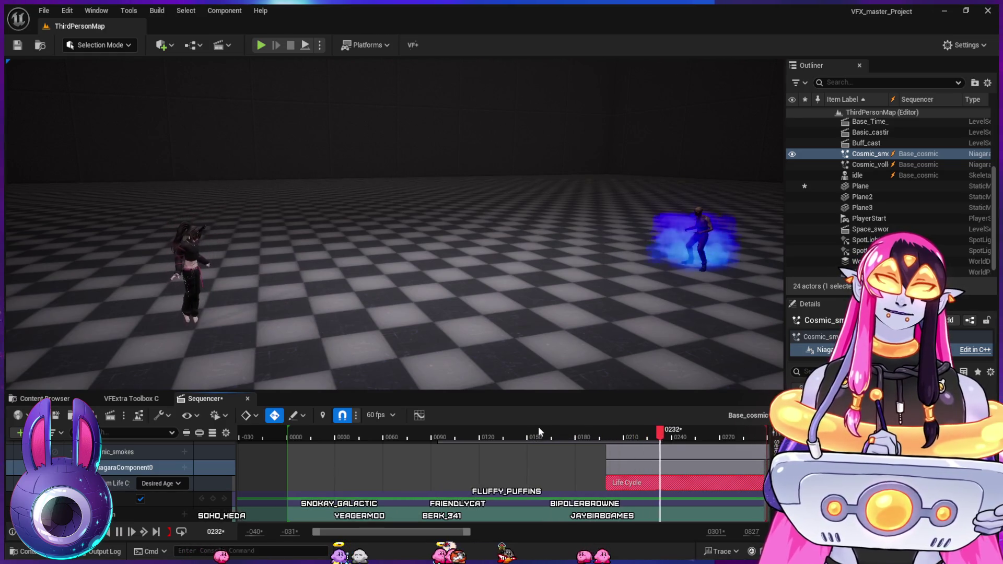
click(573, 438)
drag(573, 438, 622, 456)
click(622, 455)
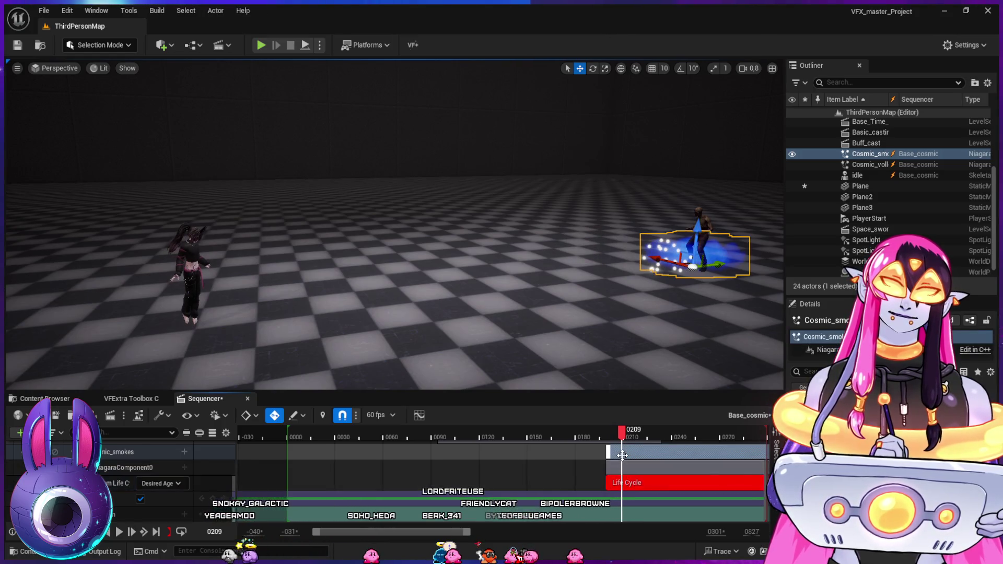
drag(627, 482, 645, 481)
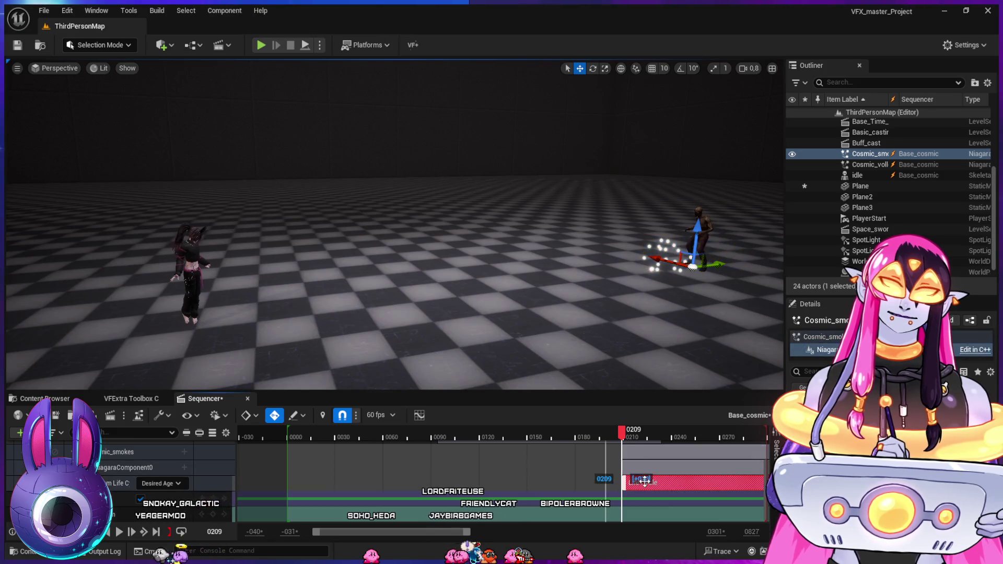
- Play the sequence from various frames between 0067 and 0254 to review the shifted effect
click(591, 428)
key(space)
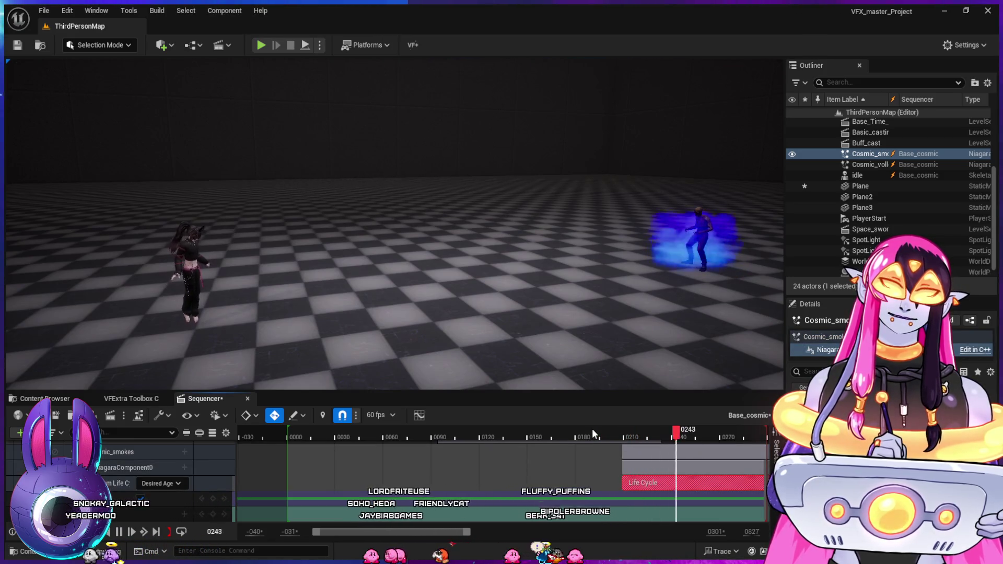
click(604, 438)
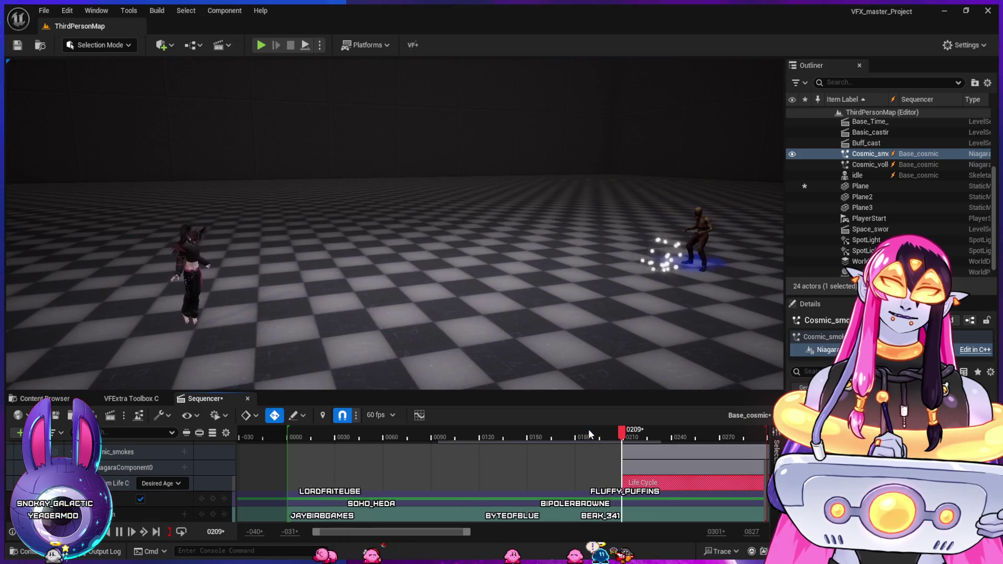
key(space)
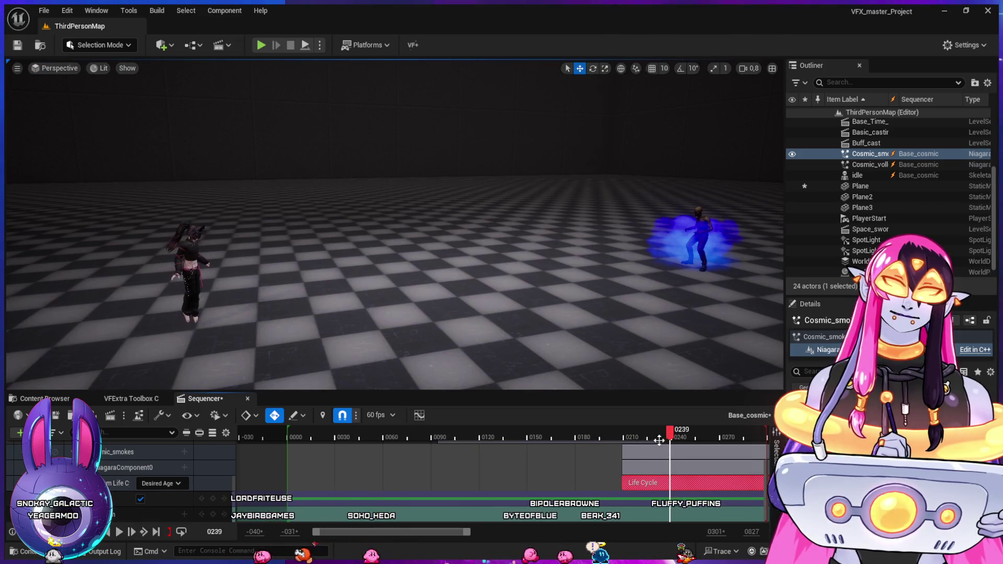
scroll(533, 476, up, 3)
click(613, 438)
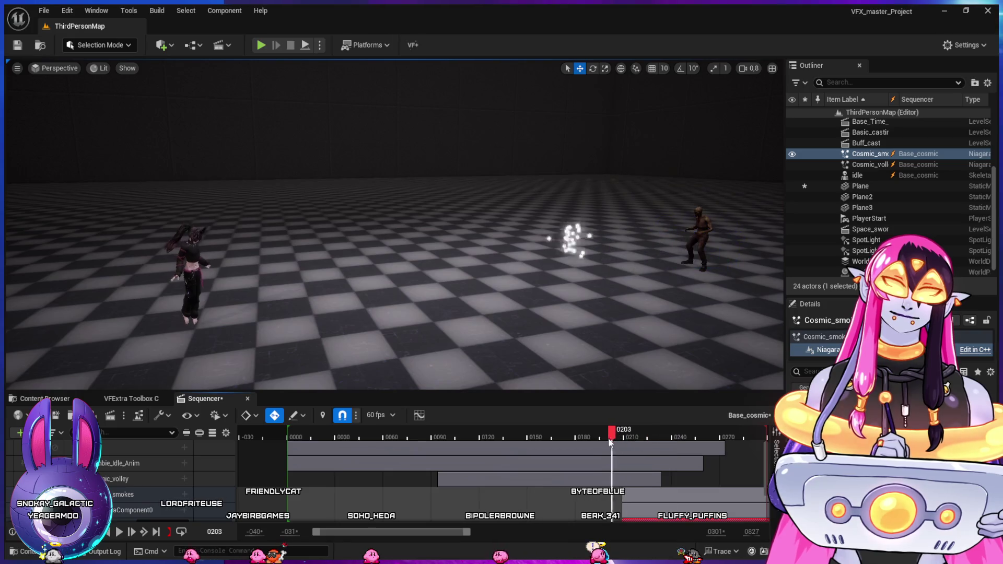
drag(593, 435, 639, 435)
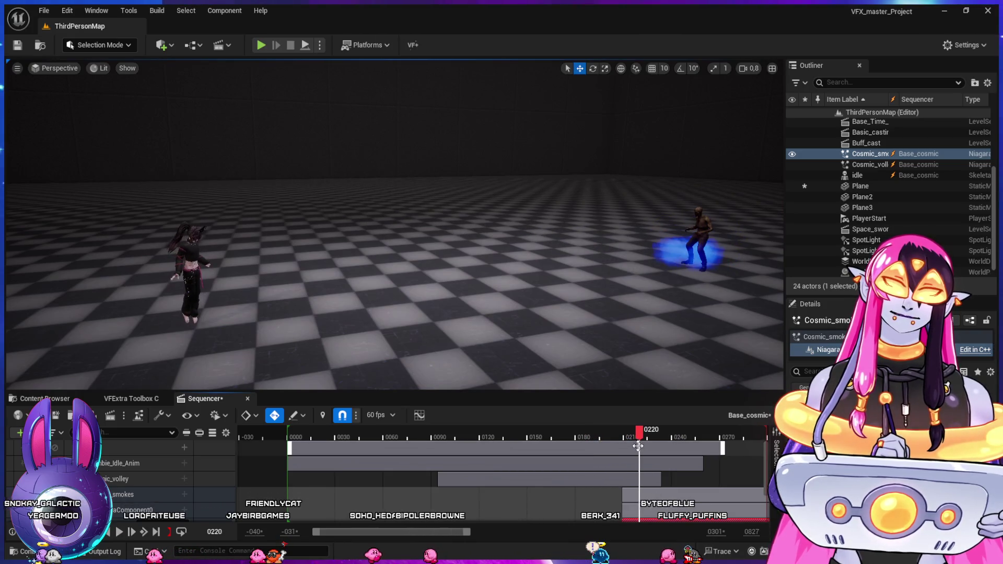
key(space)
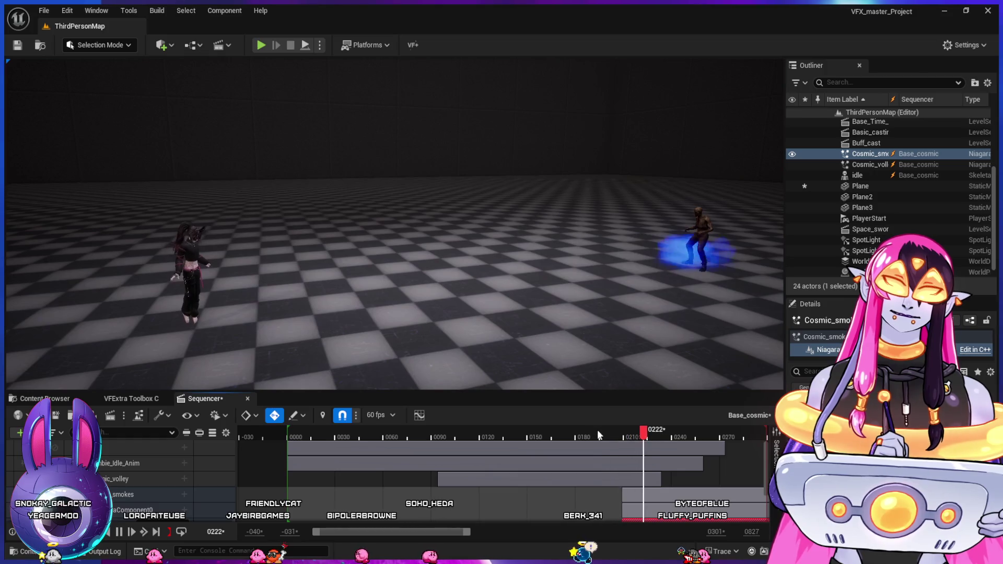
key(space)
click(496, 435)
key(space)
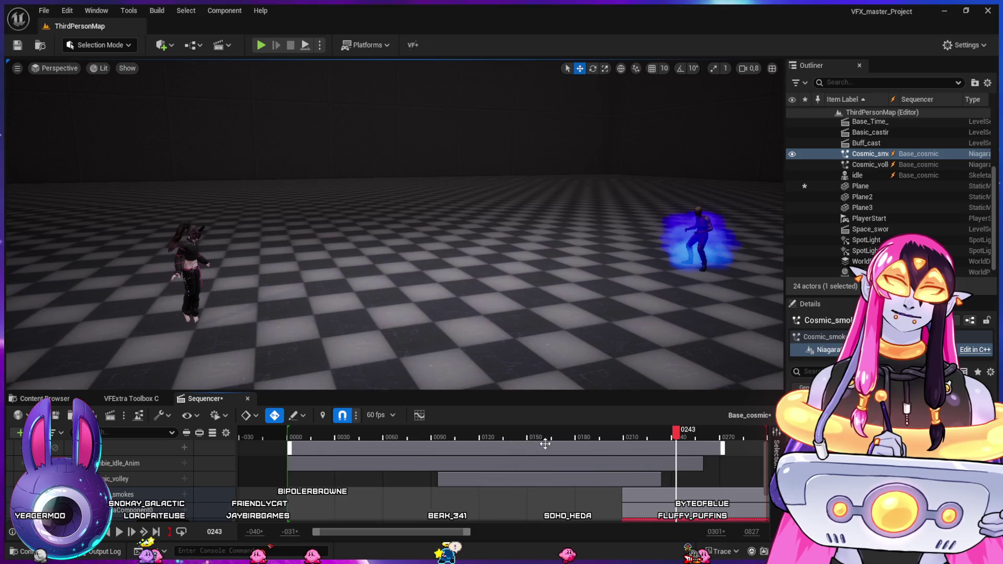
click(578, 433)
key(space)
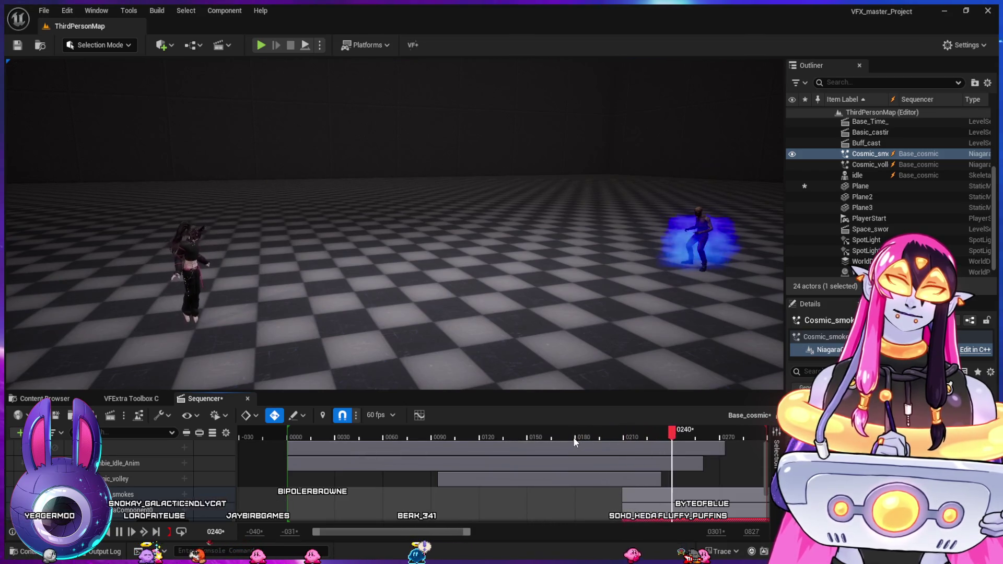
key(space)
click(578, 442)
key(space)
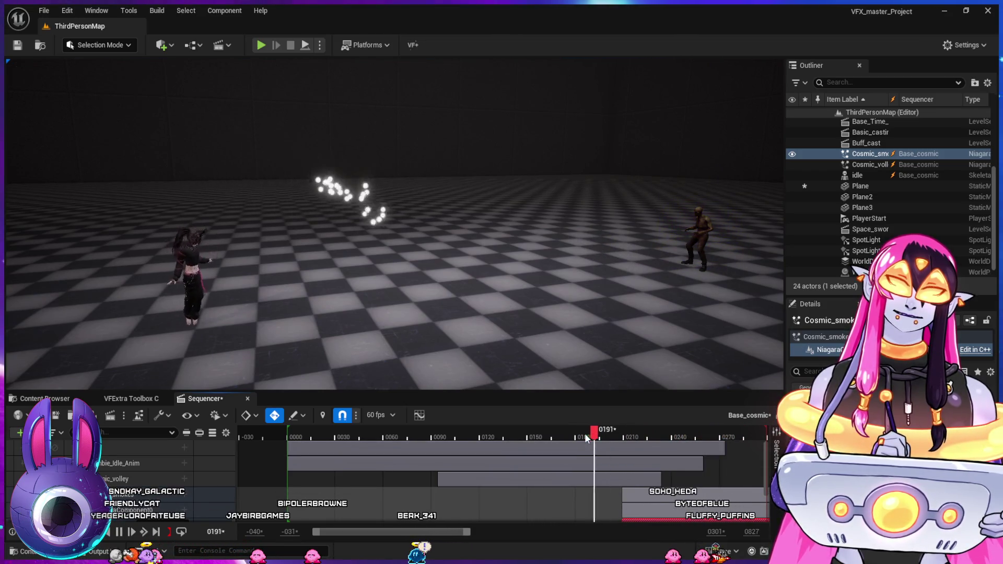
click(612, 431)
click(567, 431)
key(space)
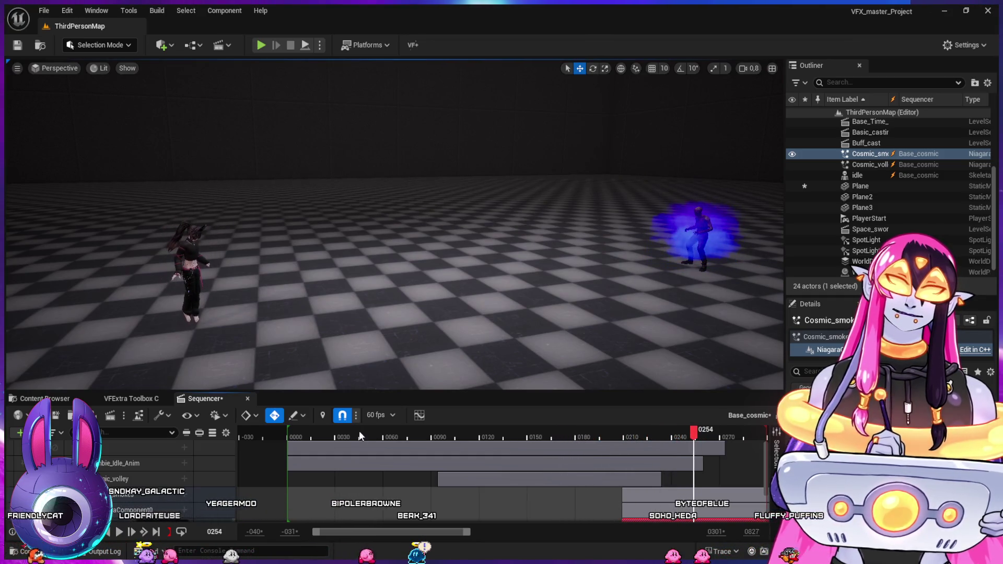
click(300, 432)
key(space)
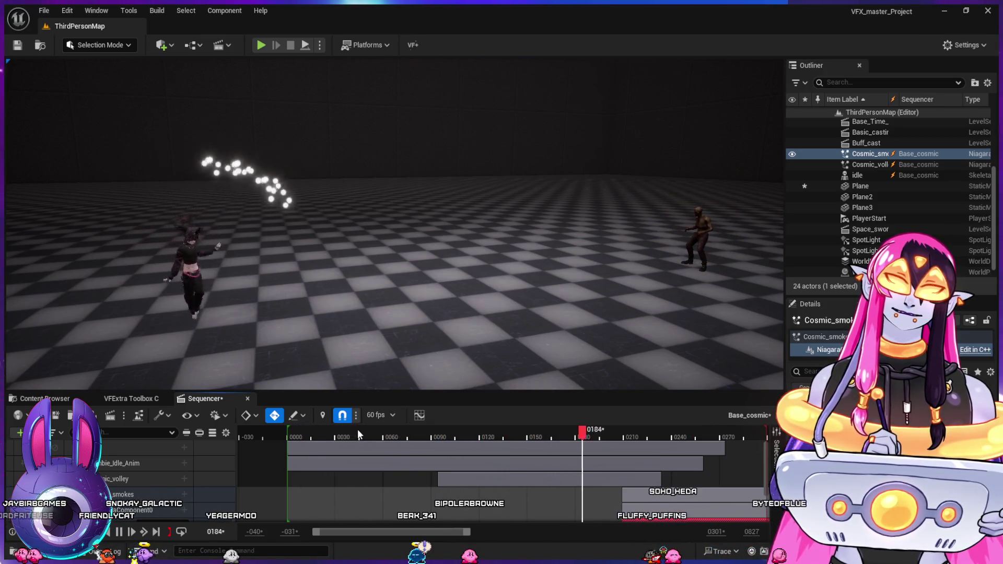
key(space)
click(387, 430)
key(space)
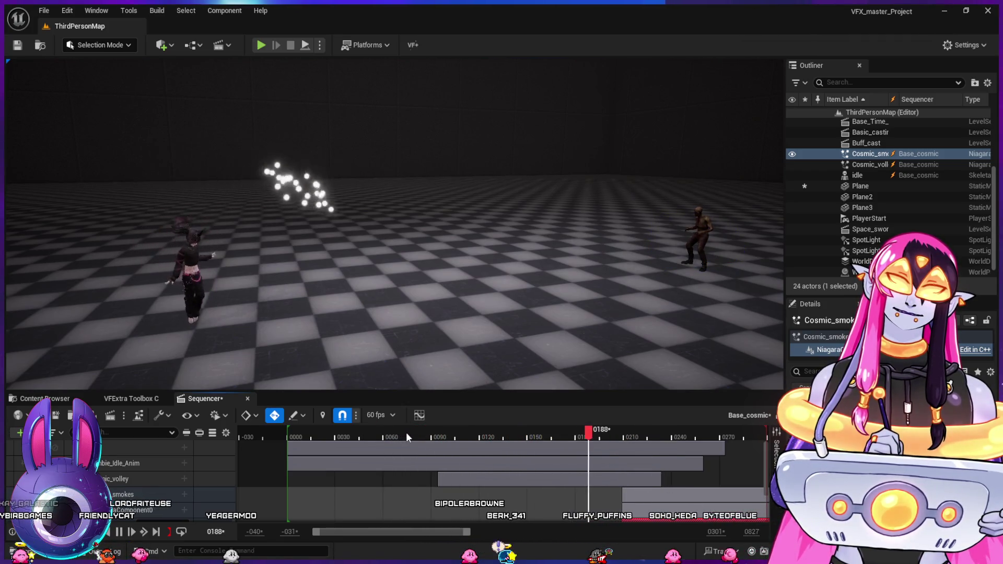
click(397, 432)
key(space)
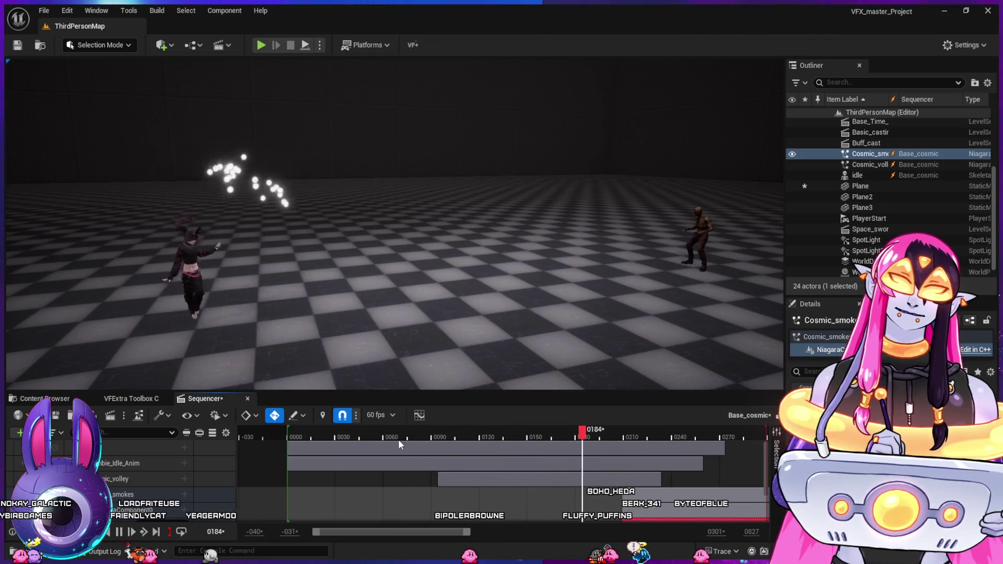
key(space)
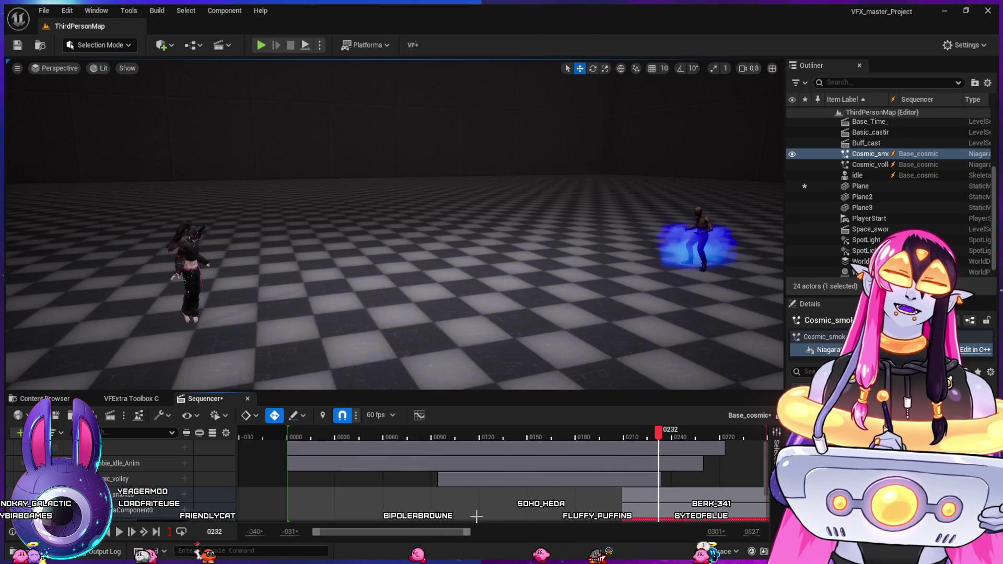
key(alt+Tab)
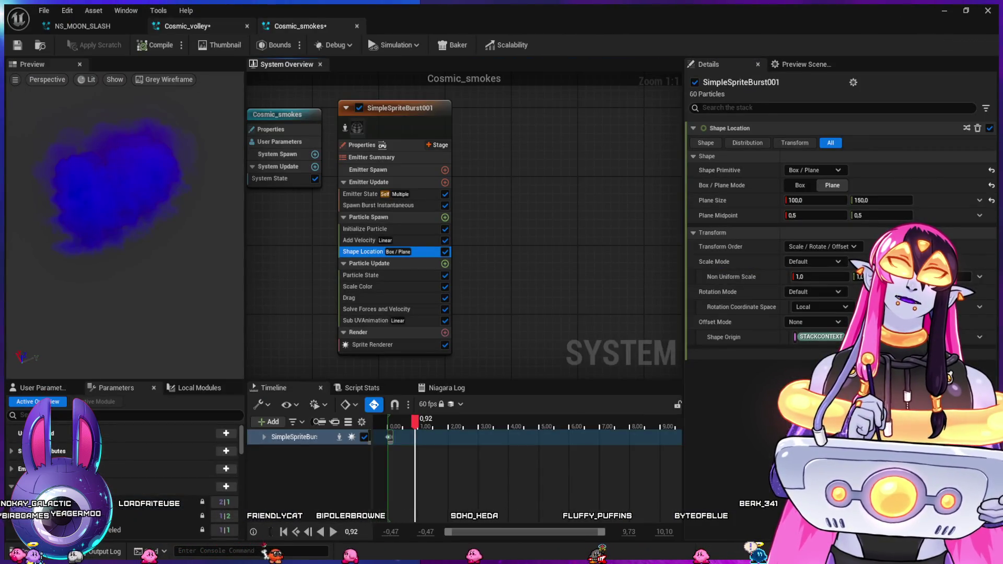
click(187, 26)
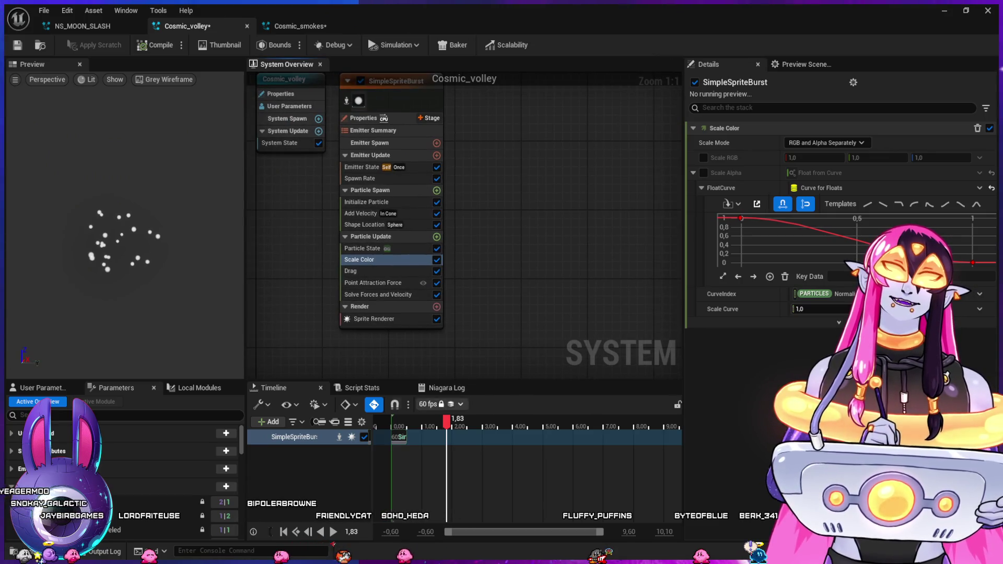
- Open Cosmic_volley's Point Attraction Force and preview the sequence from about frame 0090
click(373, 282)
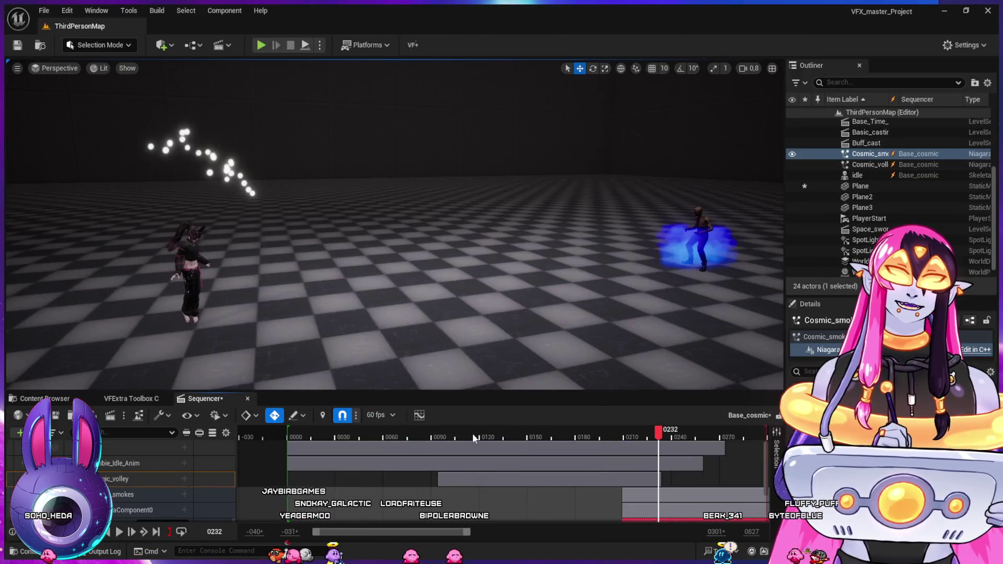
click(429, 432)
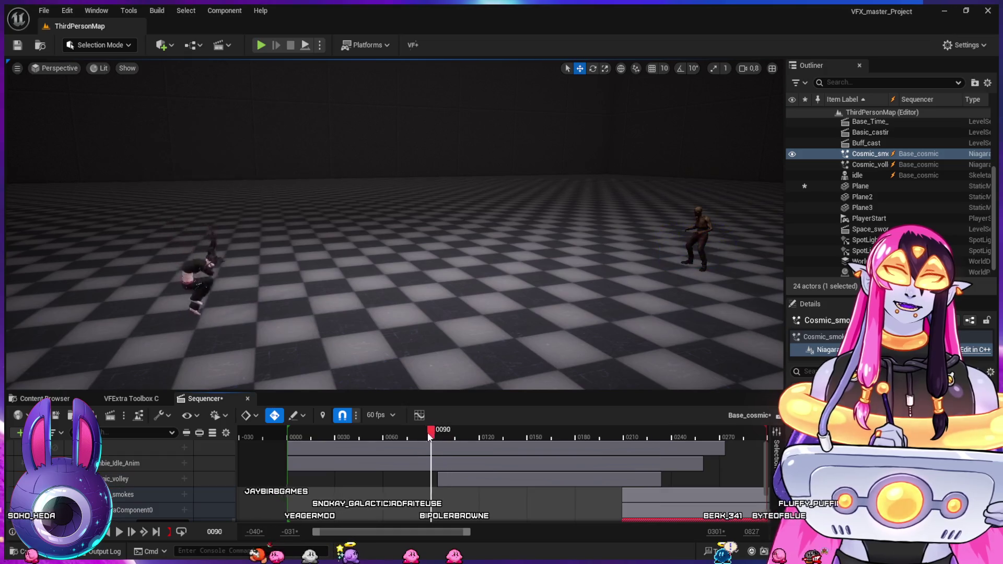
key(space)
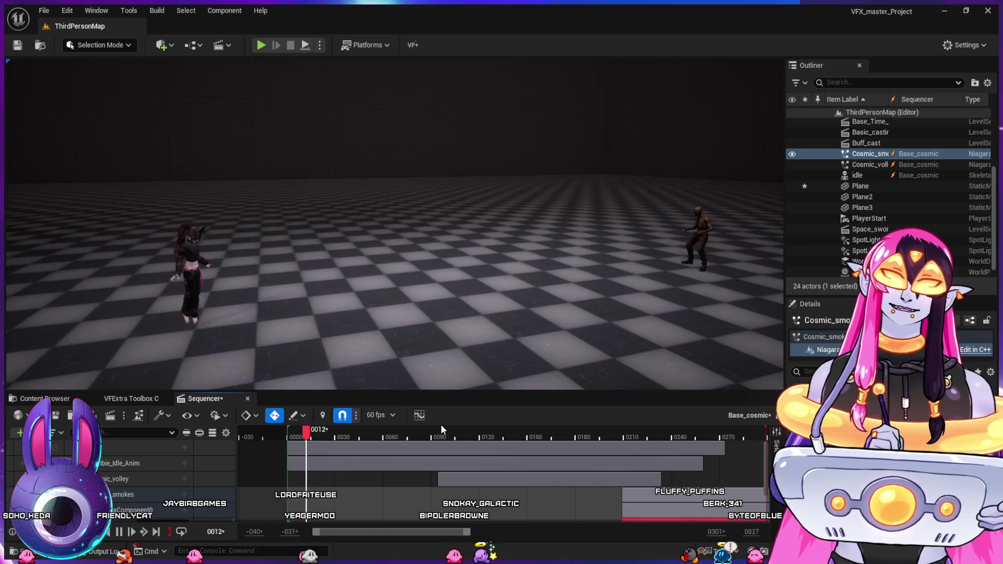
key(space)
key(space)
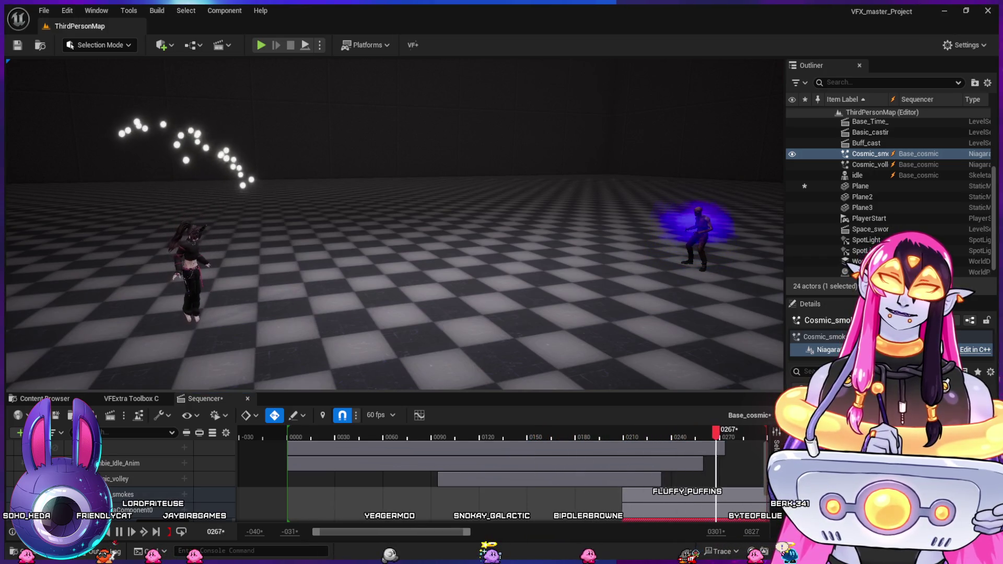
click(358, 434)
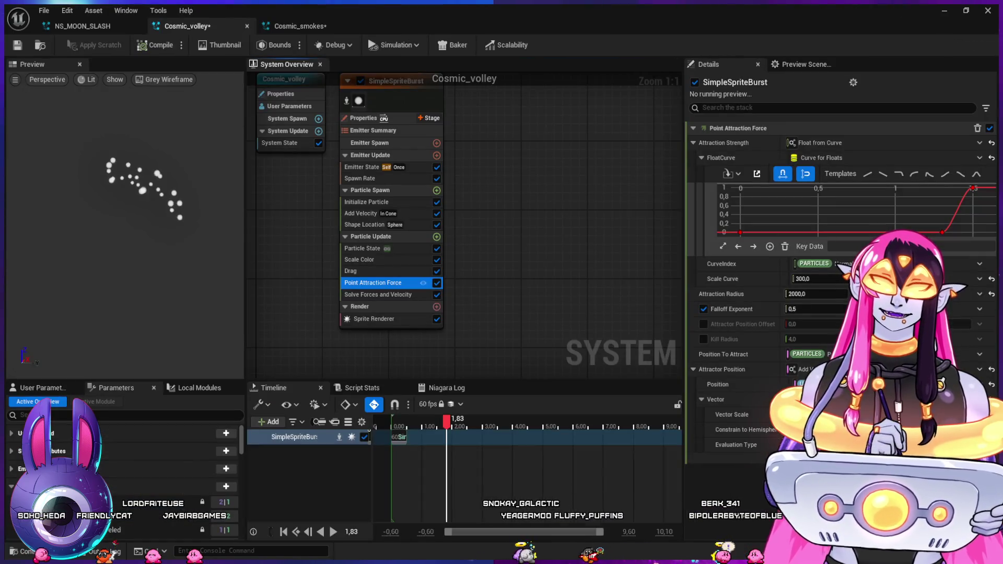
- Drag the attraction curve's top key so the strength ramp starts near 1, then replay the level
click(973, 188)
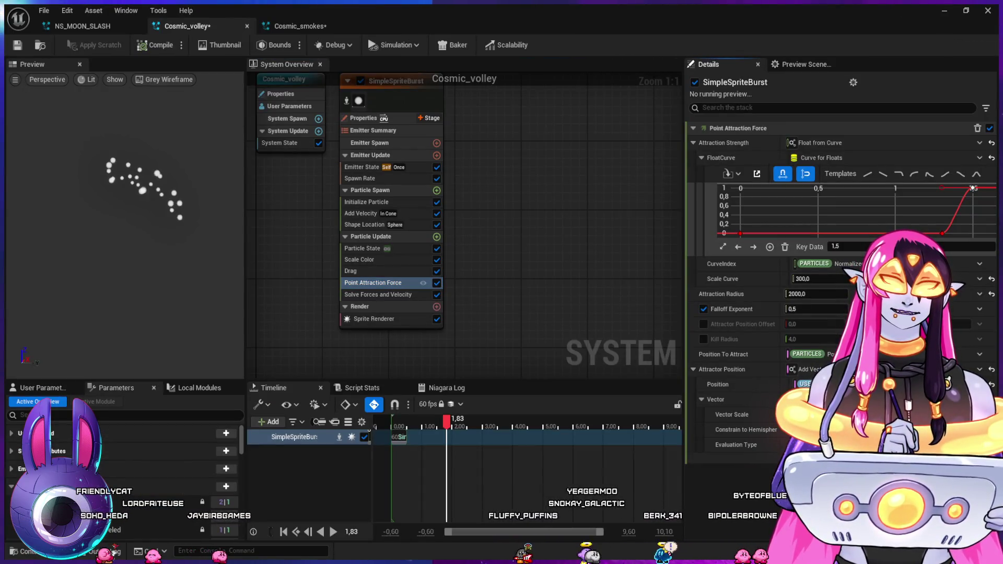
drag(972, 188, 911, 188)
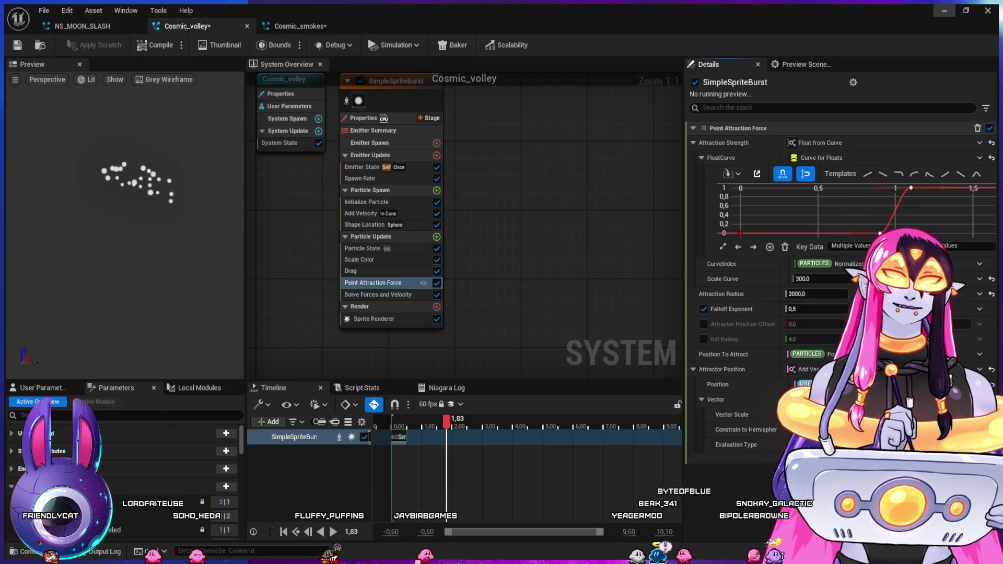
key(alt+Tab)
click(311, 437)
key(space)
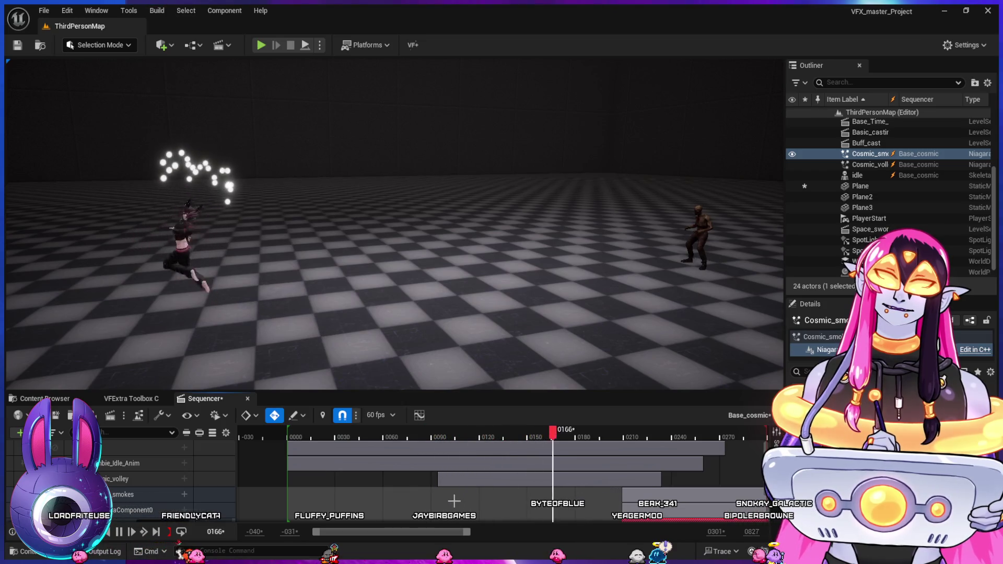
- Review the volley in Sequencer, zooming out the timeline and checking frames 145 through 280
key(space)
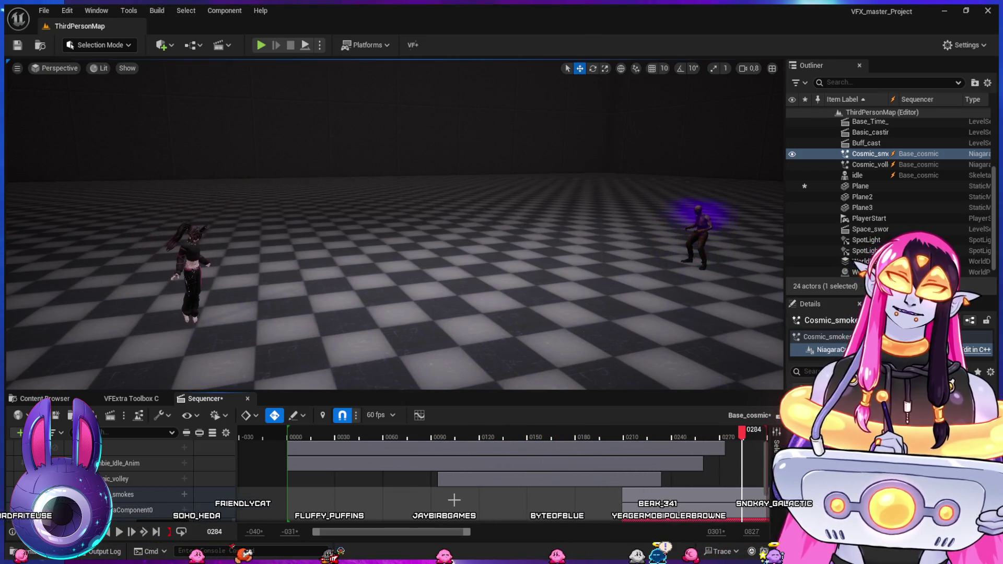
key(space)
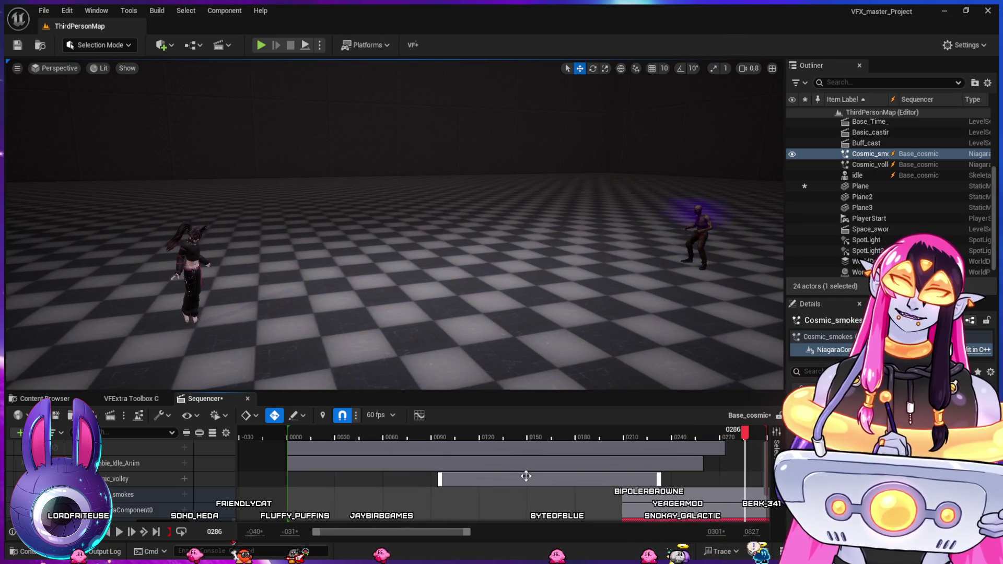
mouse_move(448, 434)
mouse_down()
mouse_move(613, 450)
mouse_move(685, 499)
mouse_move(674, 523)
mouse_move(703, 524)
mouse_up()
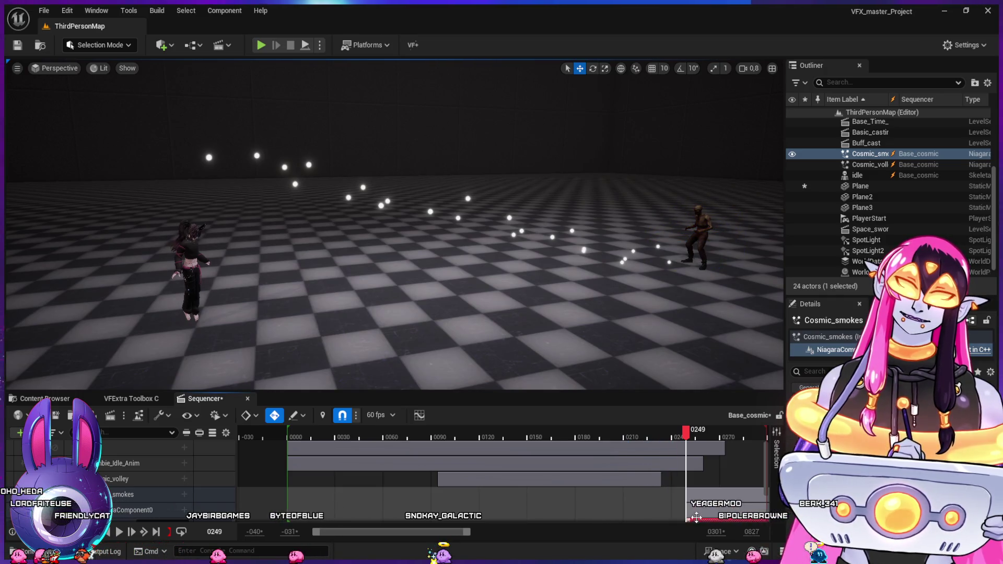
scroll(642, 474, down, 3)
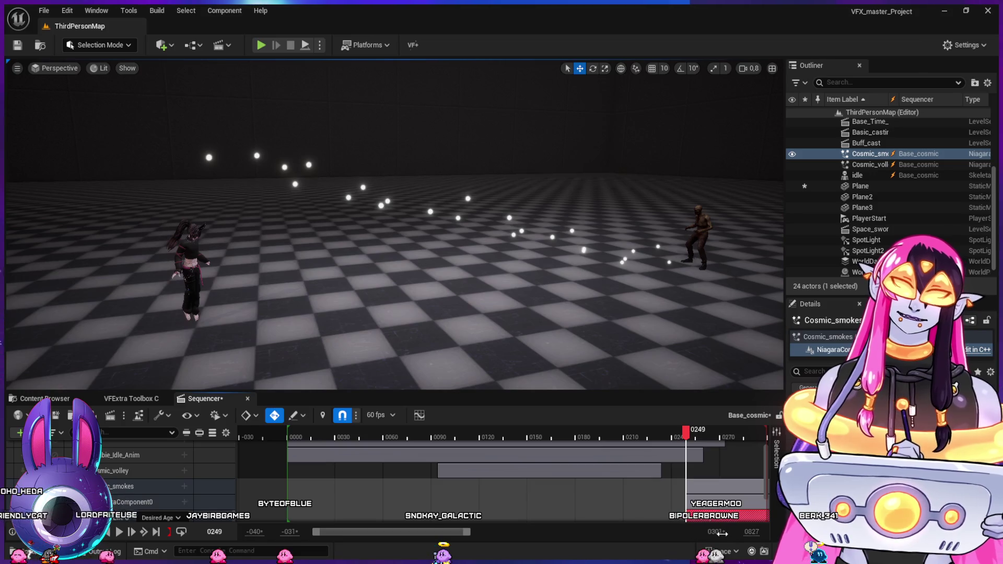
mouse_move(471, 532)
mouse_down()
mouse_move(515, 532)
mouse_move(499, 532)
mouse_up()
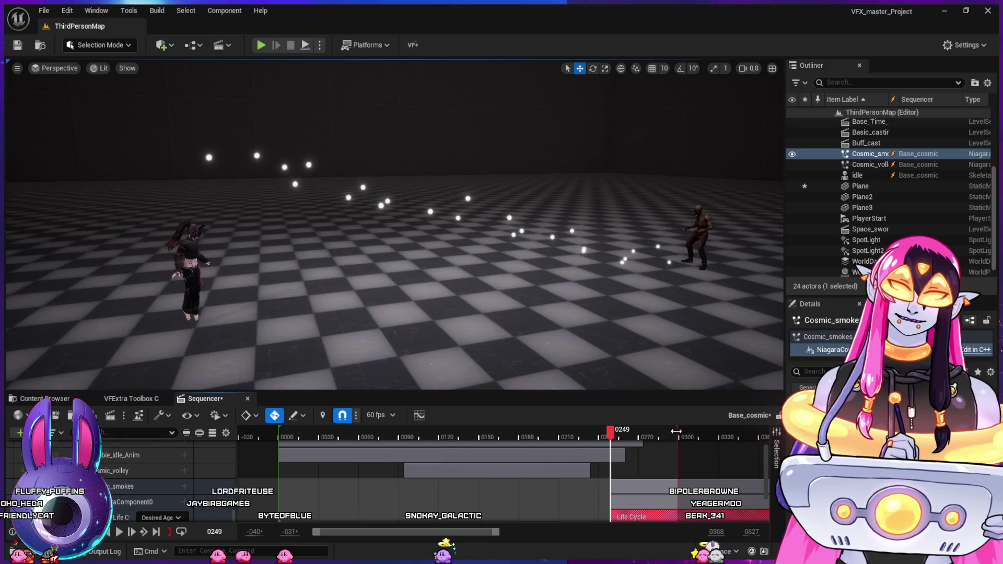
drag(675, 435, 754, 436)
mouse_move(612, 439)
mouse_down()
mouse_move(692, 456)
mouse_move(601, 450)
mouse_move(642, 440)
mouse_move(589, 439)
mouse_move(672, 439)
mouse_up()
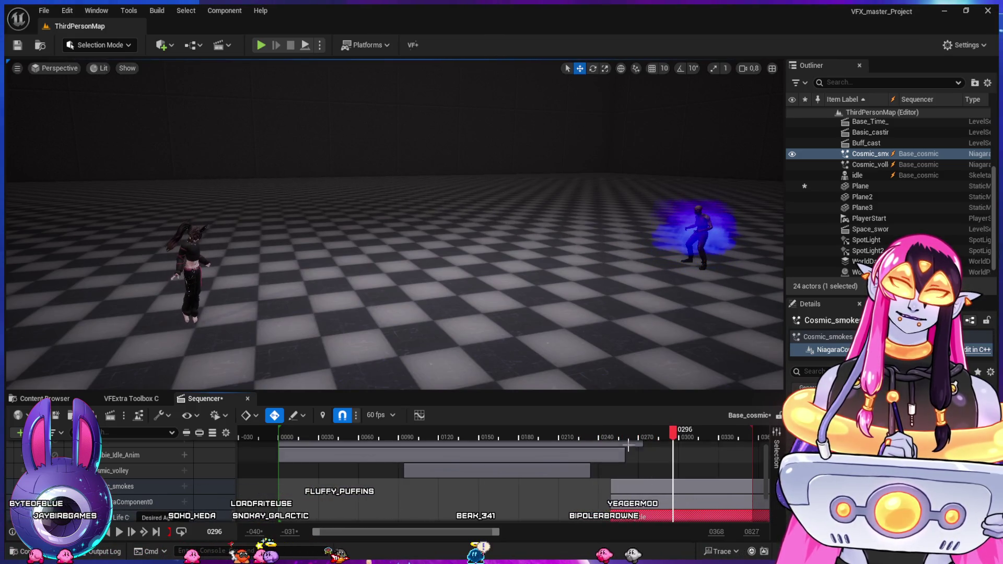
click(599, 433)
key(space)
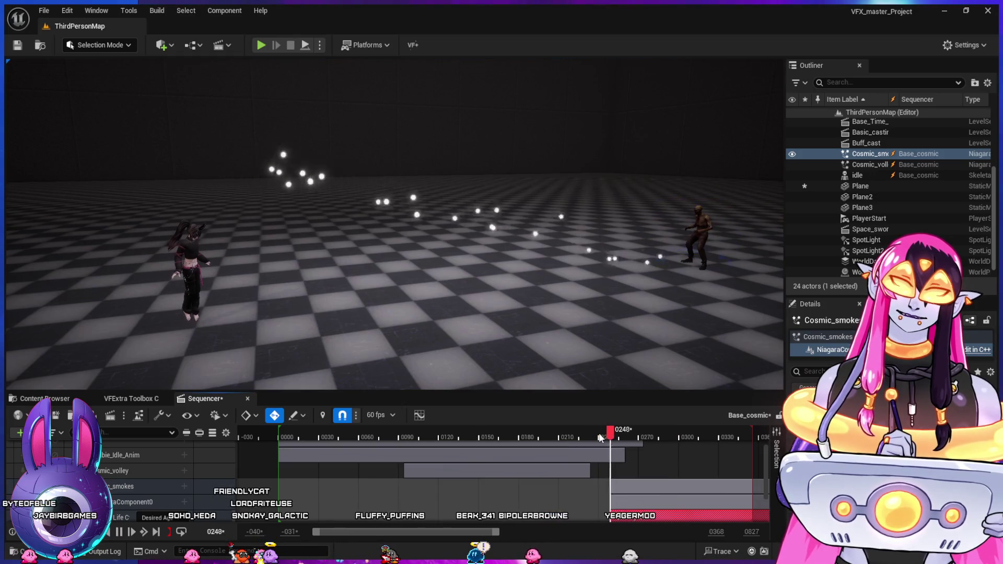
key(space)
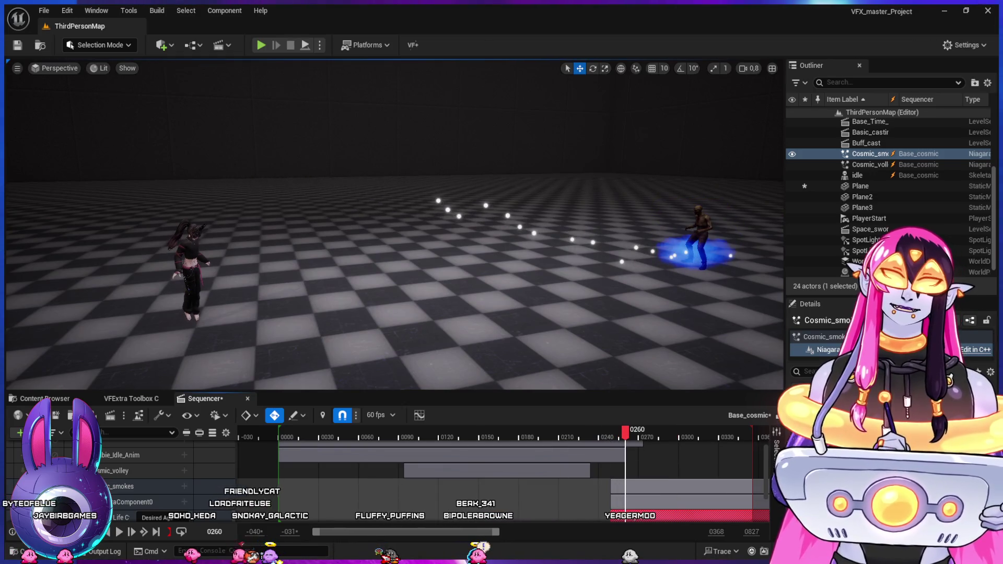
key(alt+Tab)
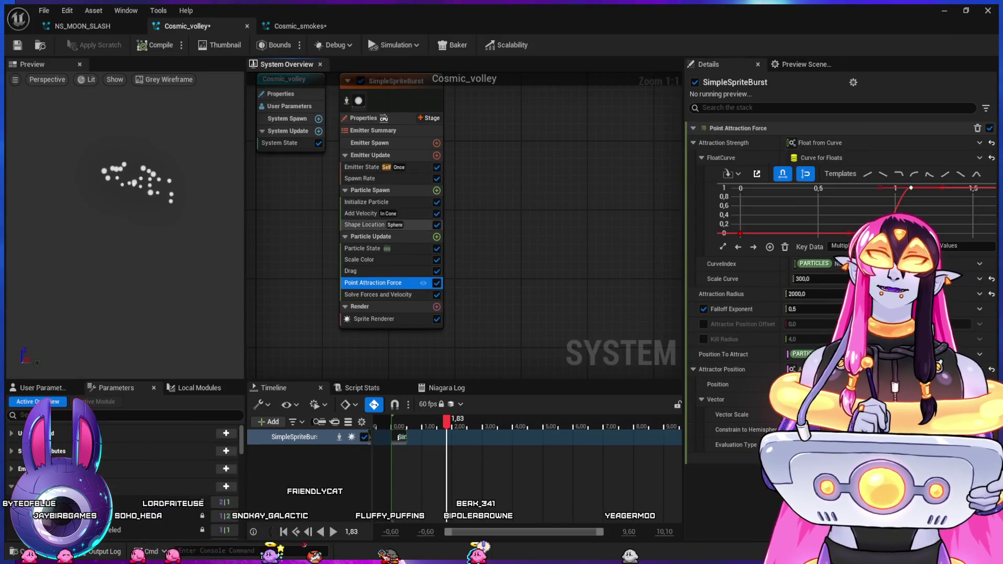
- In Cosmic_smokes, change the Spawn Burst Instantaneous Spawn Count from 20 to 3
click(365, 225)
click(301, 25)
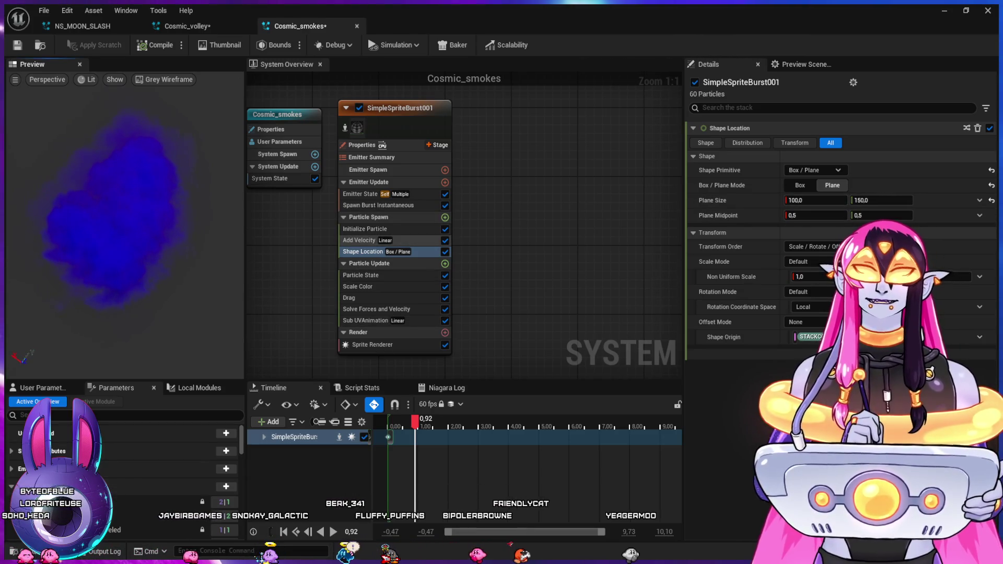
click(364, 229)
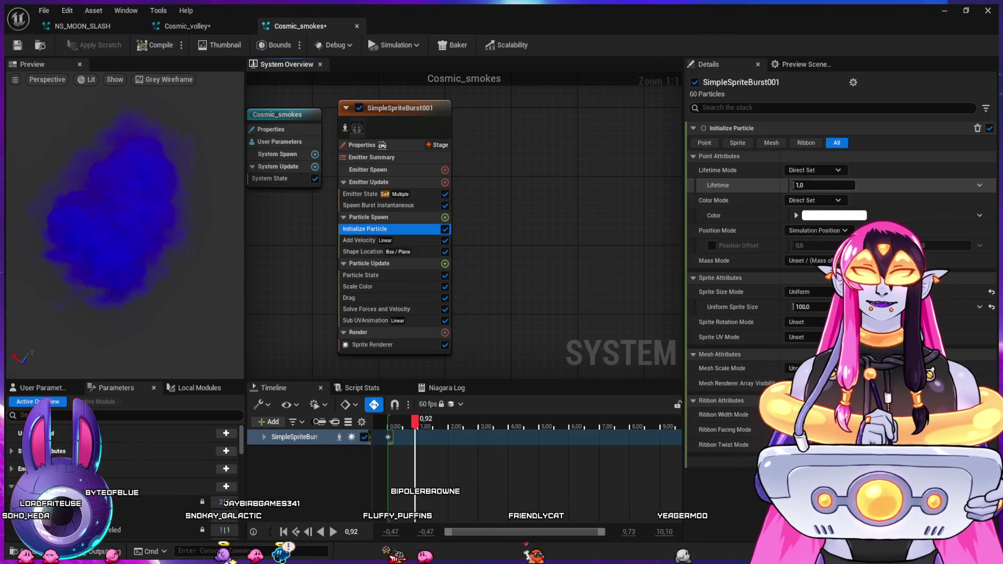
click(378, 205)
click(816, 143)
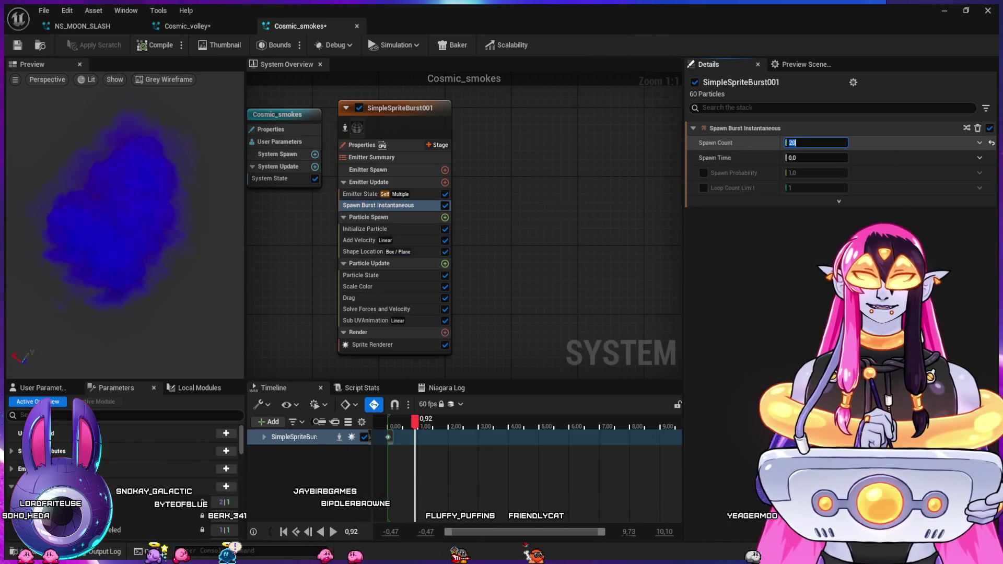
text(3)
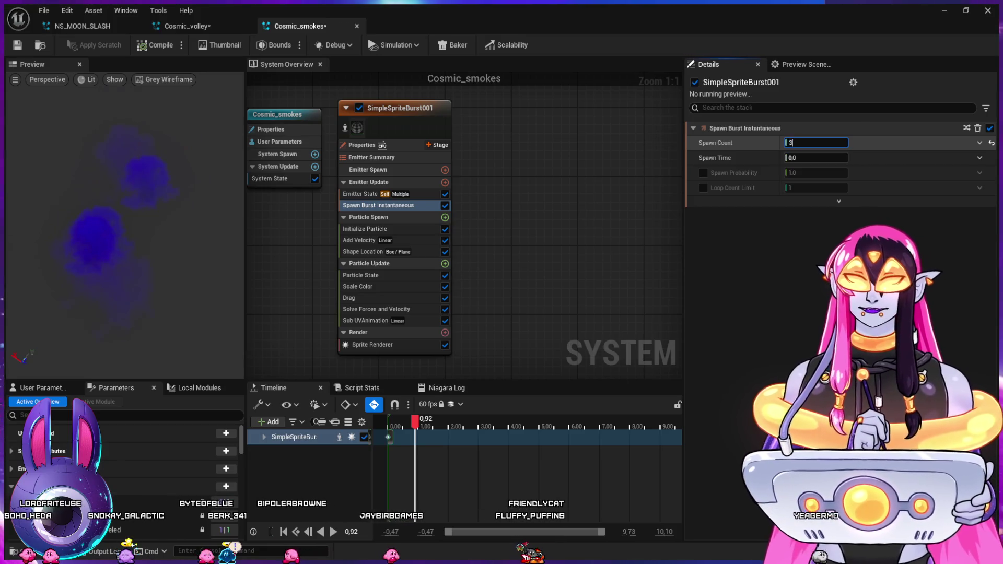
key(Return)
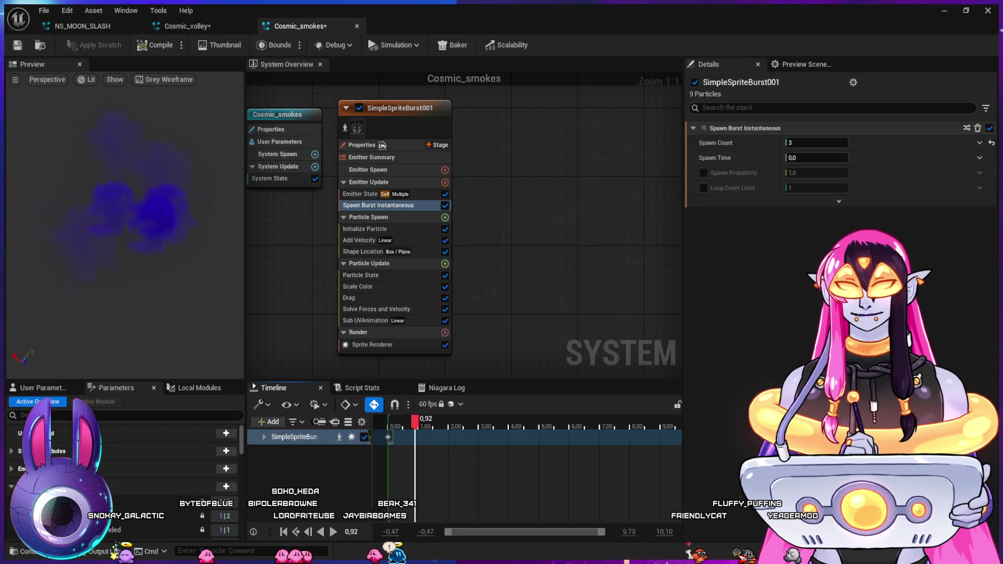
click(361, 194)
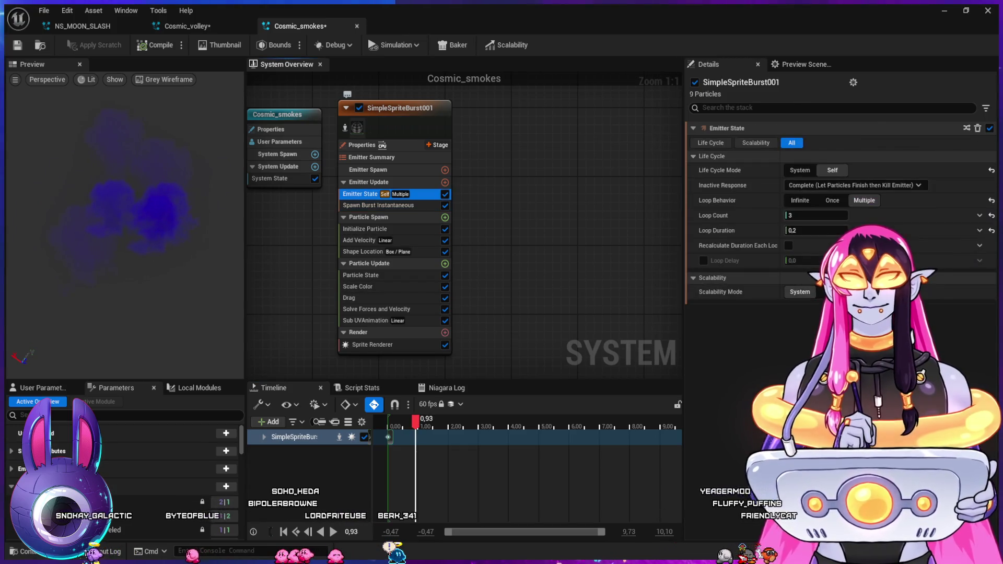
- Try loop duration 0.1 with count 5, then settle on loop duration 0.2 and loop count 7
text(0.1)
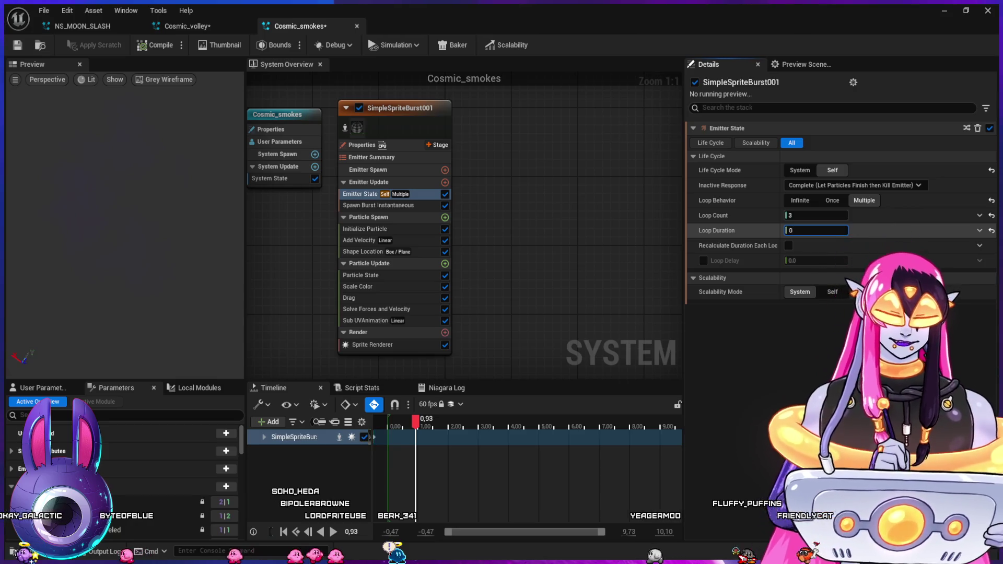
key(Return)
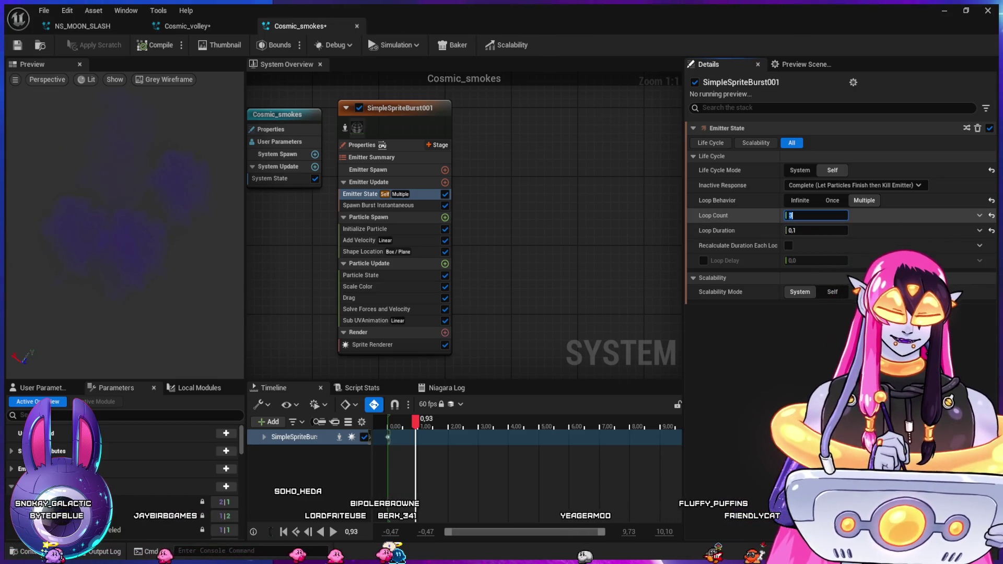
text(5)
key(Return)
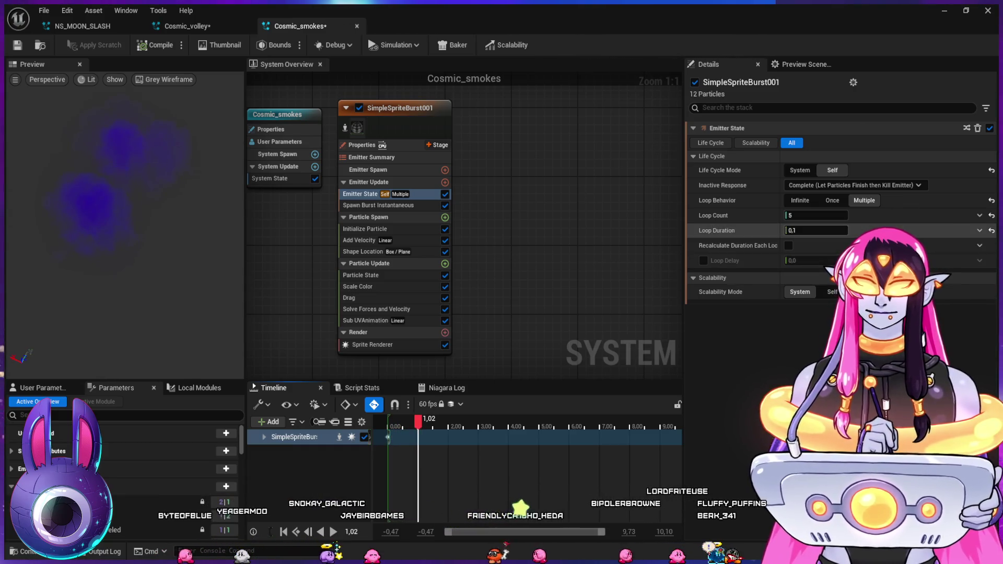
text(0.2)
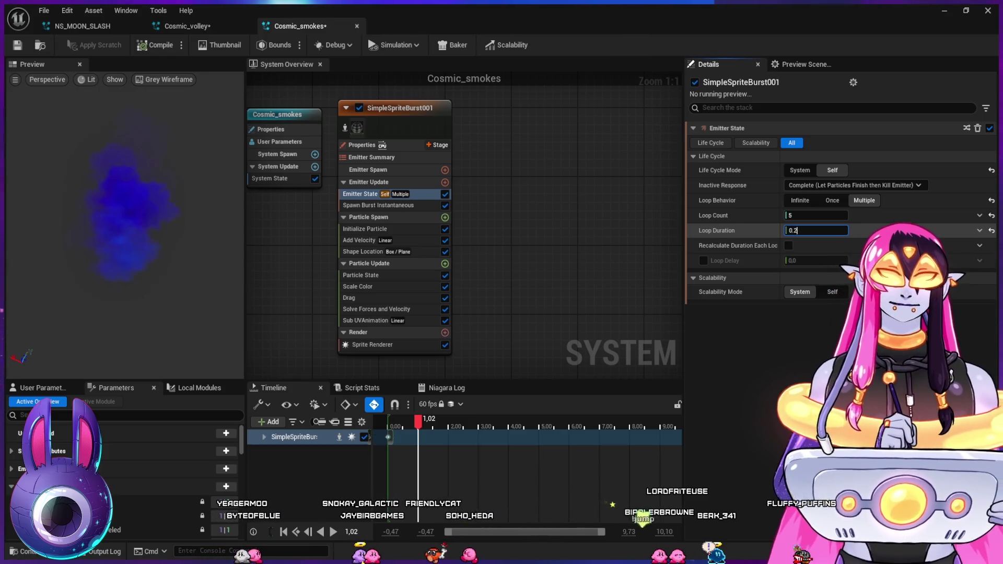
key(Return)
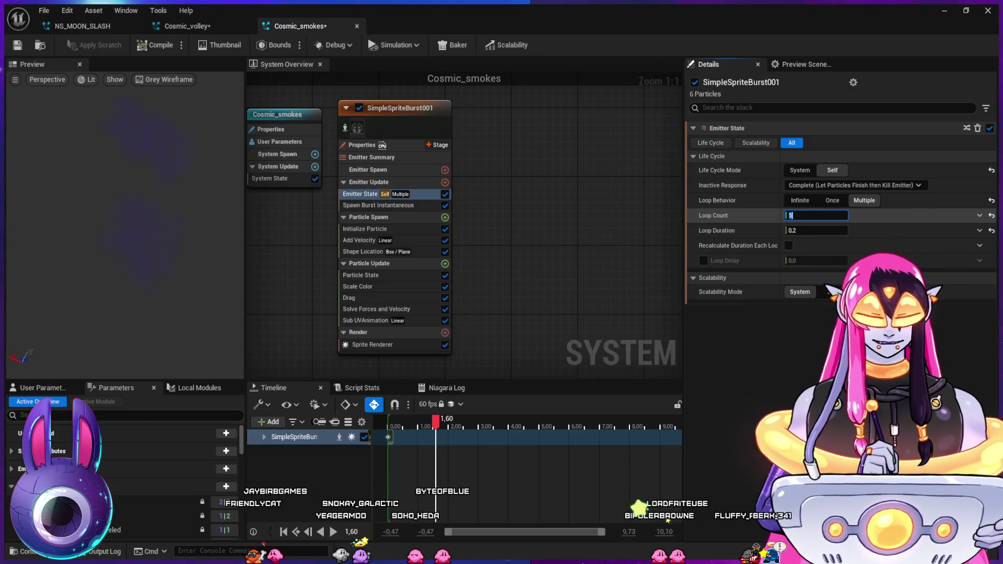
text(7)
key(Return)
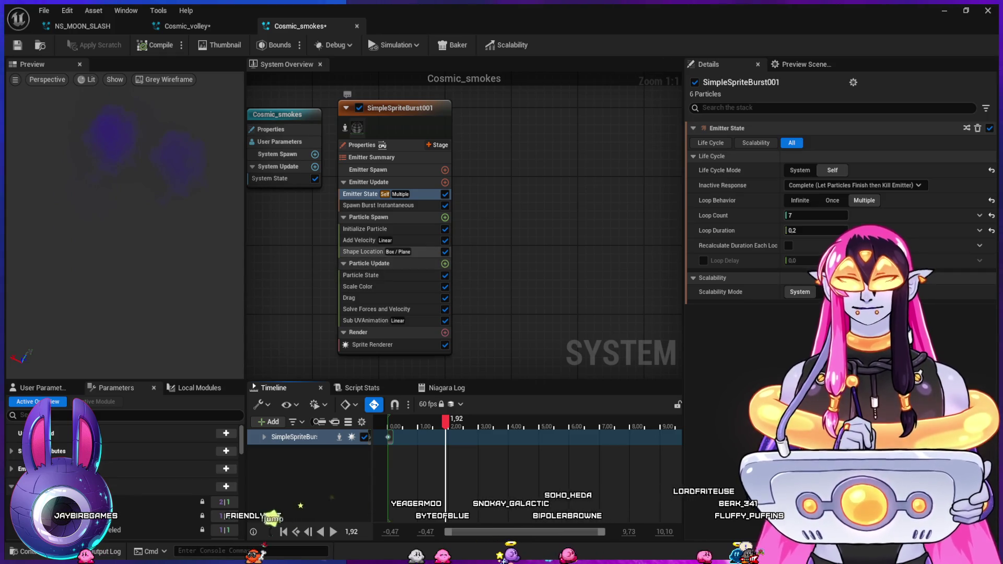
- Back in the level, play the sequence from about frame 150 to review the smoke
click(363, 252)
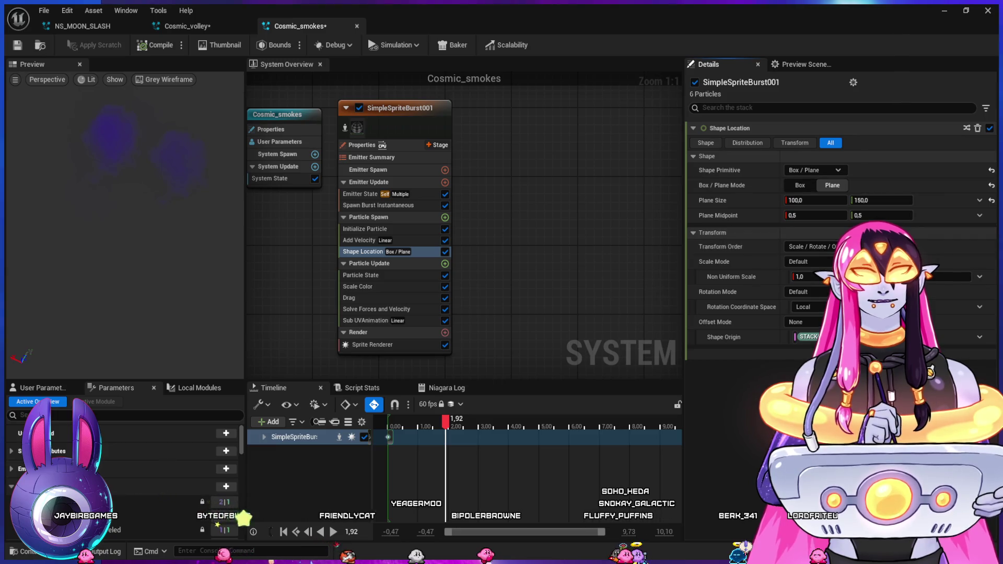
key(alt+Tab)
click(492, 434)
key(space)
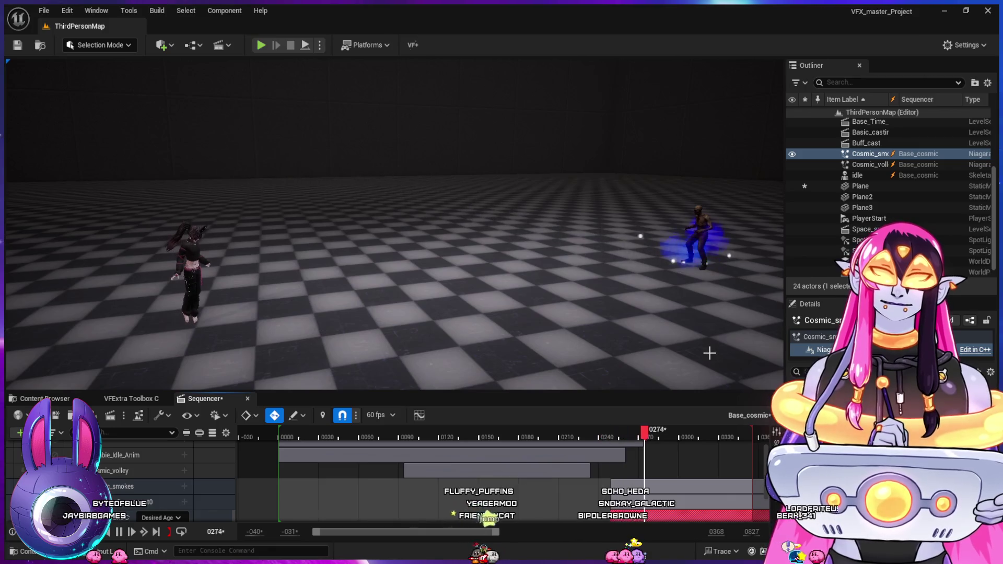
- Stop Sequencer playback and shift the Life Cycle section's timing, checking frames 242–284
key(space)
mouse_move(600, 435)
mouse_down()
mouse_move(689, 444)
mouse_move(601, 459)
mouse_move(609, 459)
mouse_up()
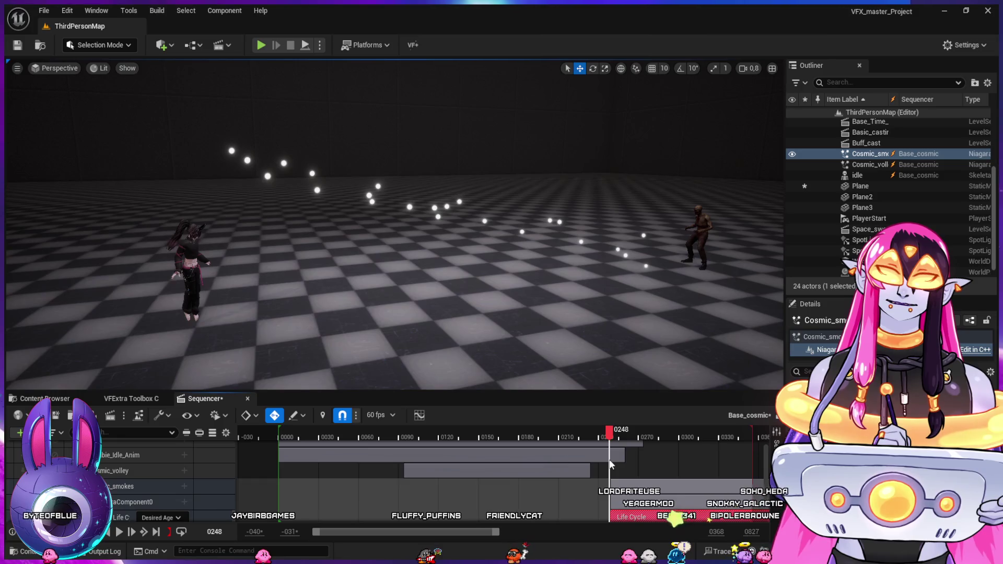
drag(609, 437, 610, 458)
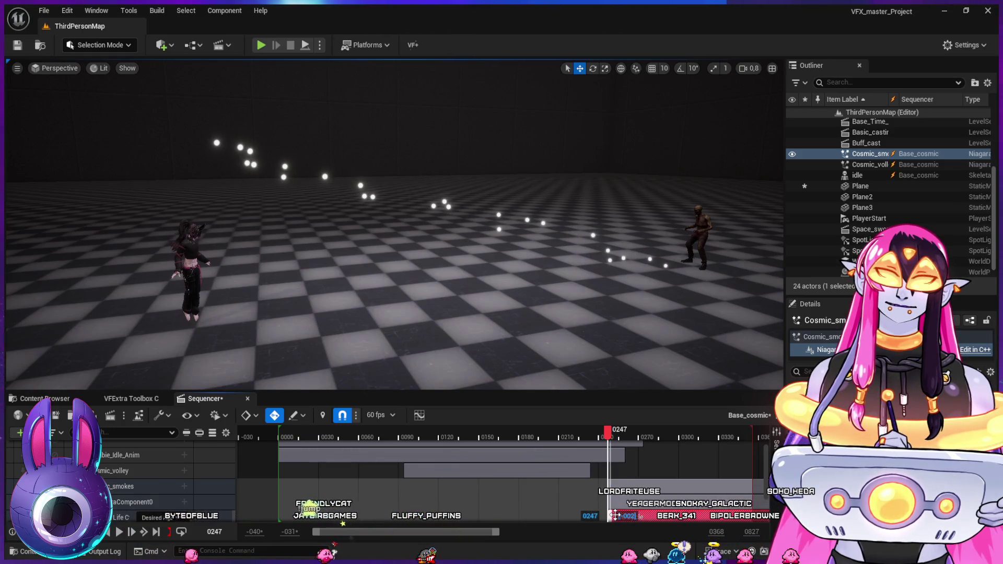
drag(611, 516, 613, 516)
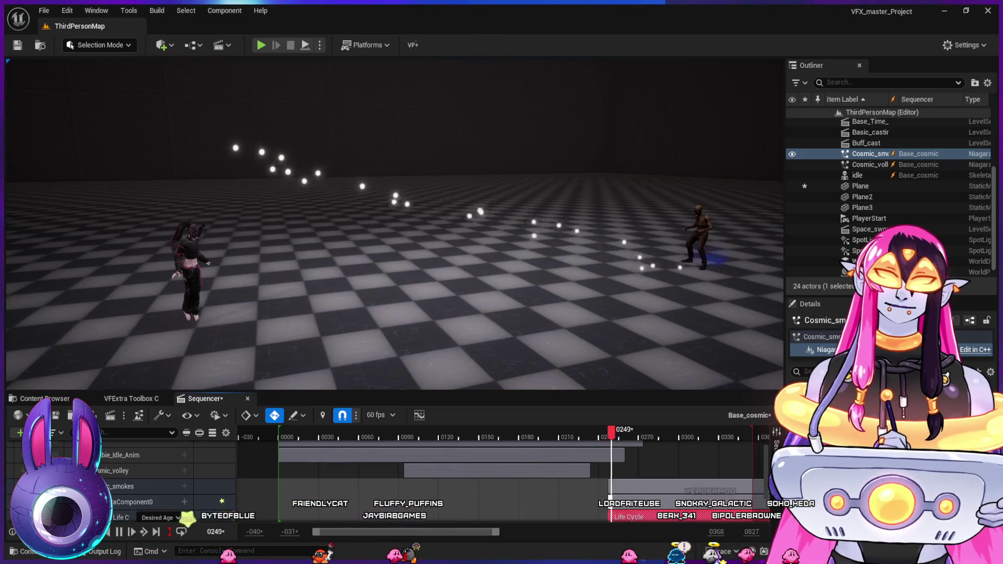
click(627, 438)
mouse_move(627, 438)
mouse_down()
mouse_move(604, 435)
mouse_move(651, 460)
mouse_up()
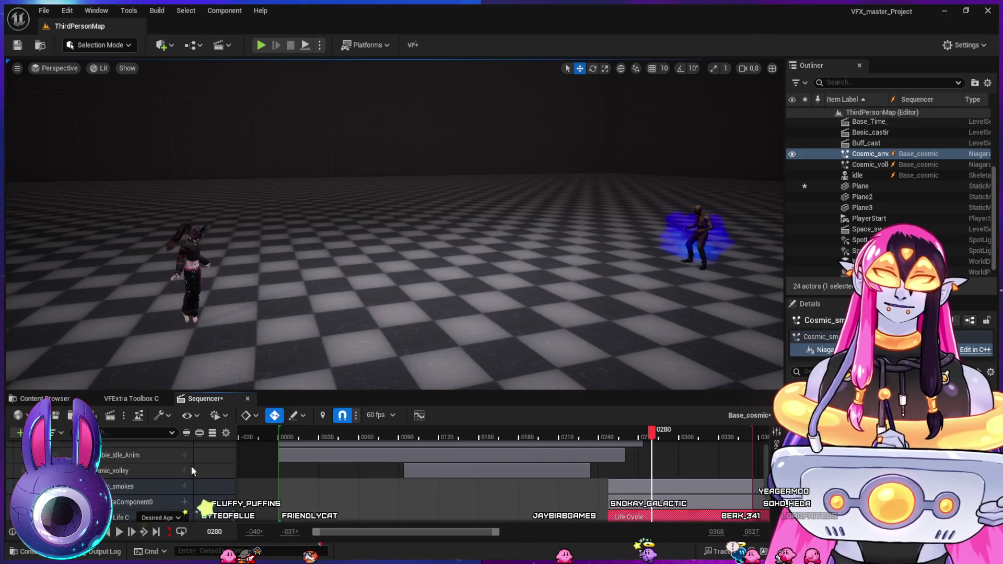
- Select the Cosmic_smokes track, preview from about frame 225, then return to the Niagara editor
click(142, 486)
click(698, 240)
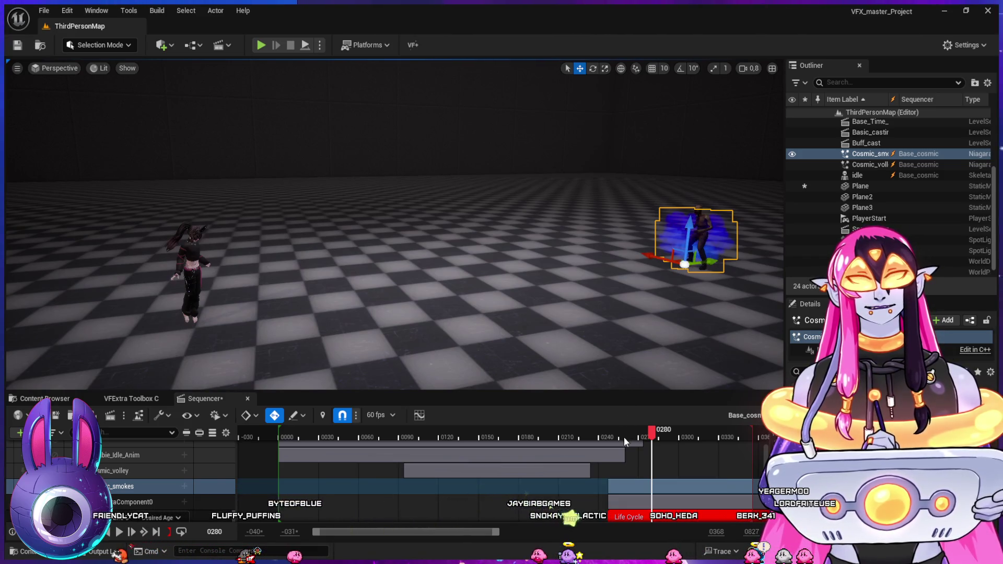
click(577, 431)
key(space)
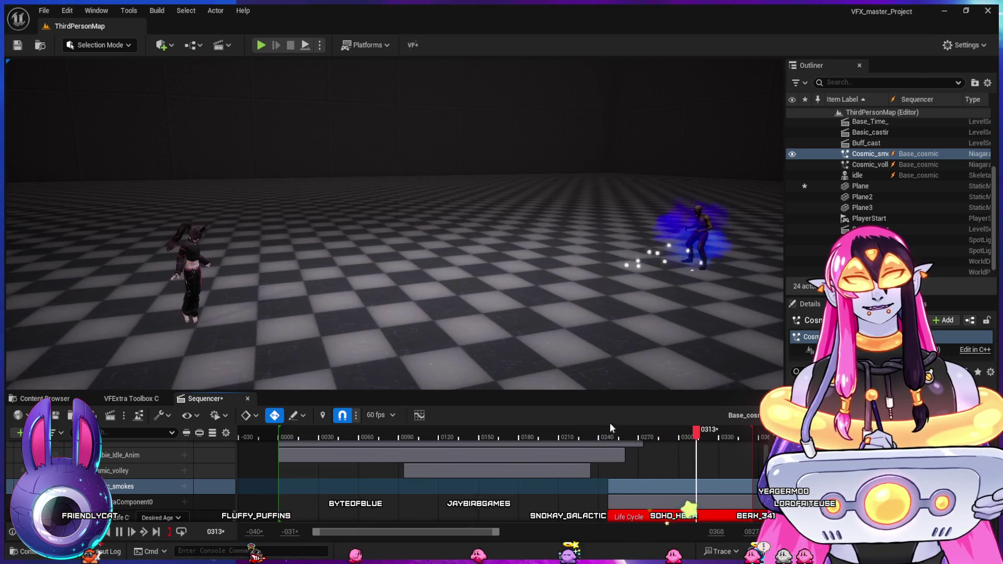
key(space)
key(alt+Tab)
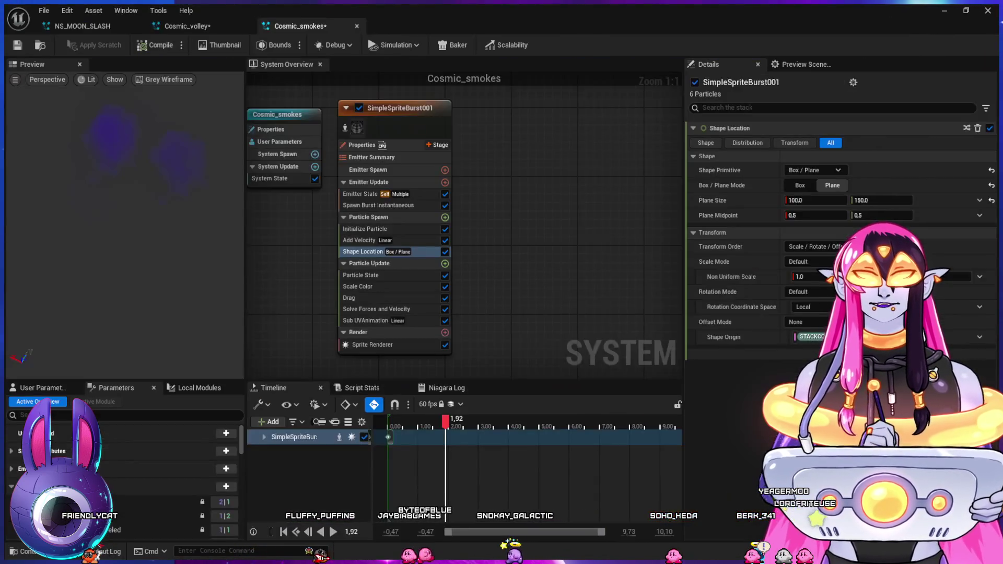
- Set the second value of the Shape Location plane size to 250
click(882, 200)
text(250)
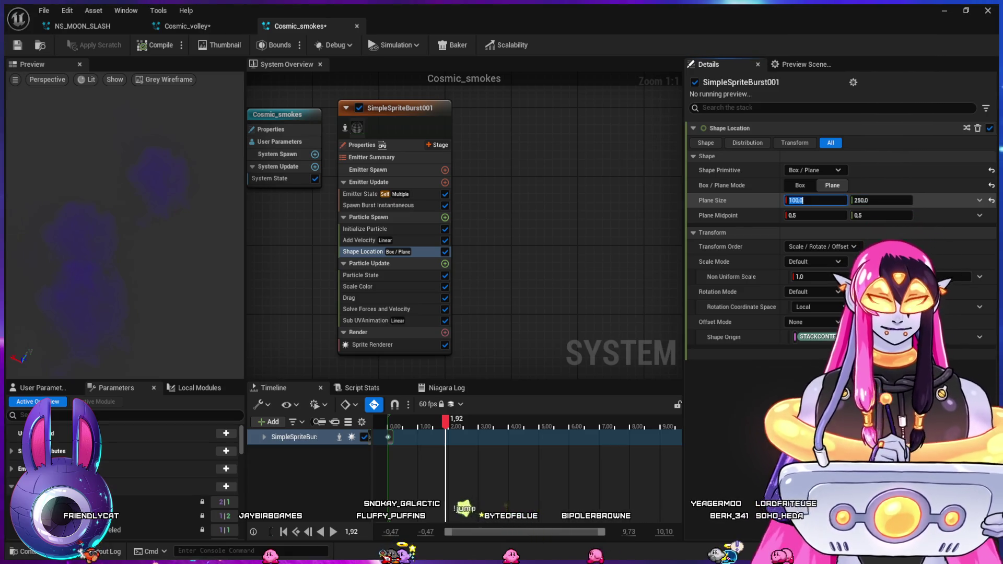
text(150)
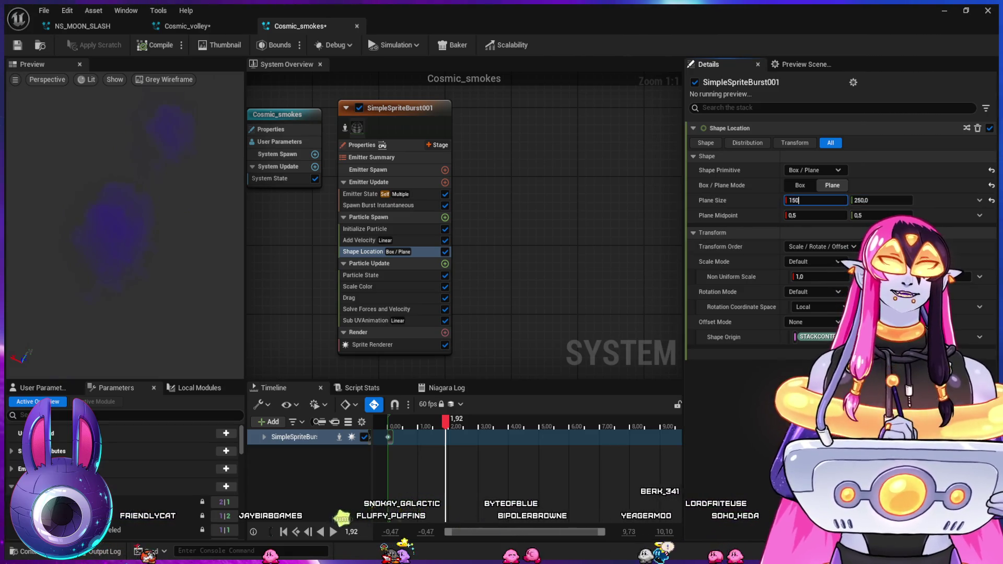
- Set Initialize Particle's Uniform Sprite Size to 150
click(364, 229)
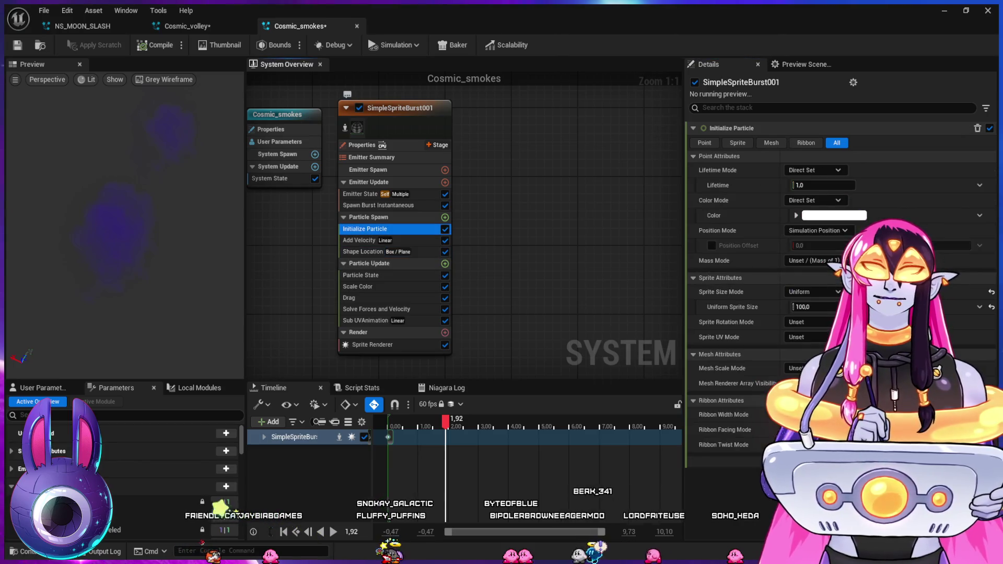
click(815, 306)
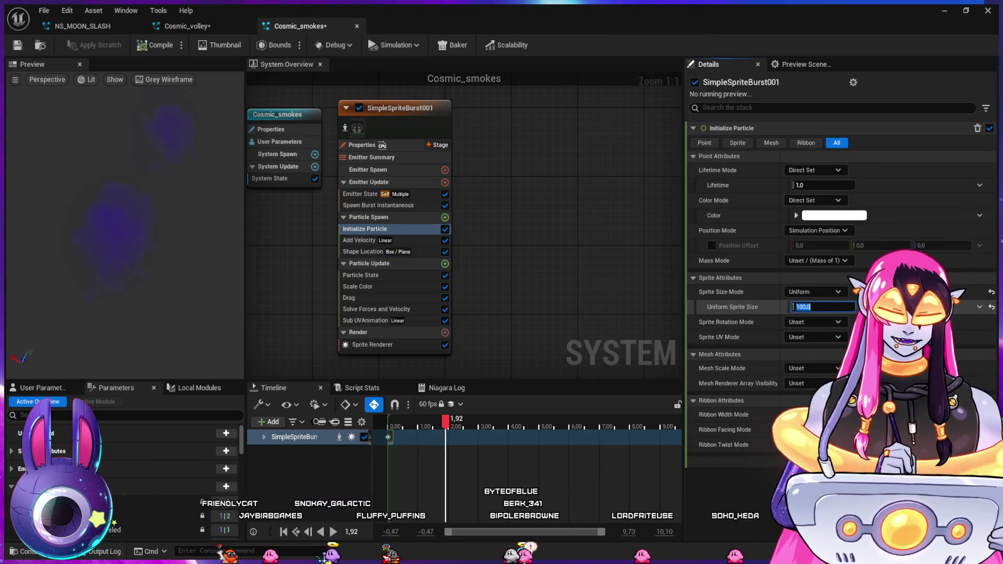
text(150)
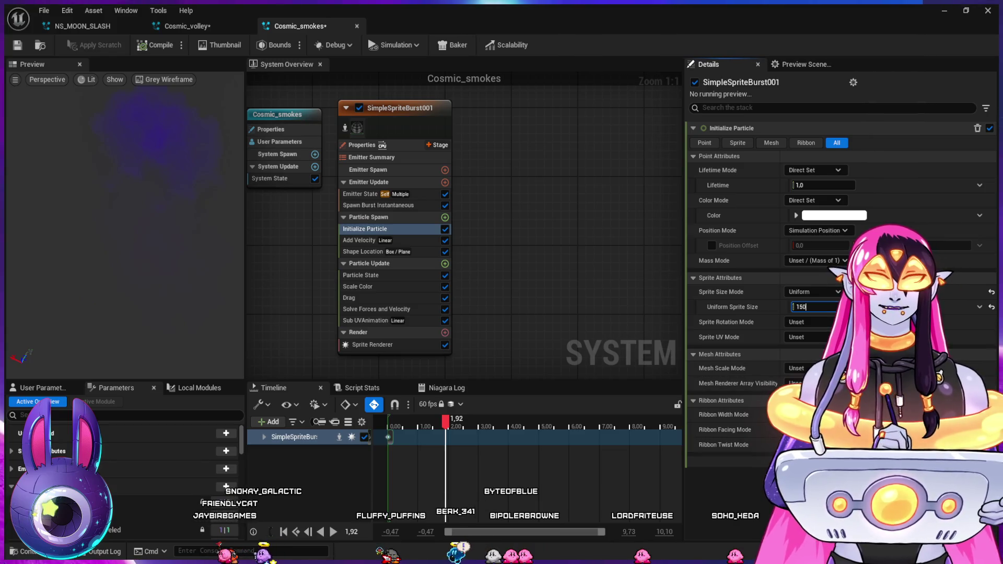
key(Return)
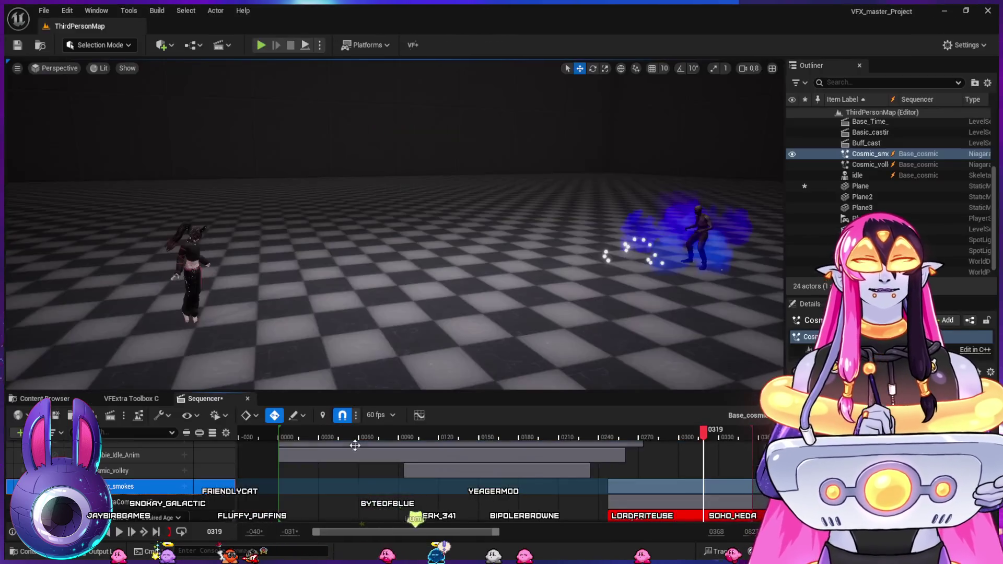
- Replay the smoke burst several times from just before it, then show Cosmic_smokes' Spawn Burst Instantaneous (count 3)
click(596, 433)
key(space)
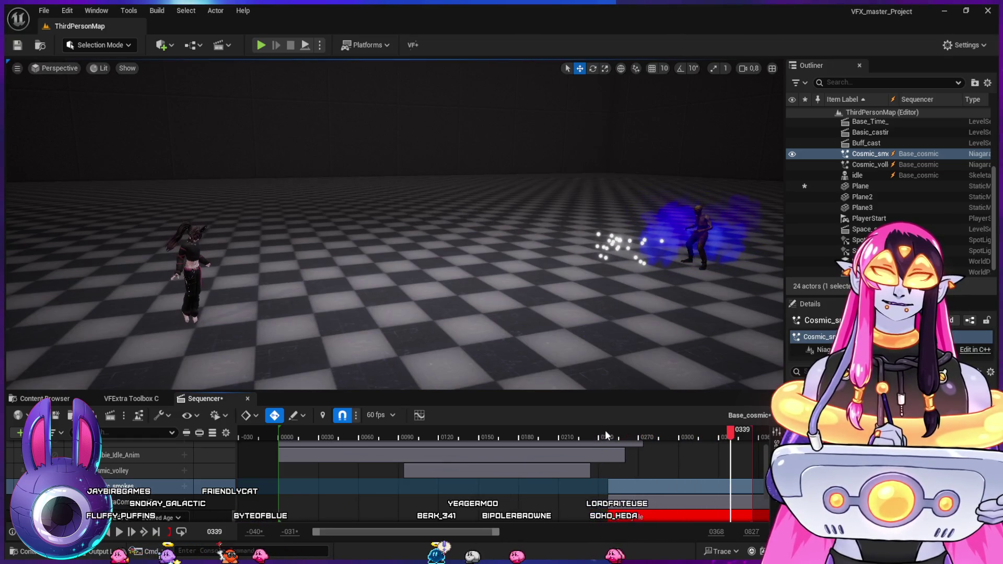
click(579, 432)
key(space)
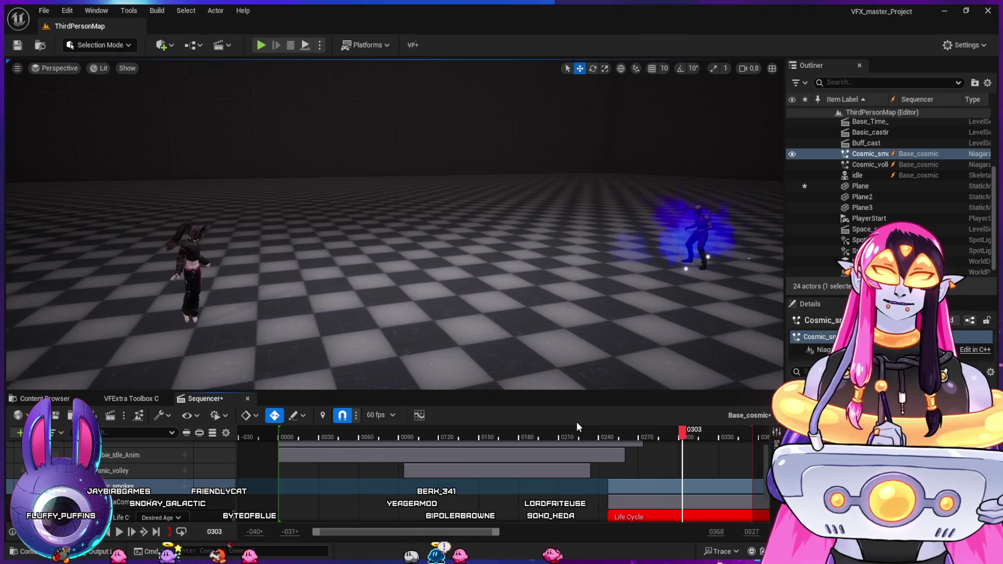
click(612, 435)
key(space)
click(583, 433)
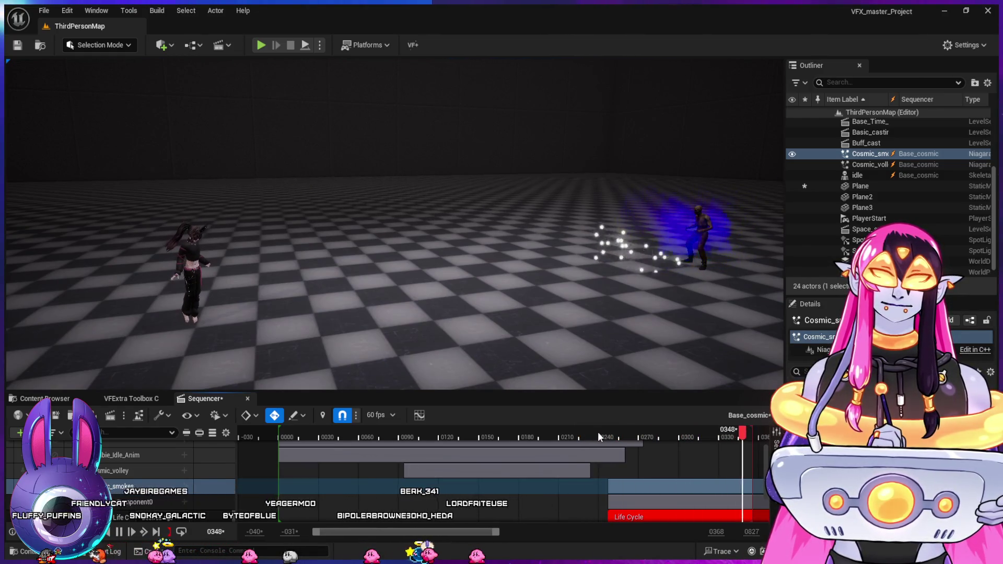
key(space)
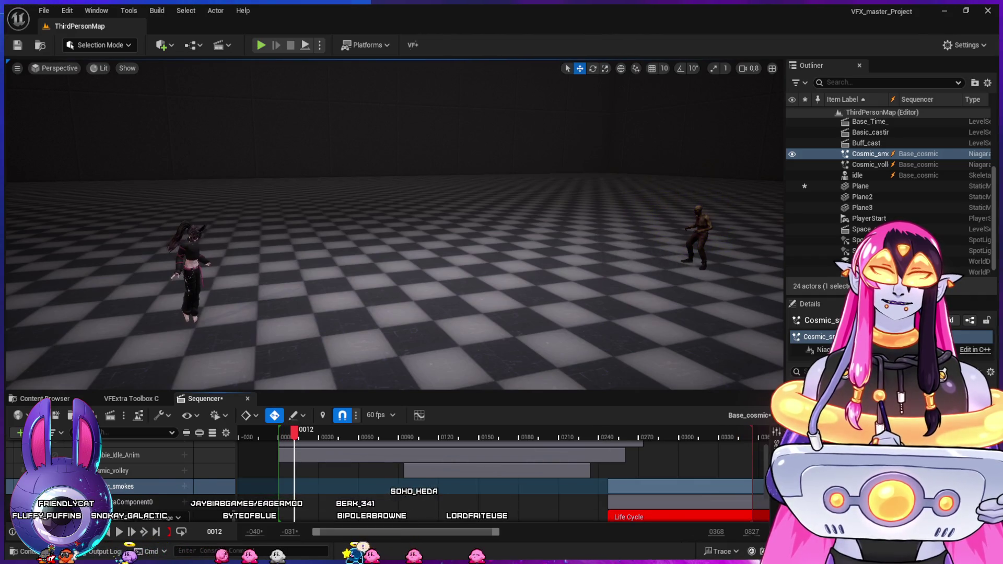
key(alt+Tab)
click(378, 206)
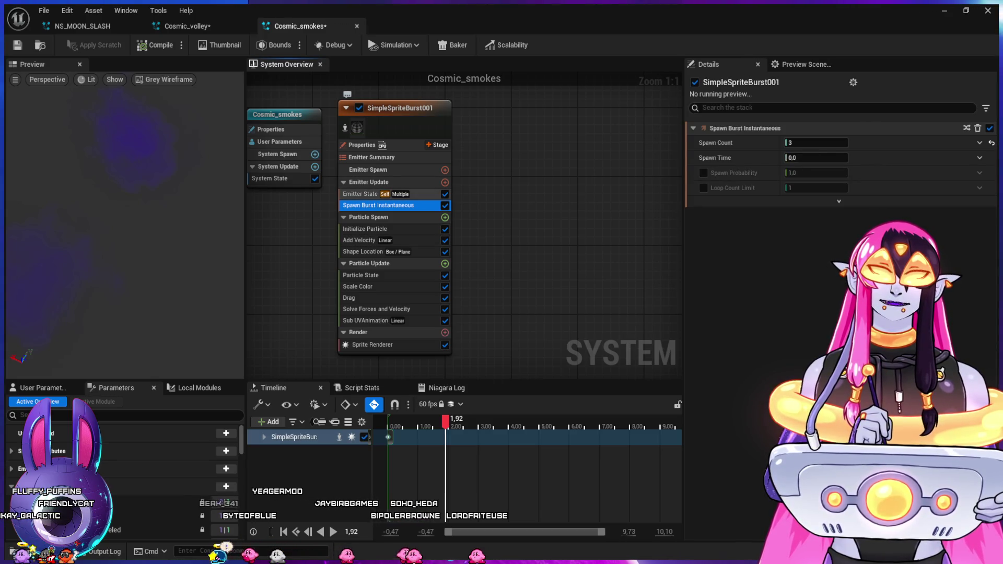
- Change the Emitter State Loop Count from 7 to 5
click(365, 194)
click(815, 215)
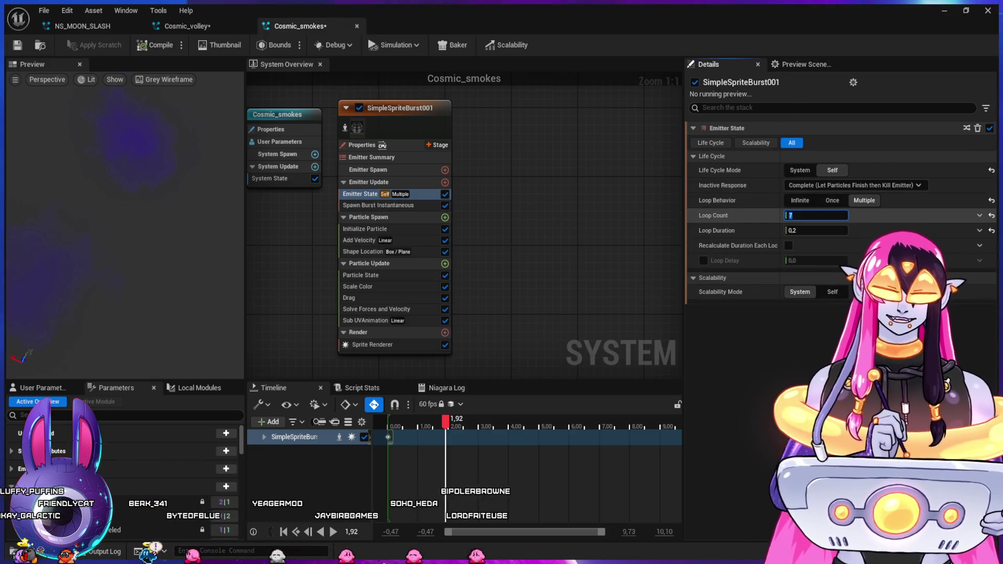
text(5)
key(Return)
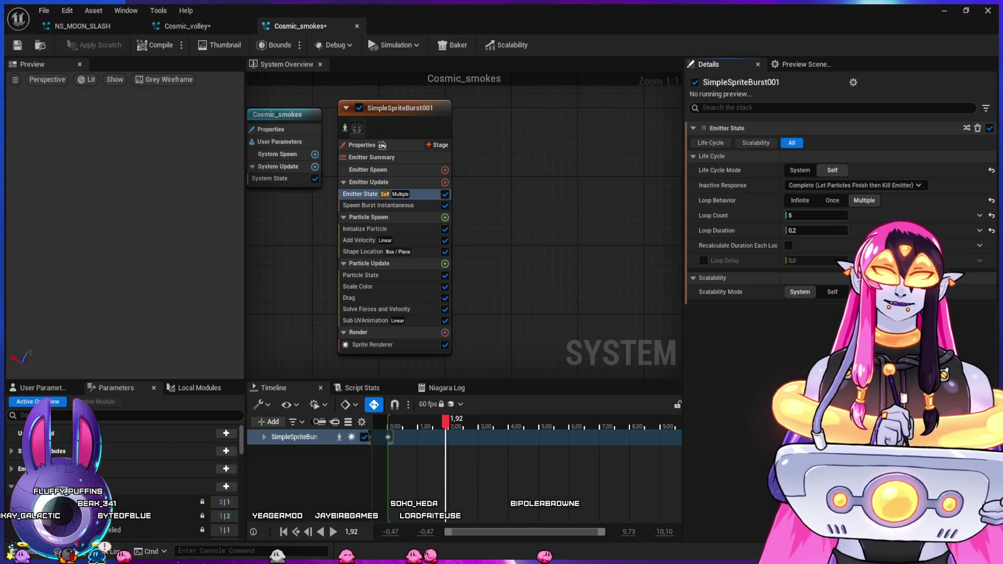
- Preview the smoke in the level Sequencer around frames 0198 to 0283
key(alt+Tab)
click(543, 430)
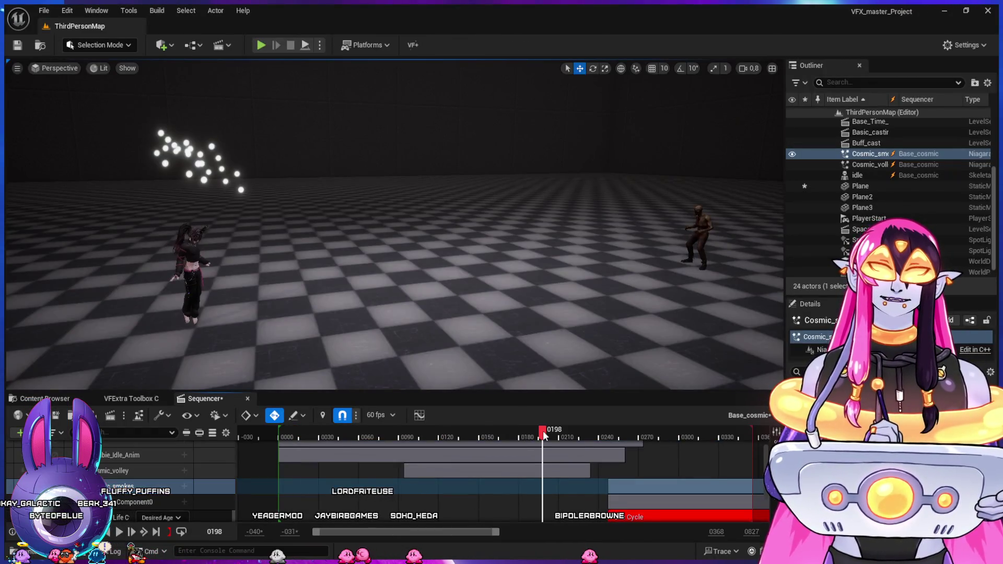
key(space)
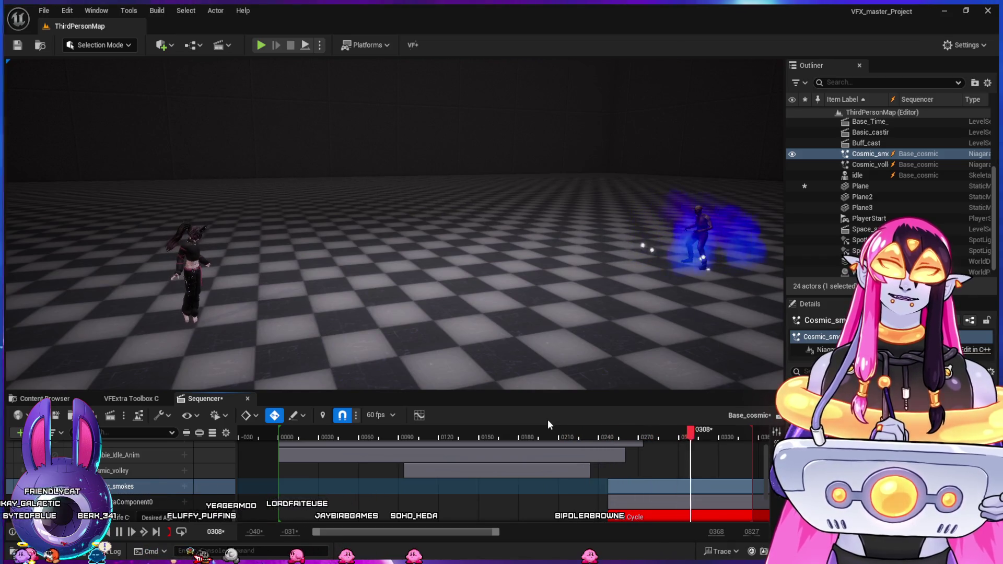
click(581, 429)
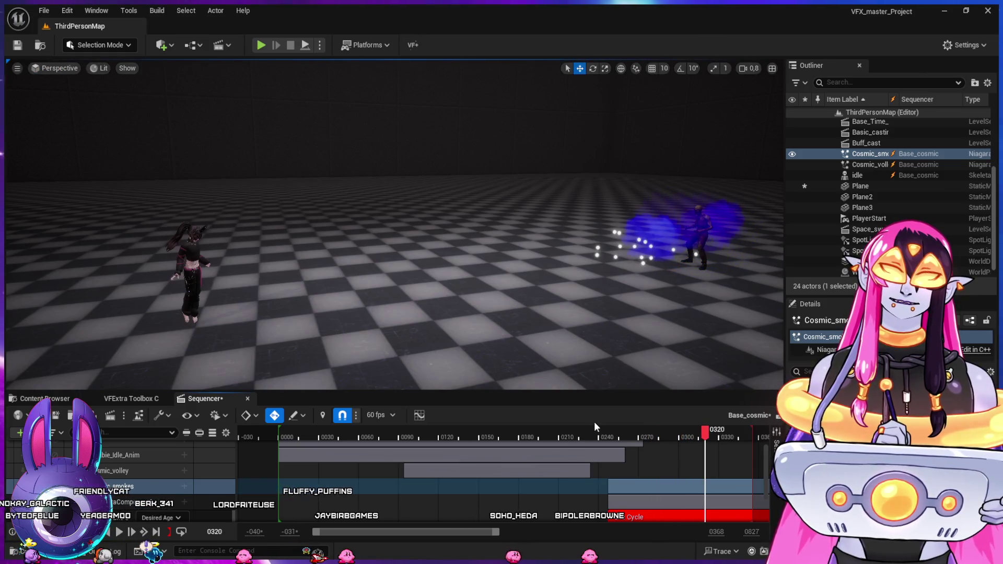
mouse_move(600, 431)
mouse_down()
mouse_move(652, 431)
mouse_move(745, 458)
mouse_move(594, 456)
mouse_move(609, 457)
mouse_move(588, 432)
mouse_move(658, 443)
mouse_up()
click(103, 468)
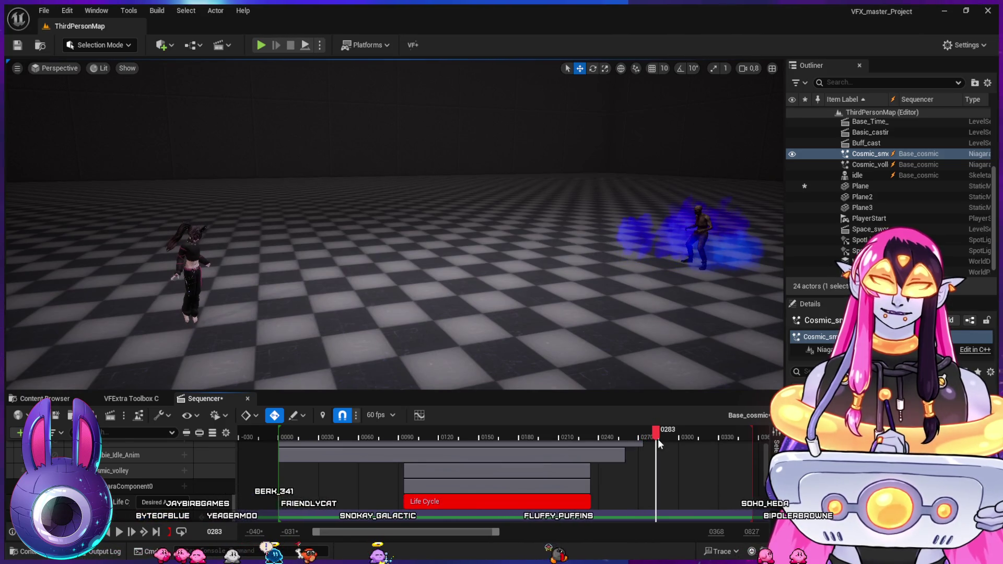
- Add a key at frame 0283 on the Cosmic_volley track
scroll(418, 470, down, 2)
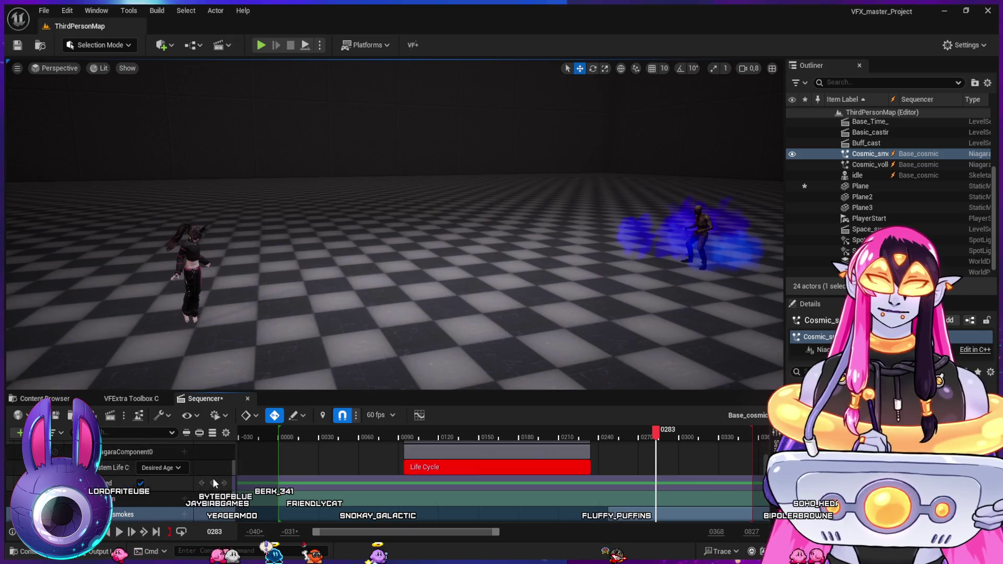
click(213, 483)
click(662, 438)
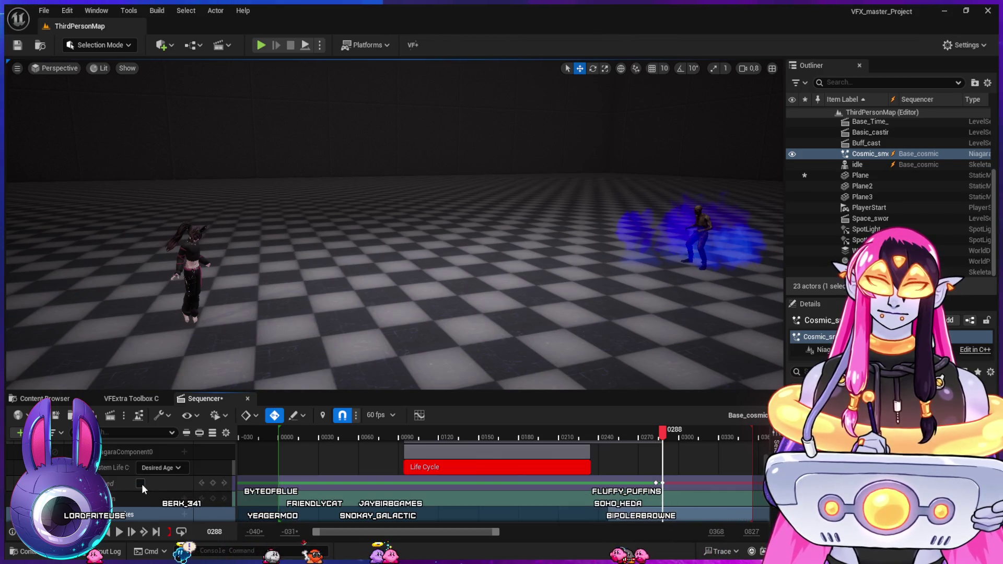
- Replay the sequence from frames 0138 and 0105 to check the new key, then return to Niagara
click(600, 438)
key(space)
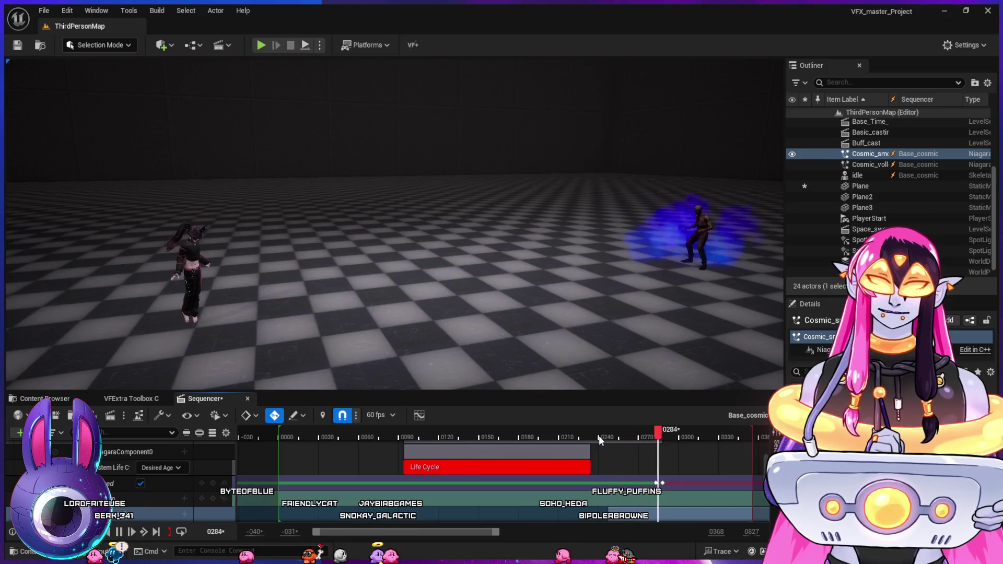
click(462, 442)
key(space)
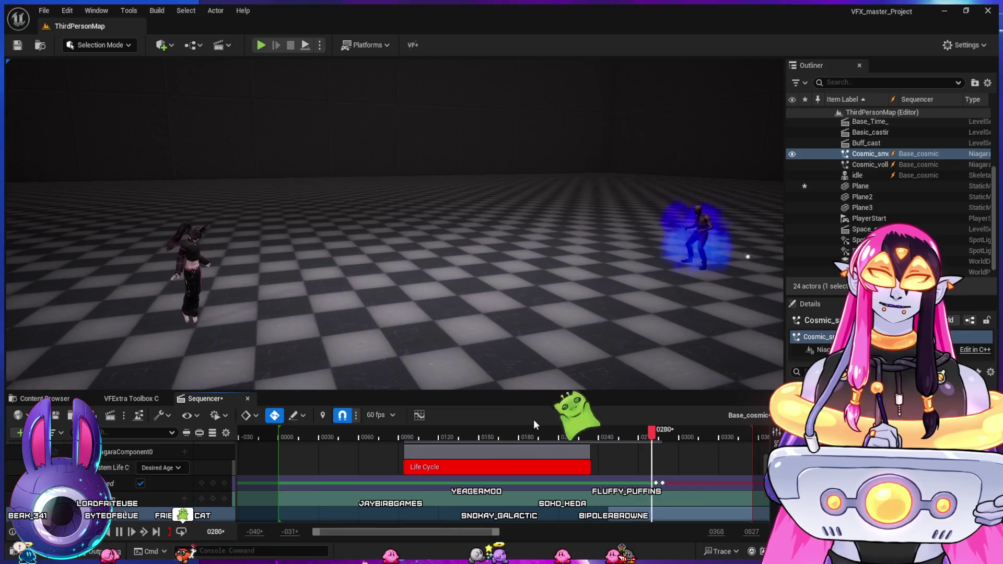
key(space)
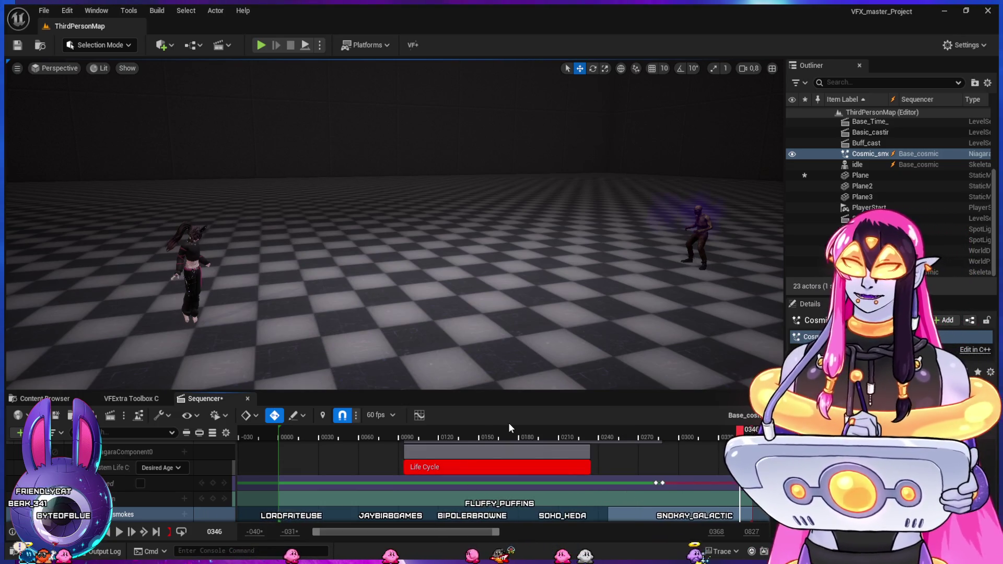
click(337, 433)
key(space)
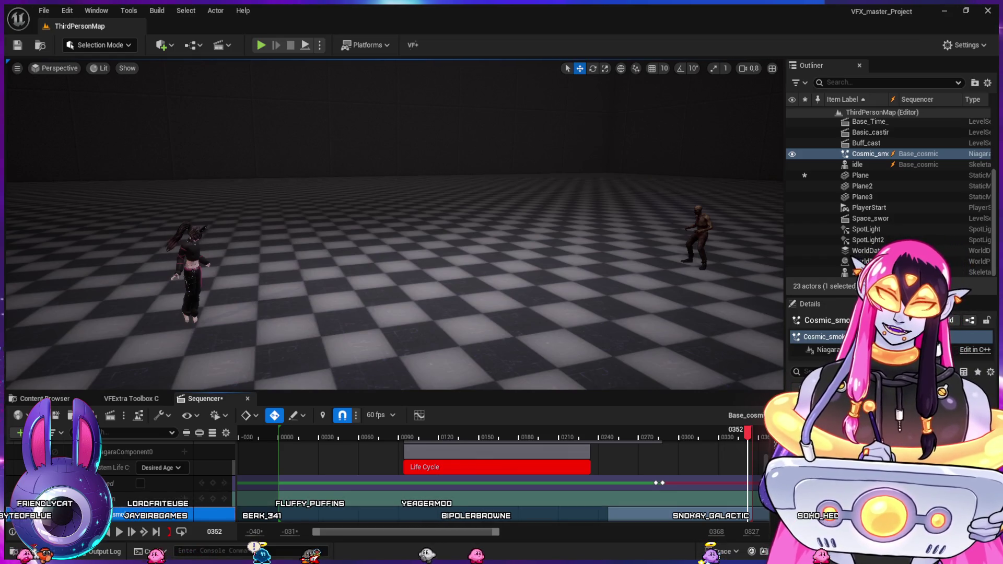
key(alt+Tab)
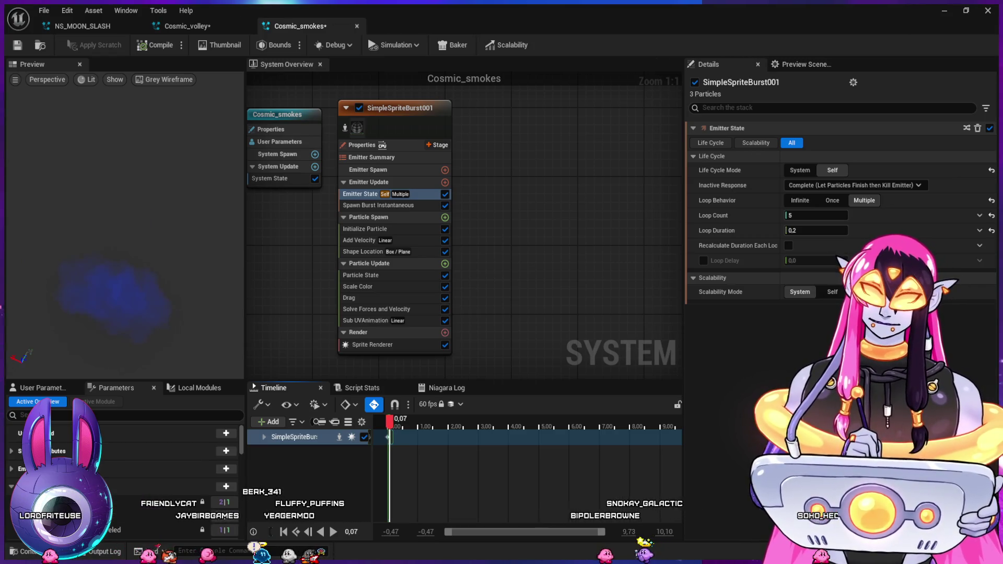
- Compare the Add Velocity settings of Cosmic_volley and Cosmic_smokes
key(ctrl+Tab)
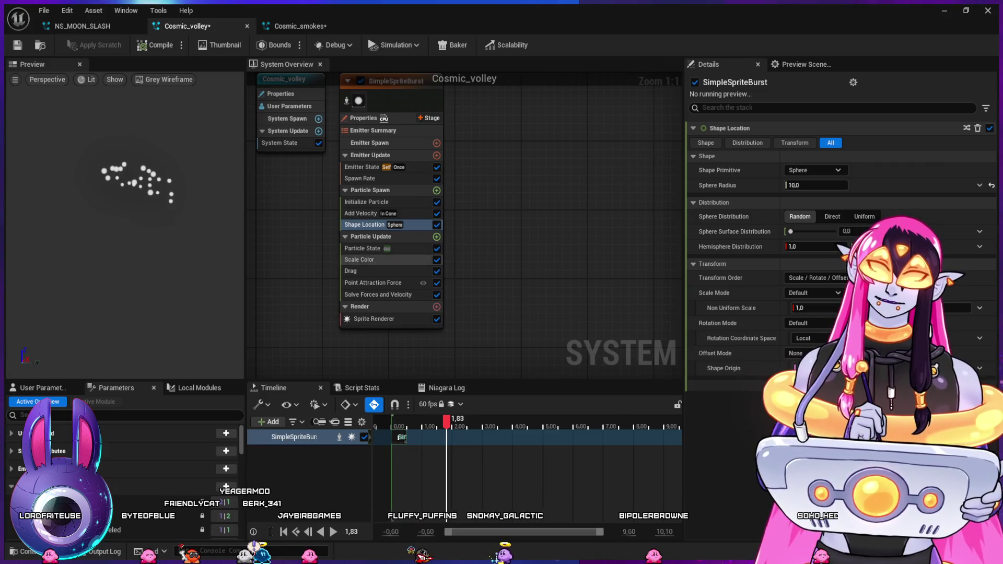
click(366, 213)
key(ctrl+Tab)
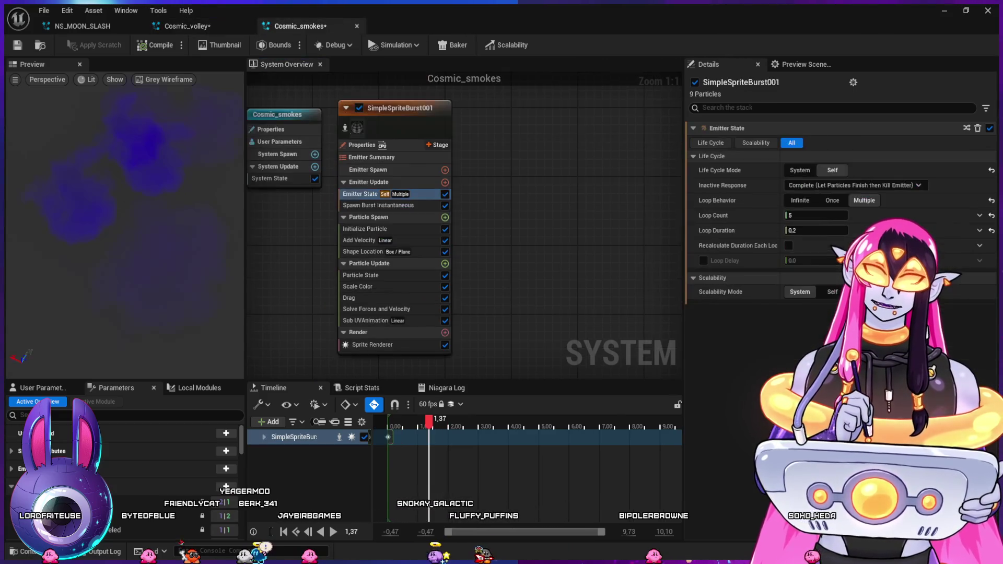
click(365, 240)
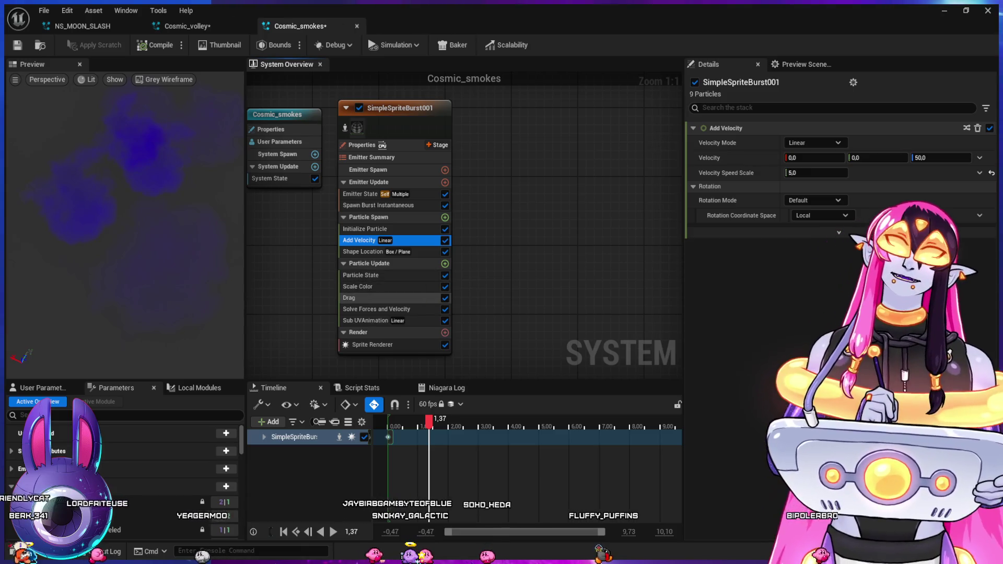
- Flatten the smoke's Scale Color alpha curve to full opacity
click(366, 298)
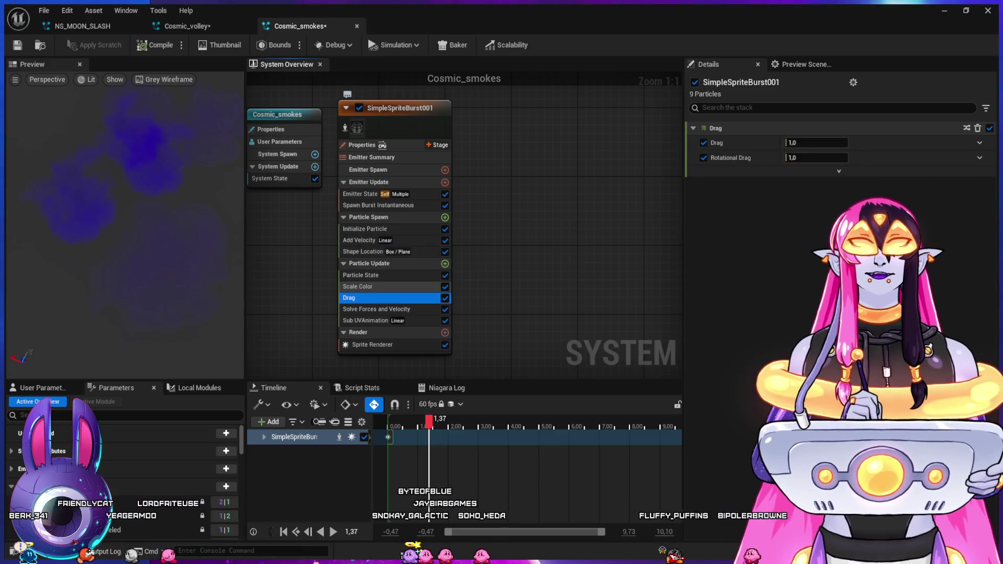
click(366, 286)
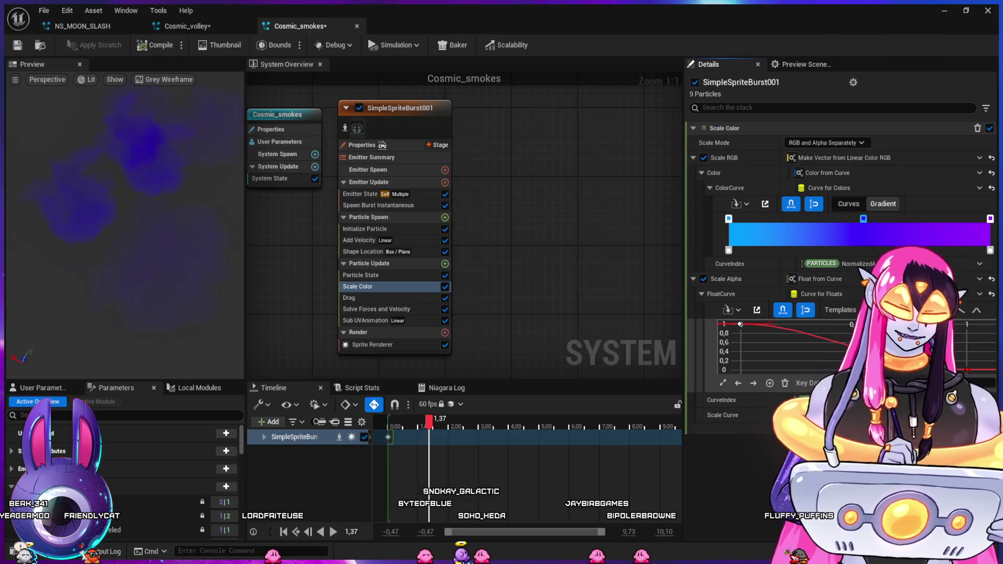
key(Delete)
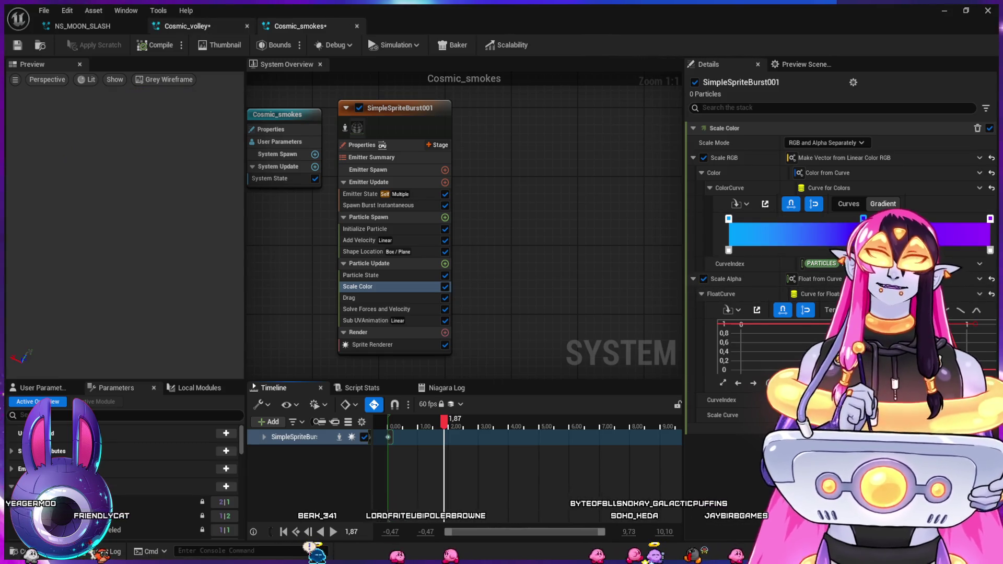
- Show Cosmic_volley's Sprite Renderer settings alongside the Cosmic_Spell Content Drawer
click(187, 26)
click(373, 319)
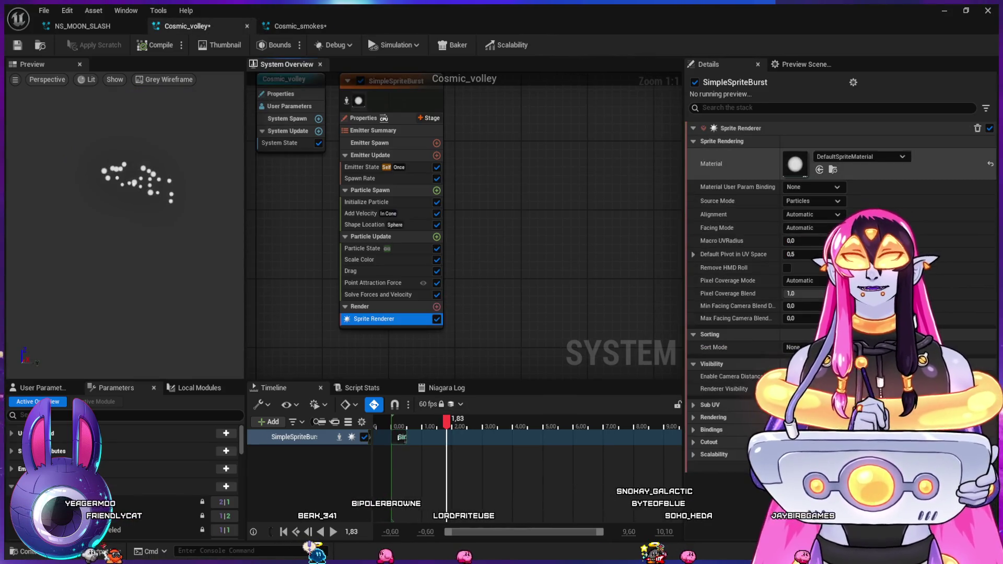
key(ctrl+space)
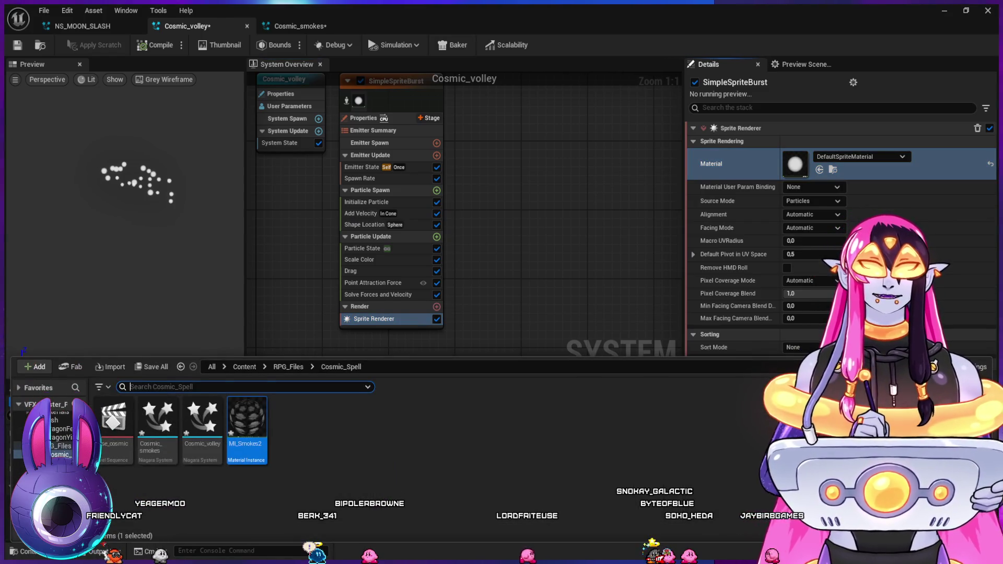
- Find MI_Star in FF14_inspired/Material and assign it as the Sprite Renderer material
click(60, 429)
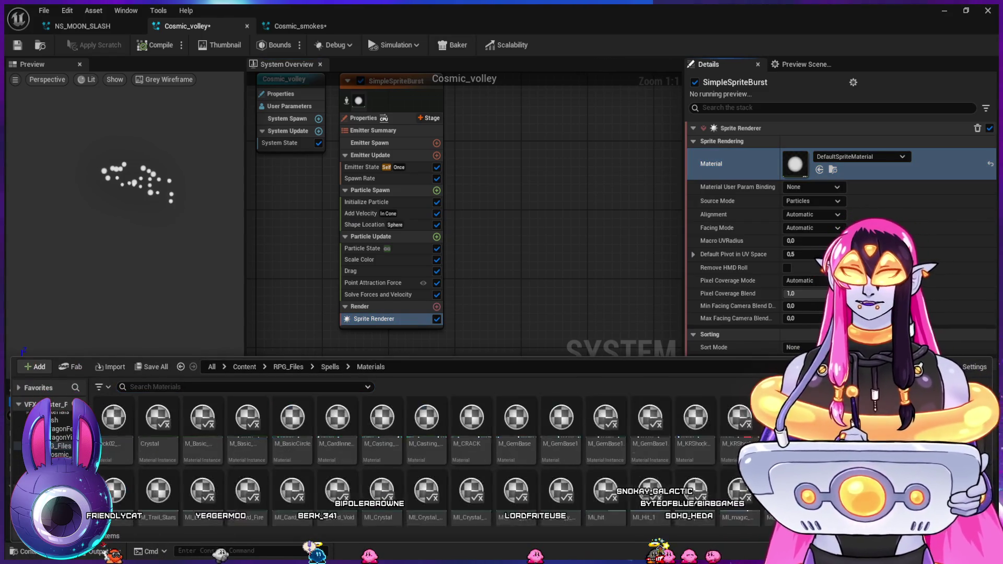
click(254, 425)
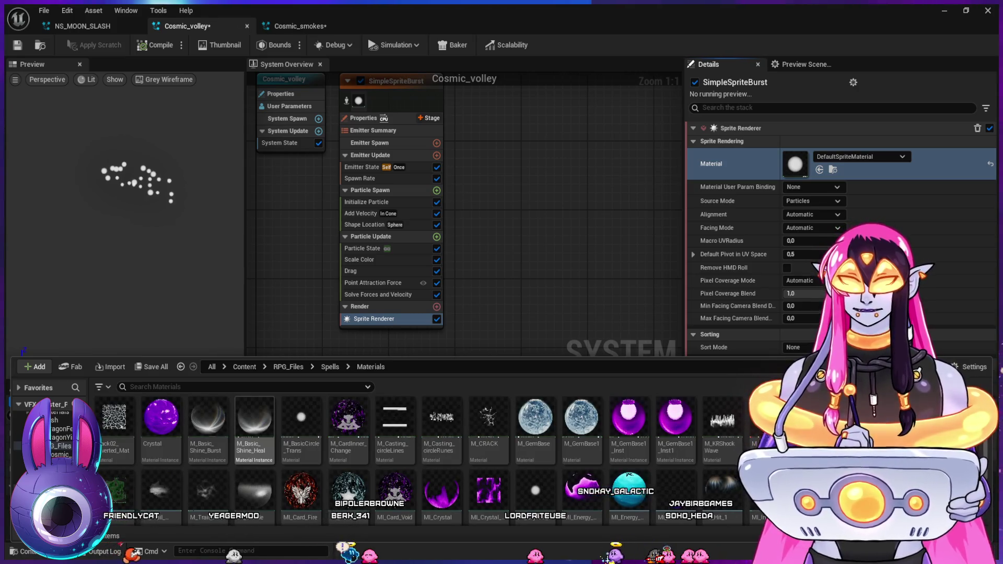
key(Right)
key(Right)
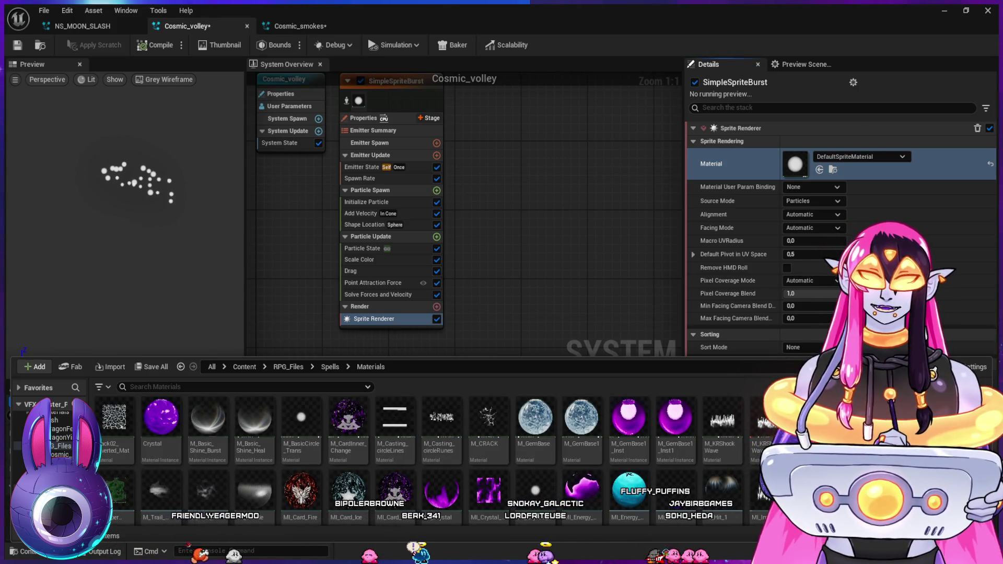
scroll(418, 460, down, 2)
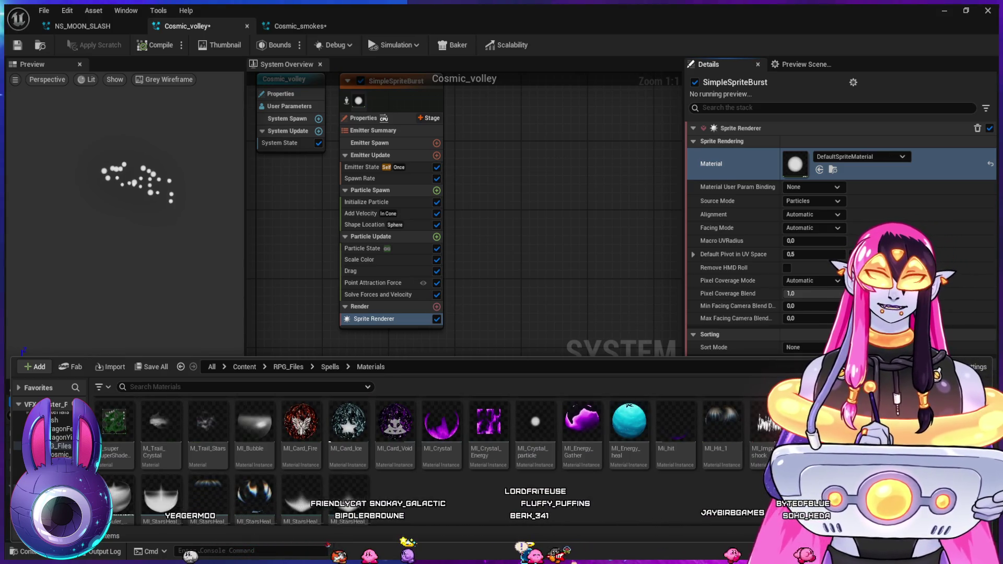
scroll(418, 460, down, 1)
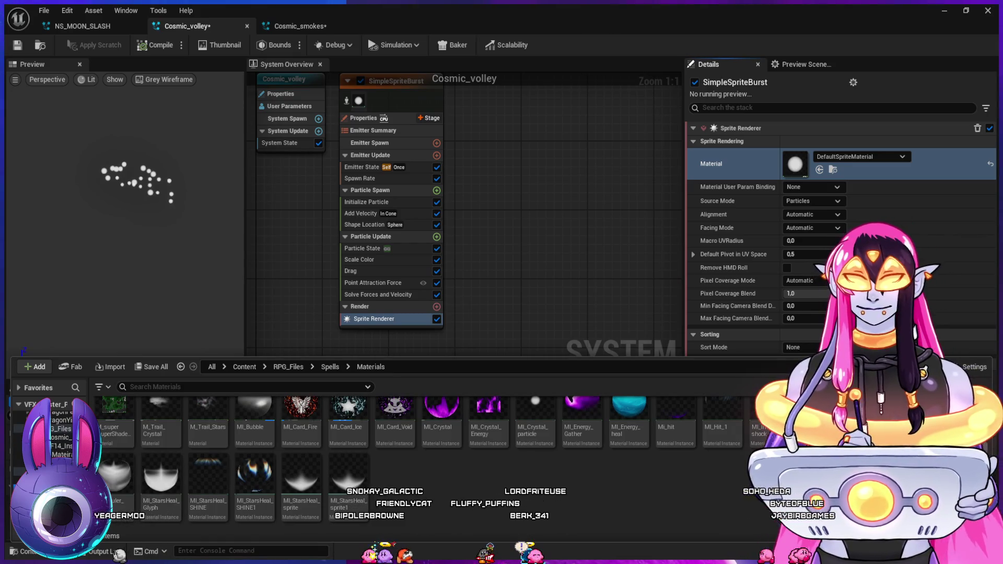
key(alt+Left)
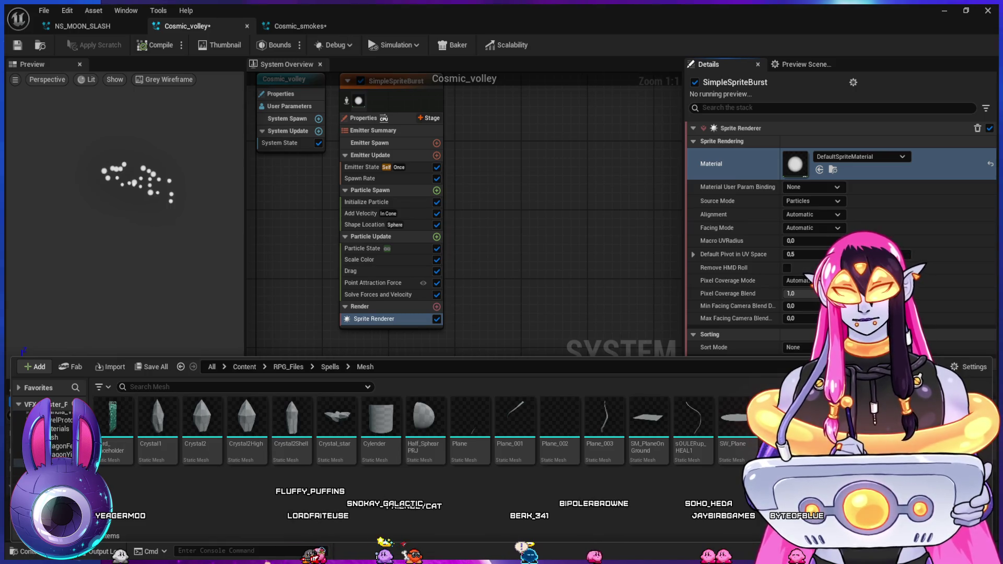
key(alt+Left)
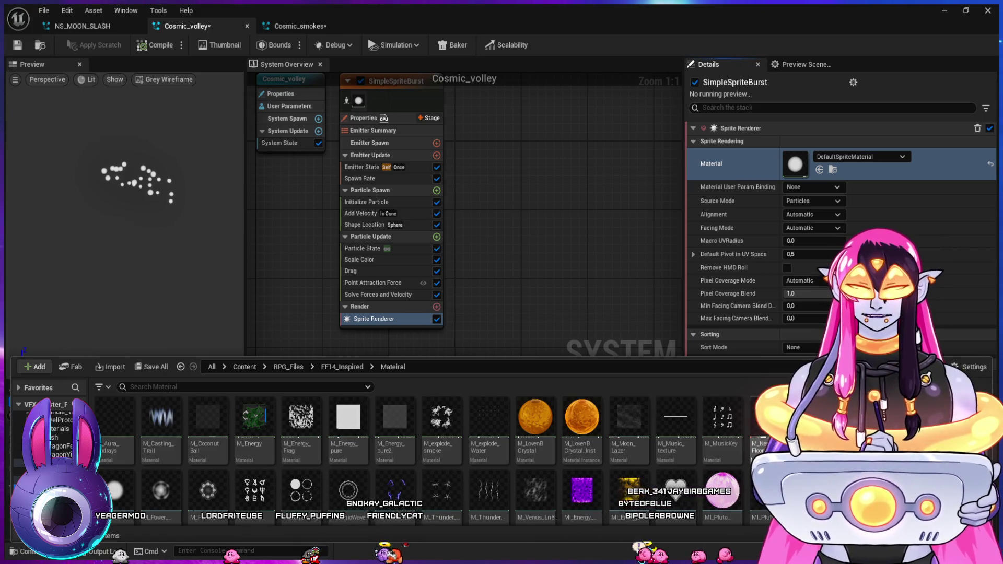
scroll(723, 434, down, 2)
scroll(536, 423, down, 1)
click(161, 477)
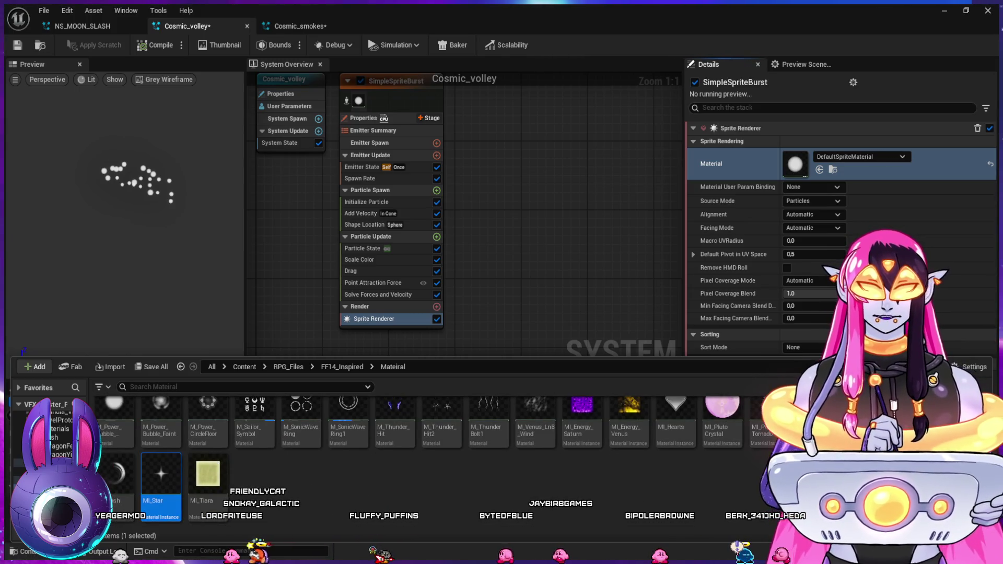
click(819, 170)
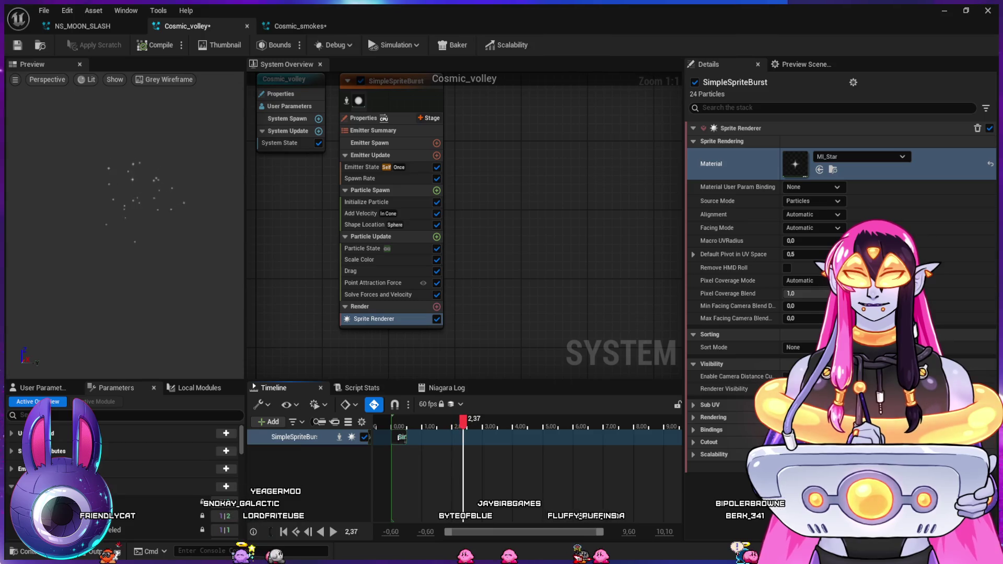
click(367, 202)
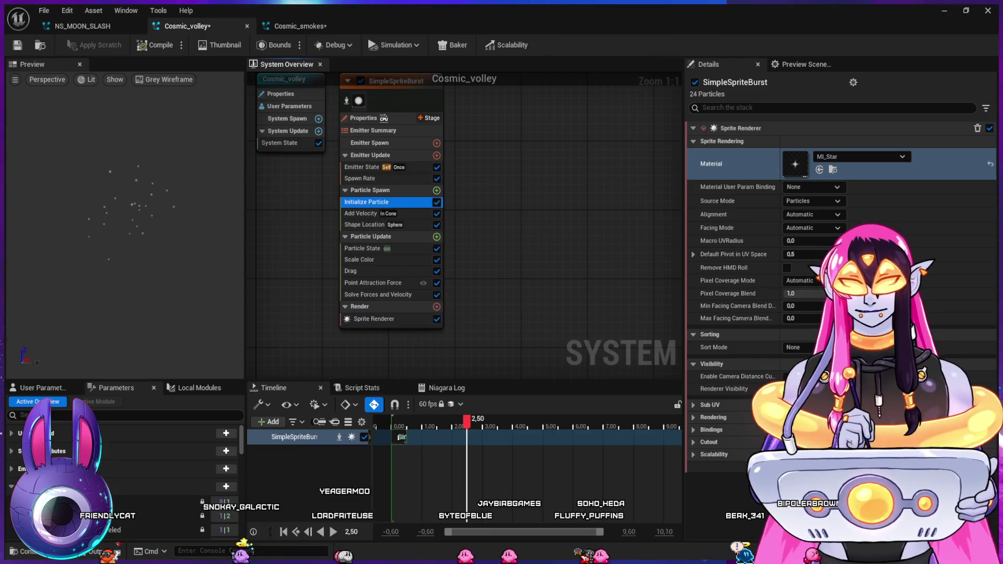
- Set the star sprites' Uniform Sprite Size to 50
click(807, 306)
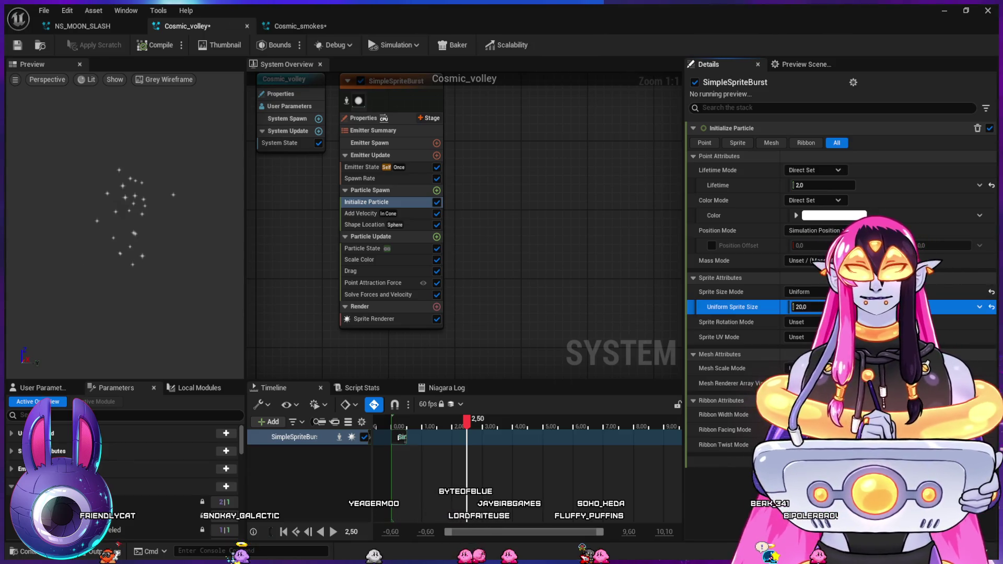
click(810, 307)
text(50)
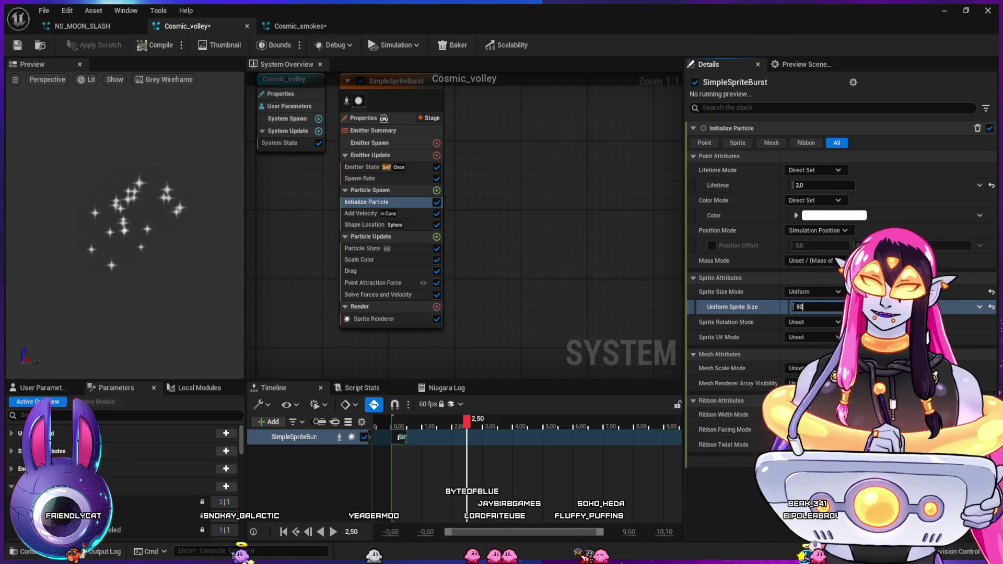
key(Return)
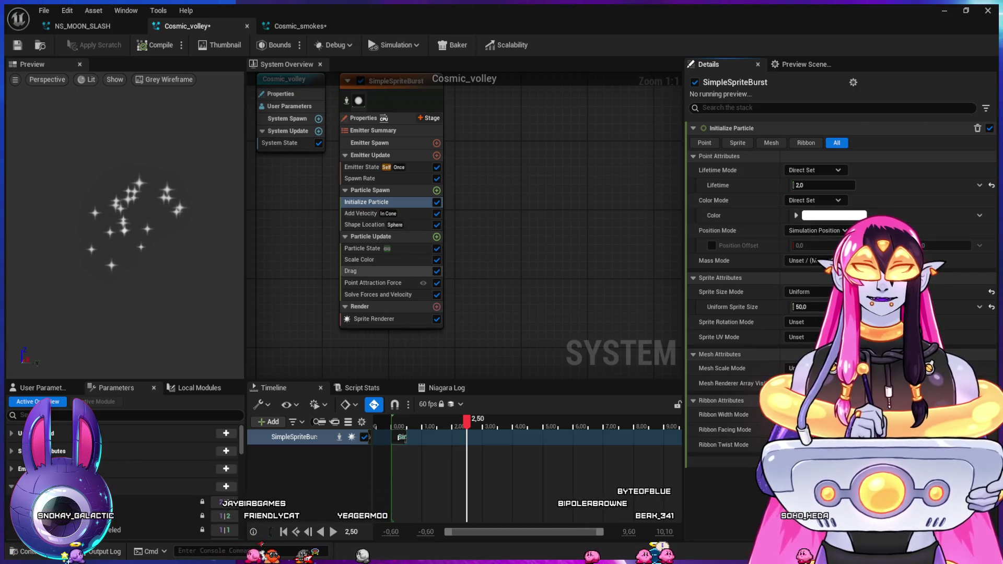
- Tint the Initialize Particle color violet, then recheck the sprite material setting
click(366, 259)
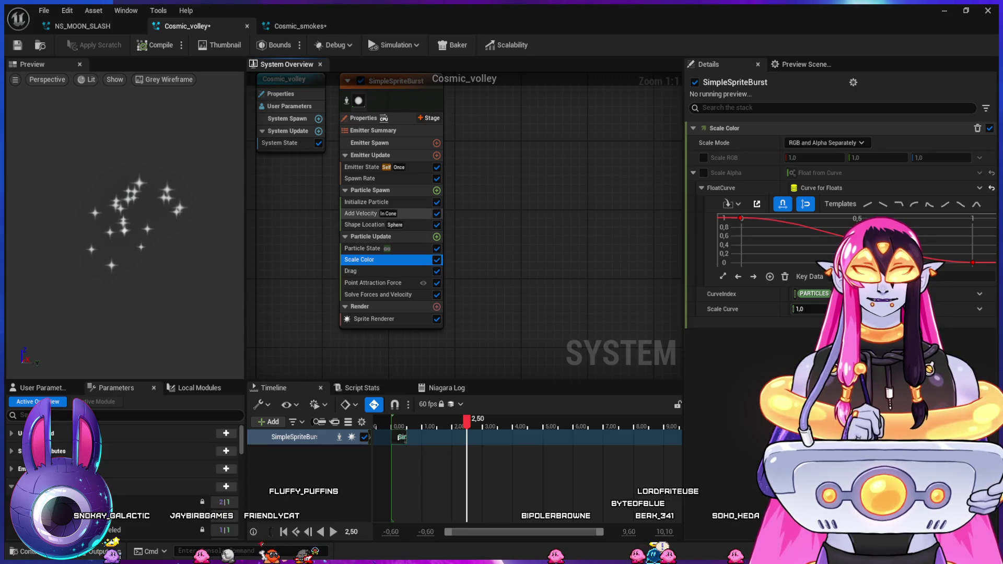
click(367, 201)
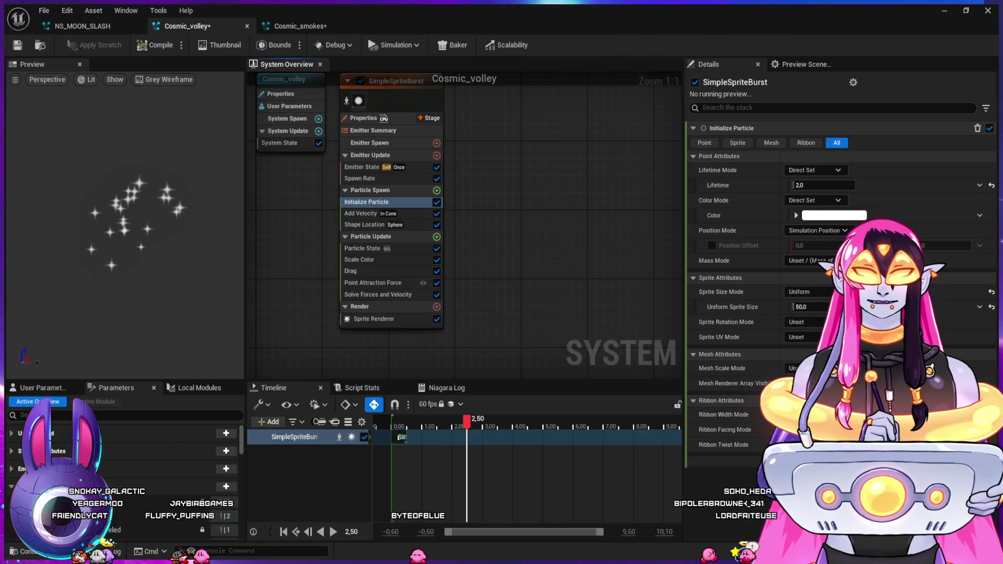
key(ctrl+v)
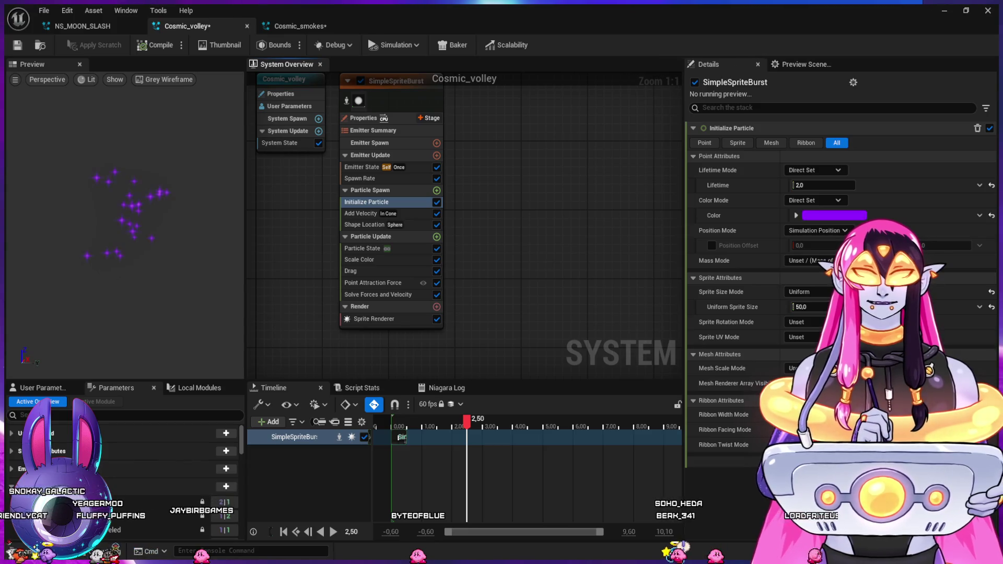
key(ctrl+v)
key(ctrl+z)
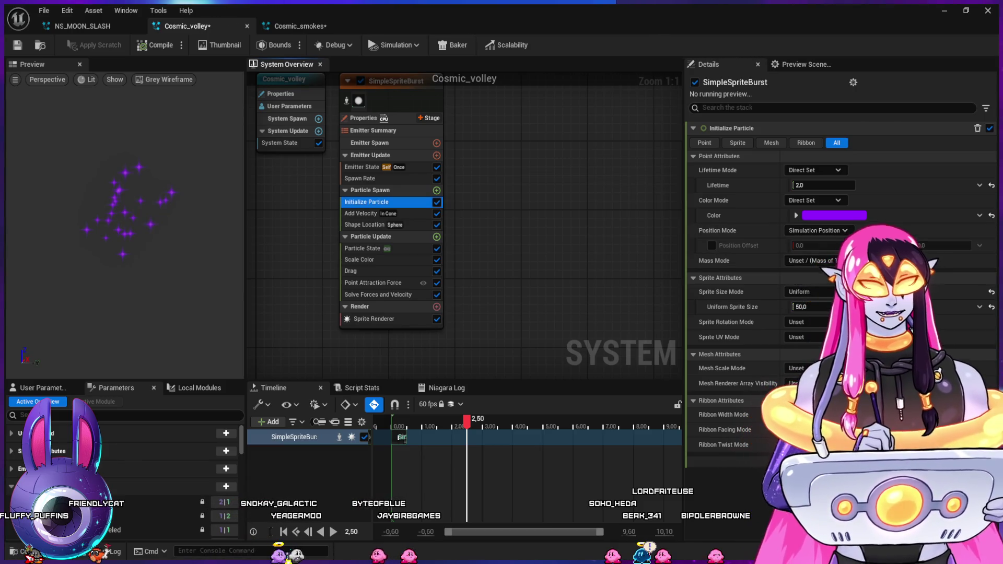
click(374, 318)
click(721, 164)
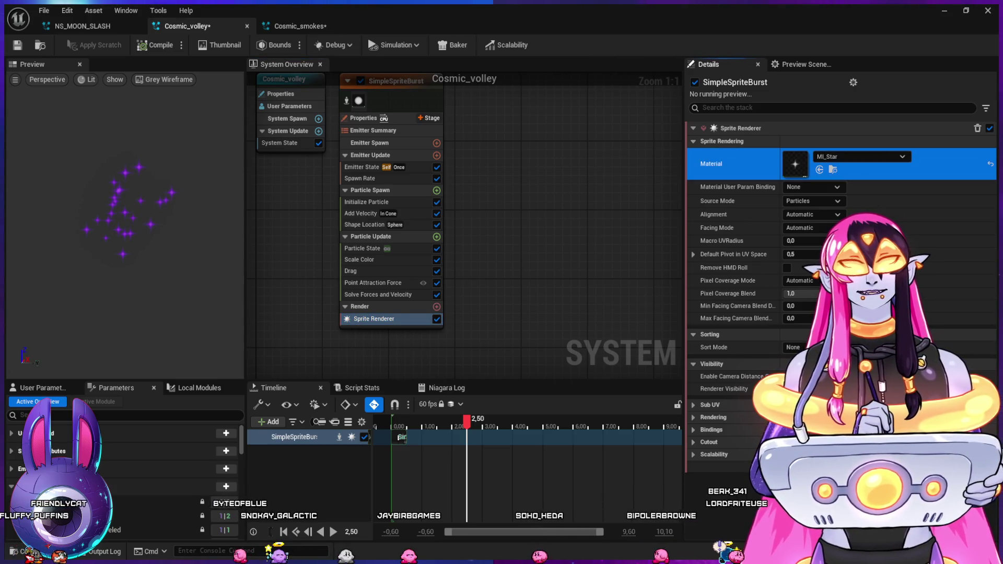
- Add a Generate Location Event to the sprite burst with an Event Send Rate of 60
drag(466, 421, 393, 421)
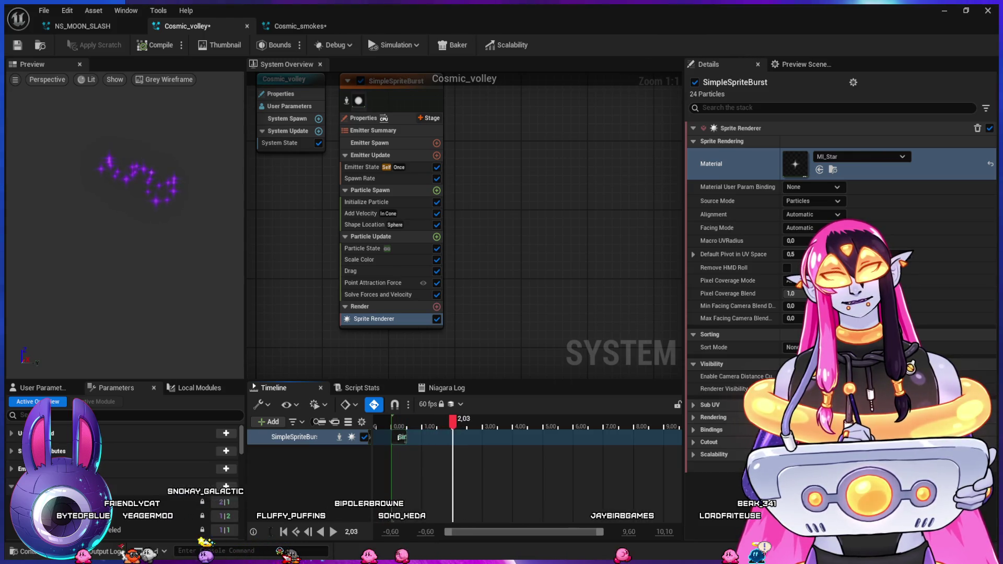
drag(493, 156, 457, 204)
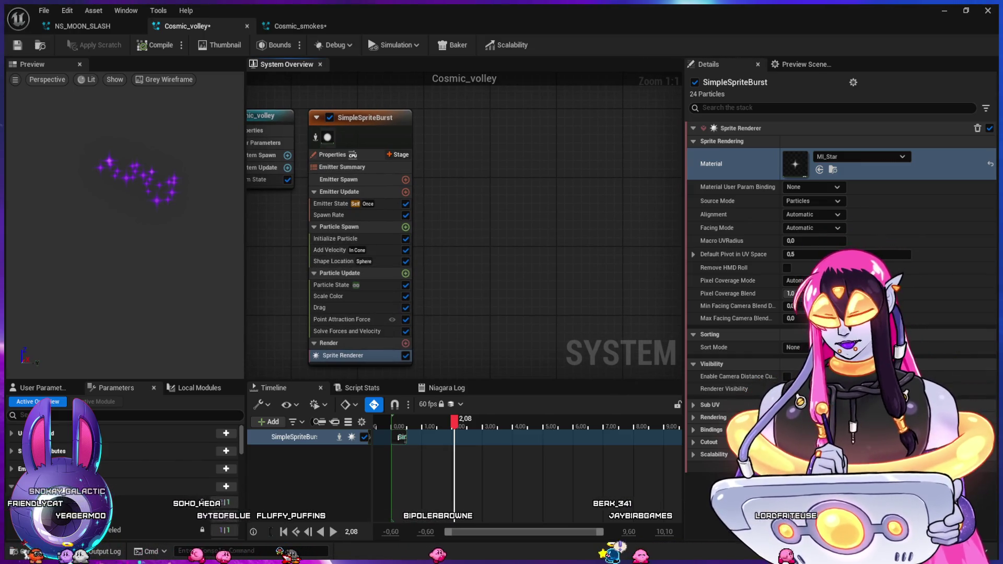
key(ctrl+v)
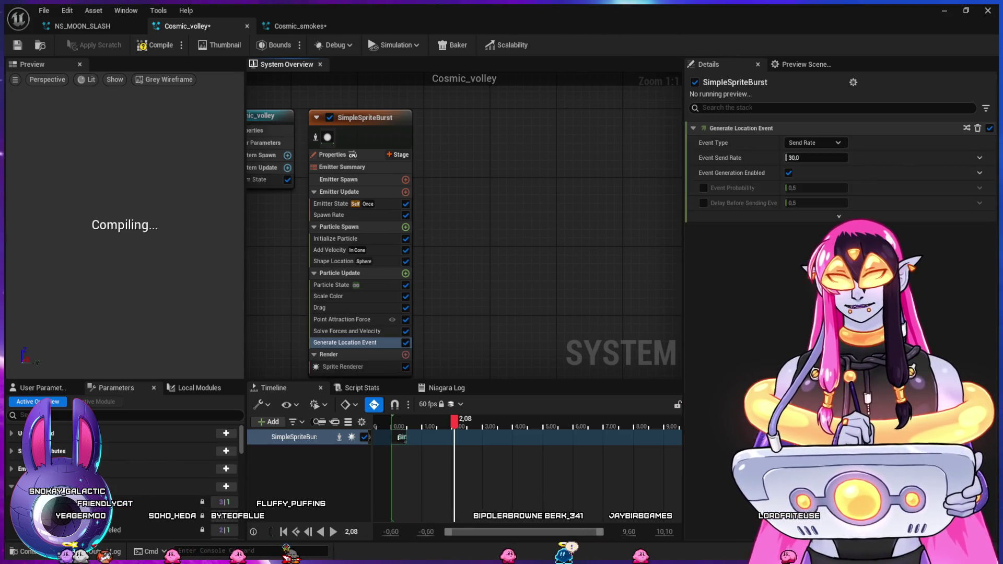
click(816, 157)
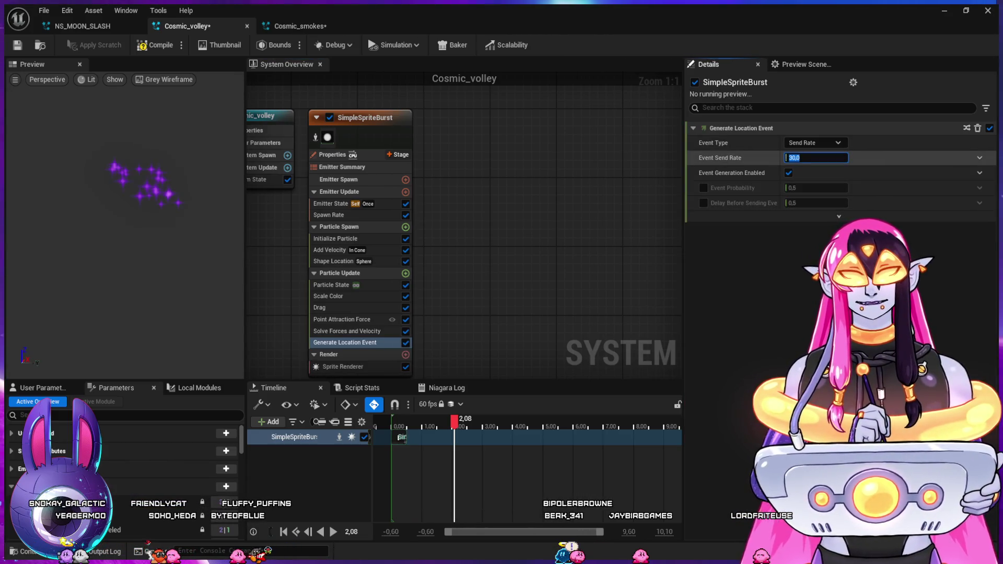
text(60)
key(Return)
- Add the RibbonTrails emitter to the Cosmic_volley system
drag(514, 260, 485, 243)
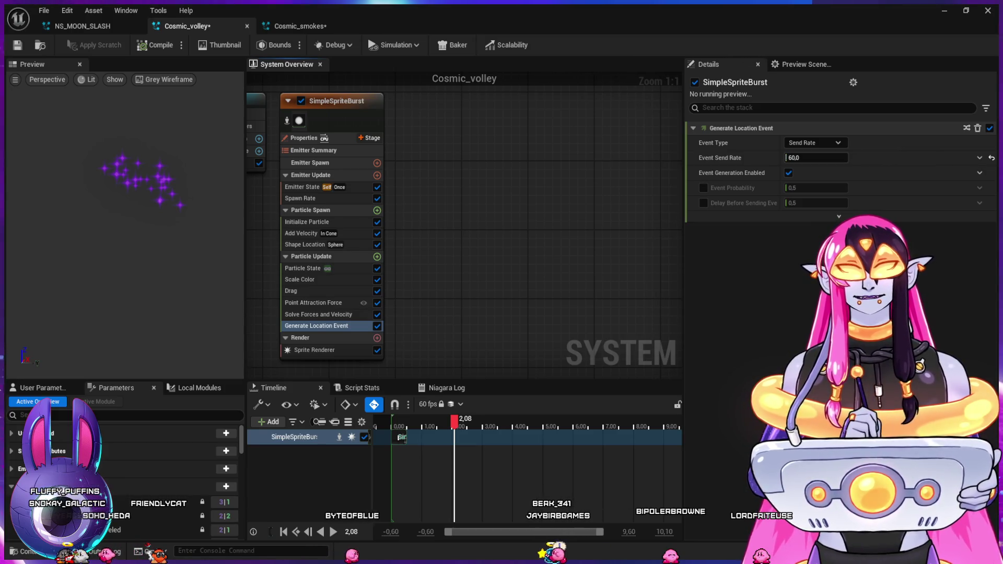
key(ctrl+v)
click(428, 252)
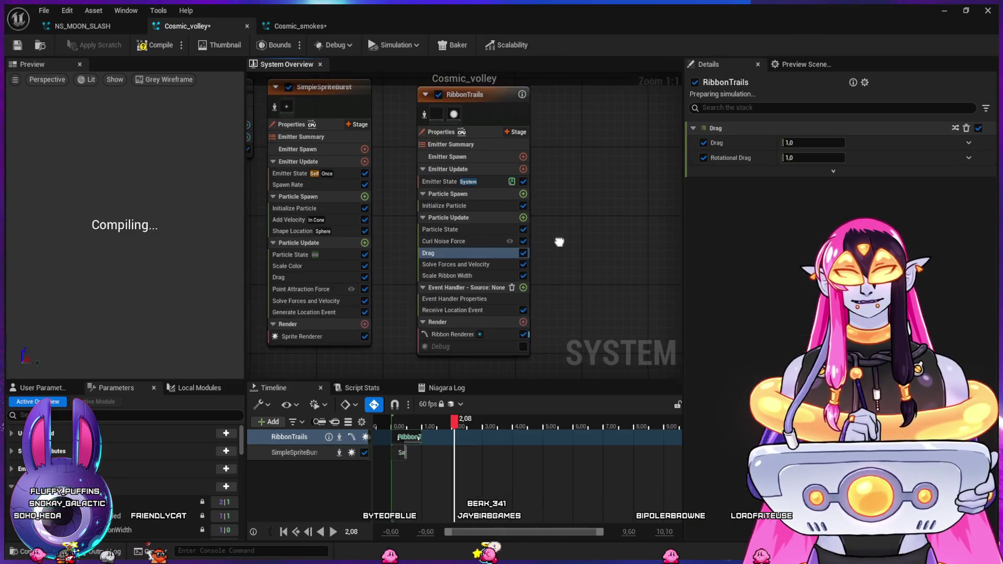
- Place RibbonTrails beside the sprite burst and make its ribbons tube-shaped
drag(558, 241, 615, 270)
drag(522, 122, 488, 115)
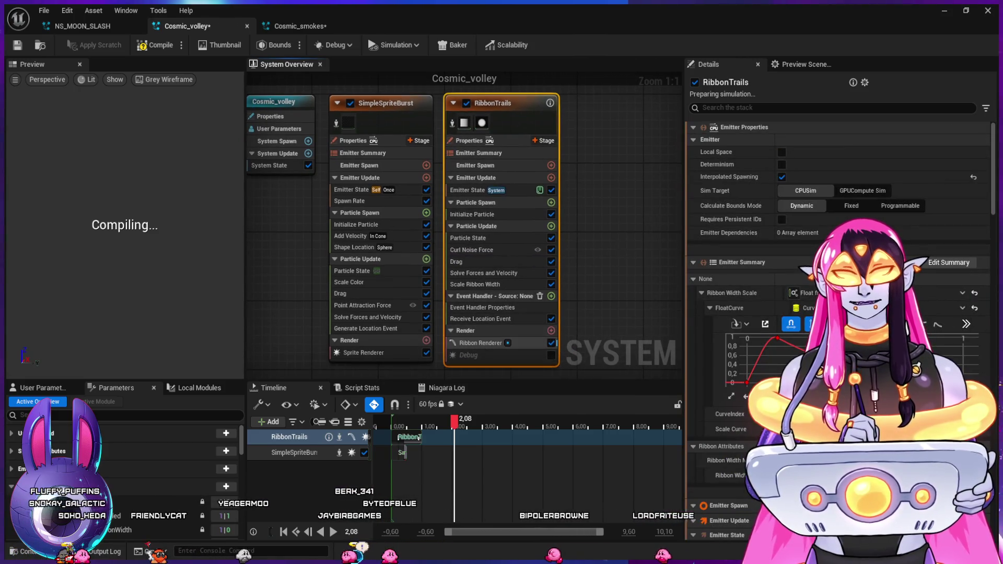
click(502, 343)
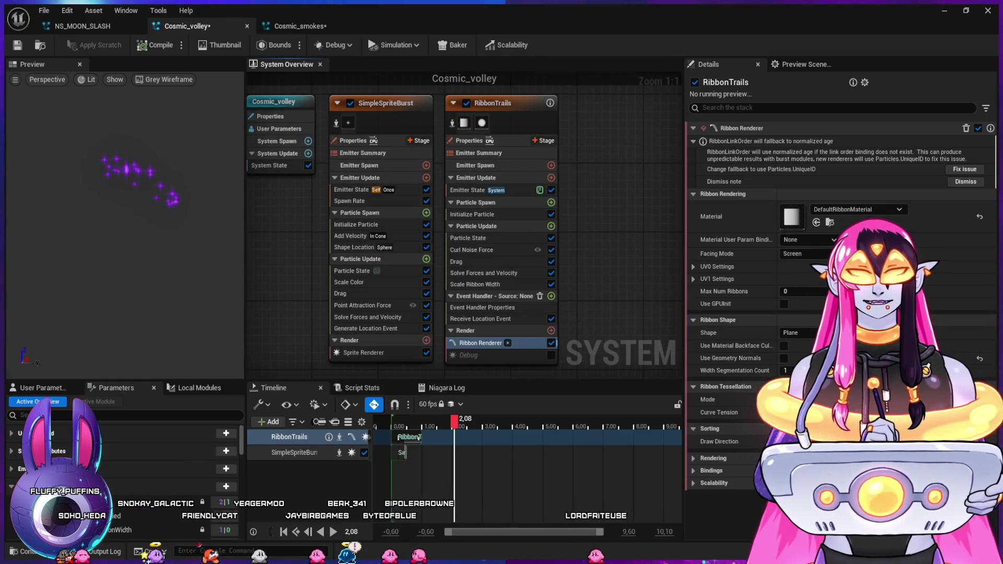
click(804, 333)
click(794, 363)
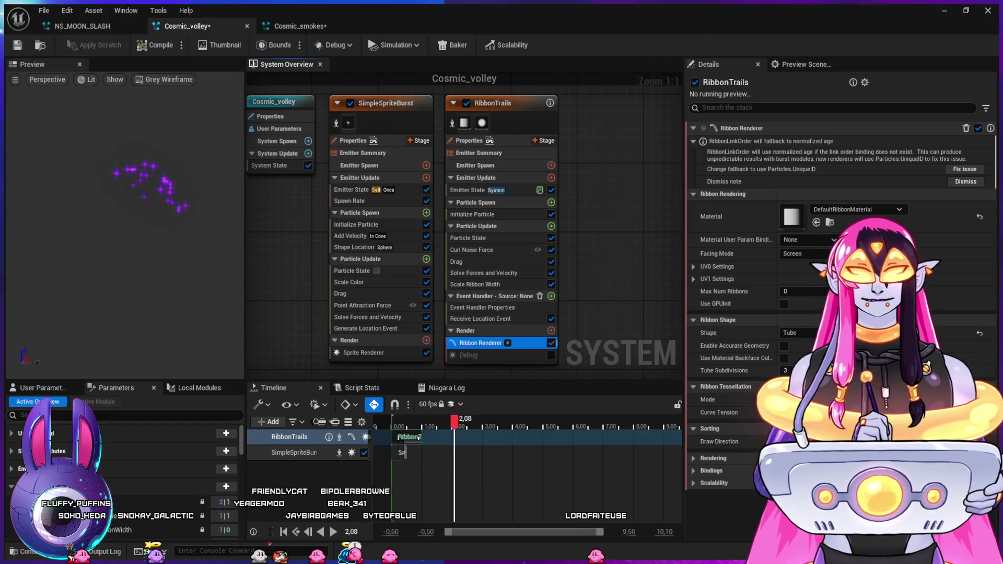
drag(600, 284, 573, 275)
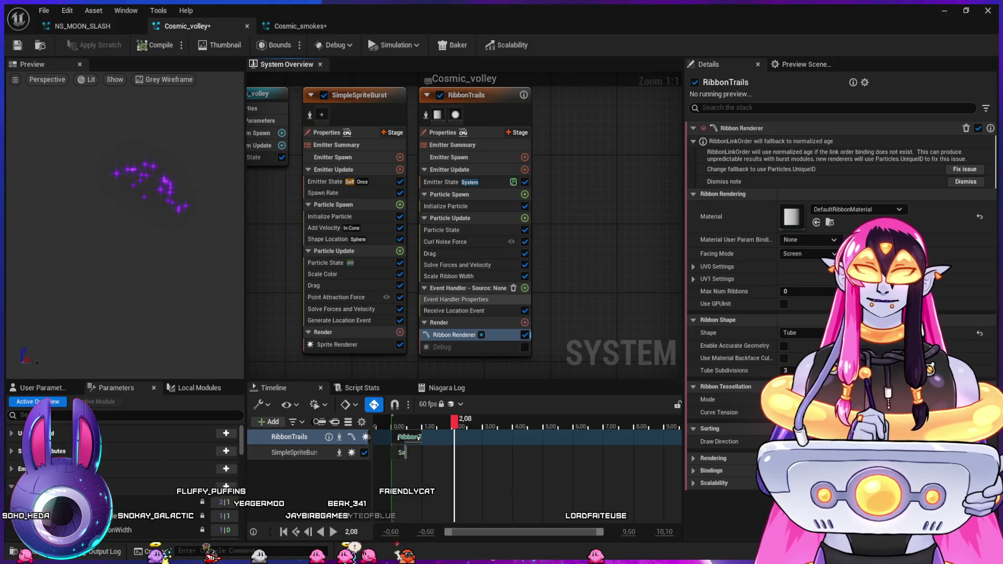
- Set RibbonTrails' event handler source to SimpleSpriteBurst's LocationEvent, then review Generate Location Event
click(454, 310)
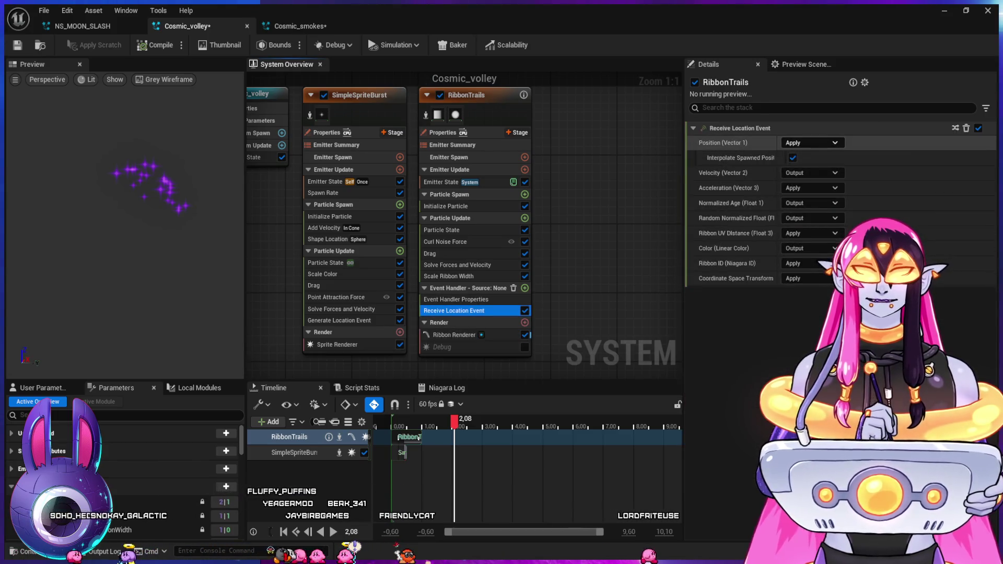
click(456, 299)
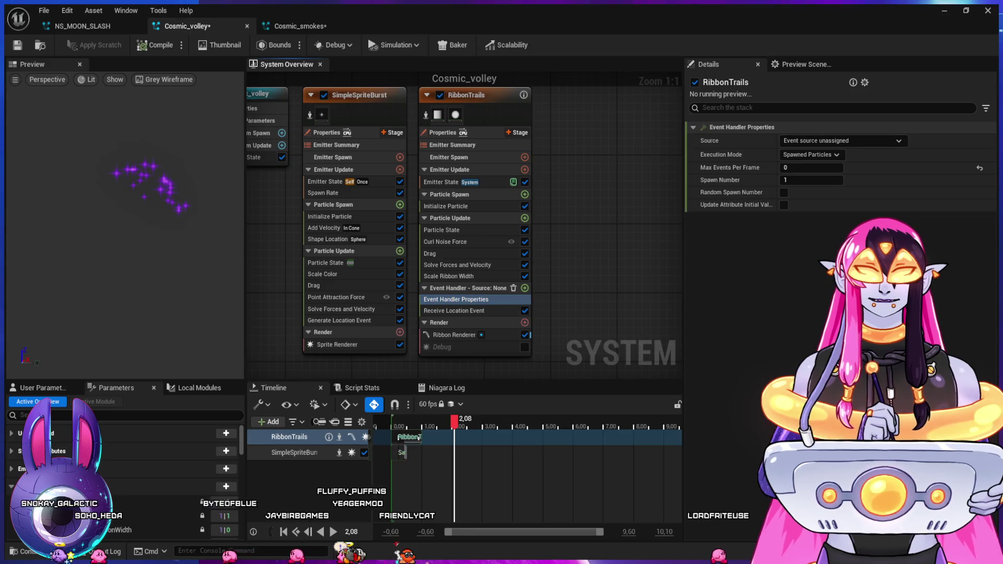
key(Return)
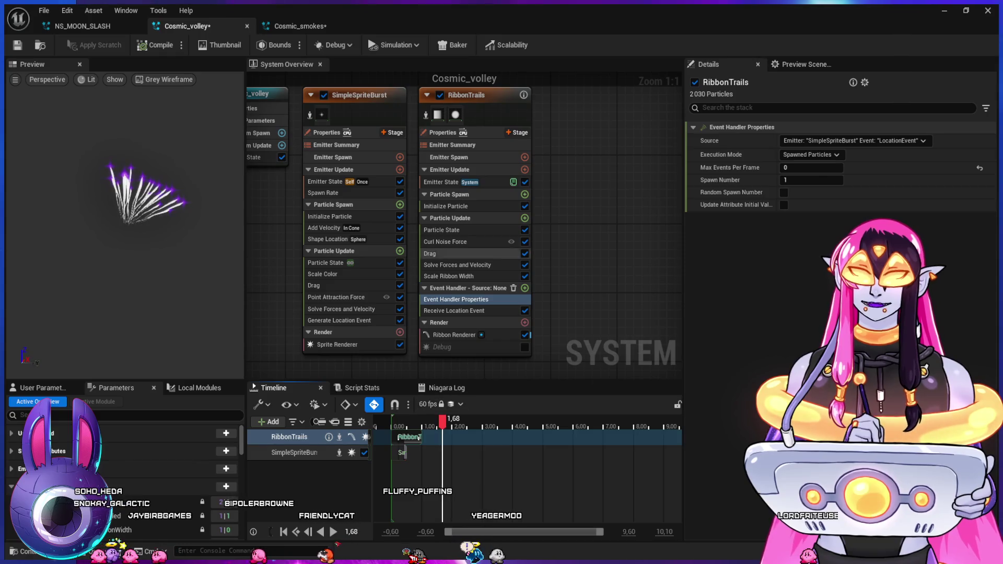
click(455, 182)
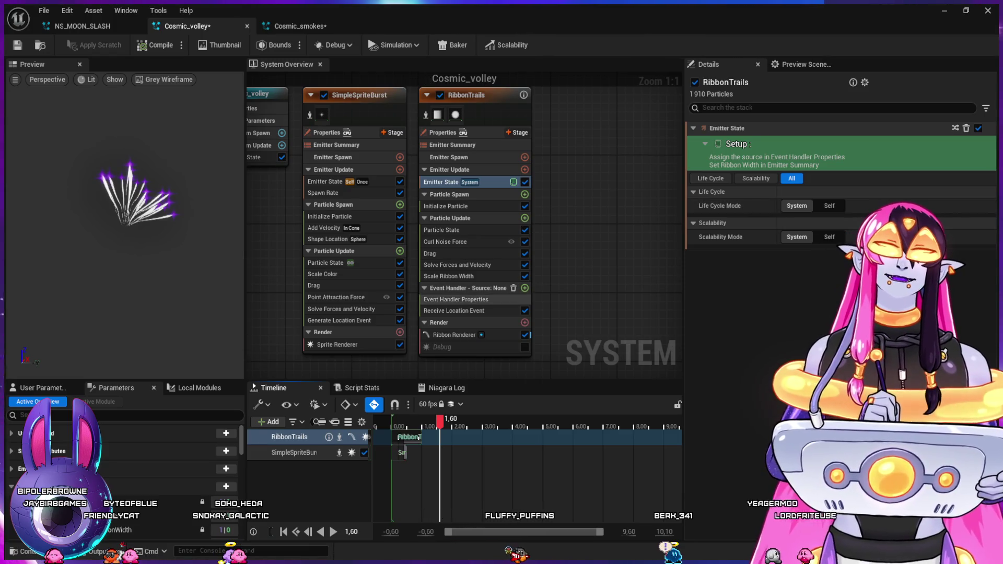
click(454, 310)
click(456, 299)
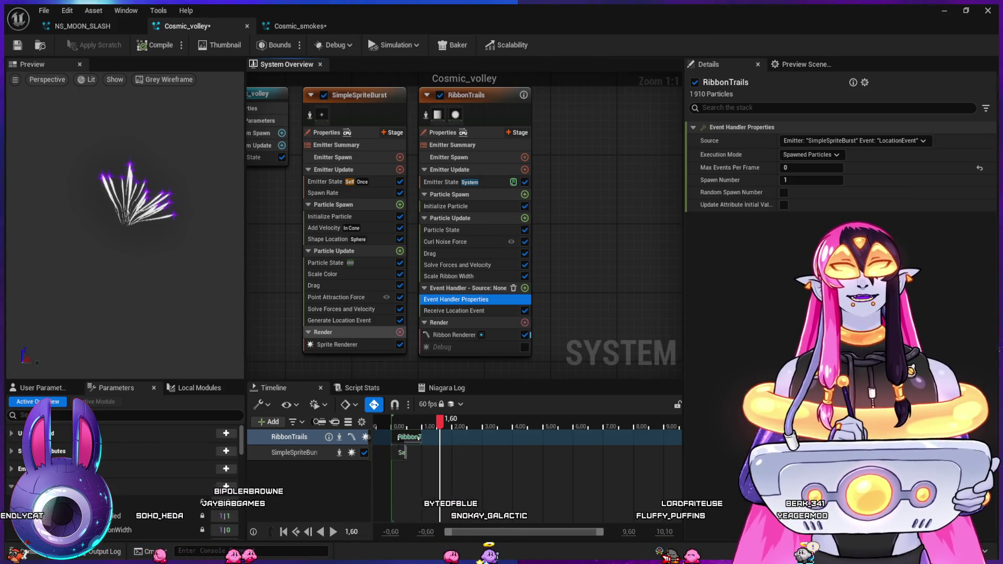
click(339, 321)
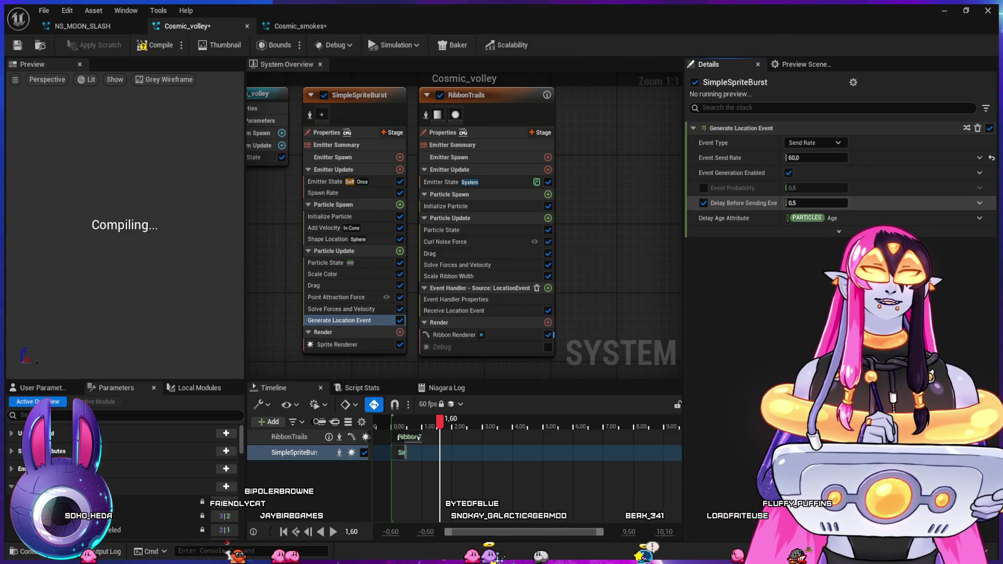
- Try a 0.5 Delay Before Sending Event and preview the result
key(Return)
text(.5)
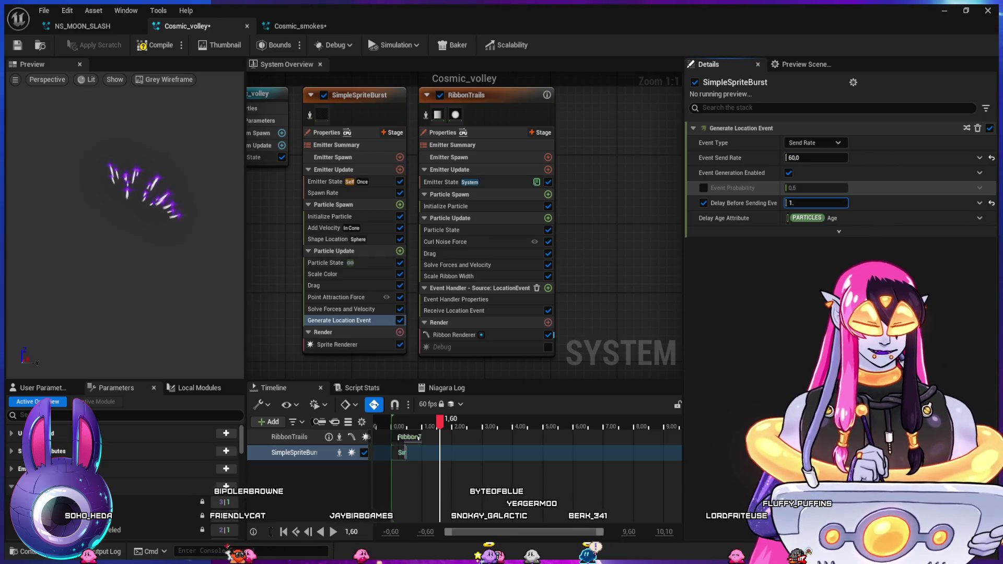
key(Return)
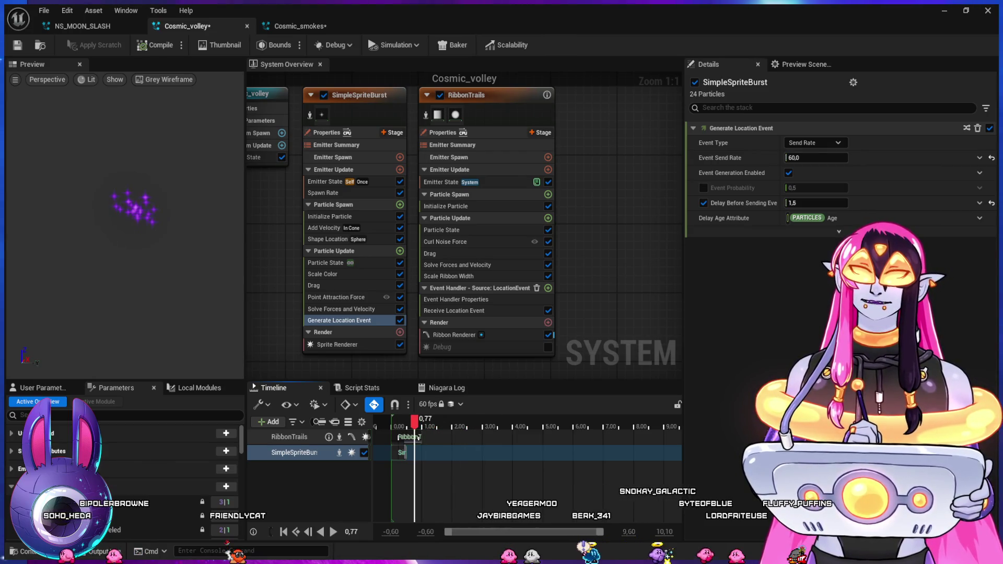
key(space)
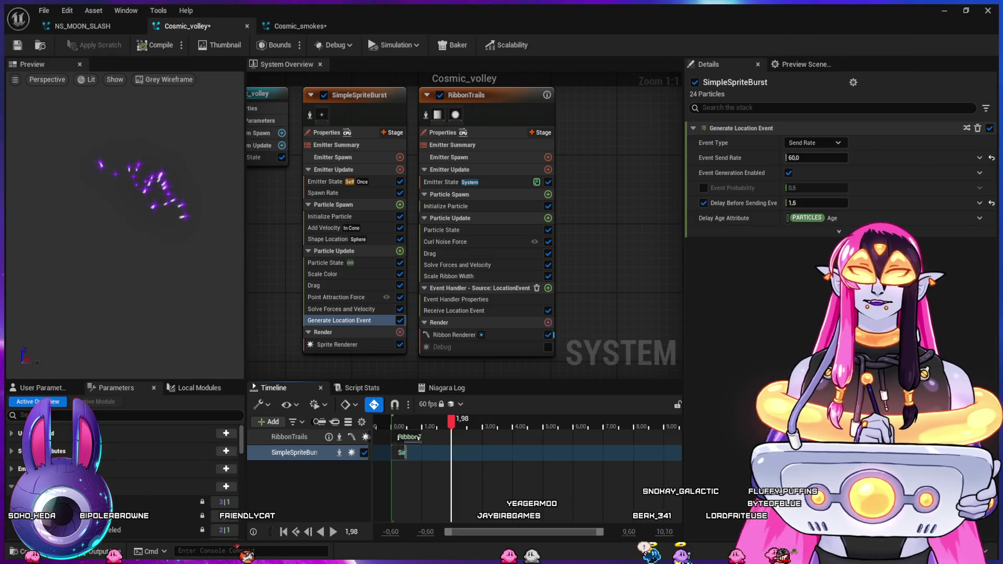
- Change the event delay to 1.4 and preview the later-appearing white trails
text(1)
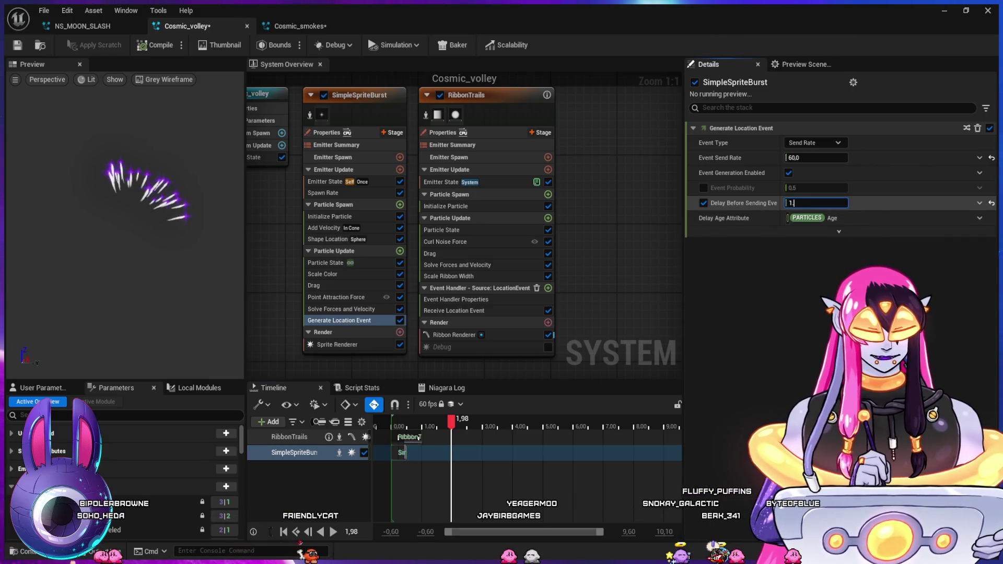
text(.4)
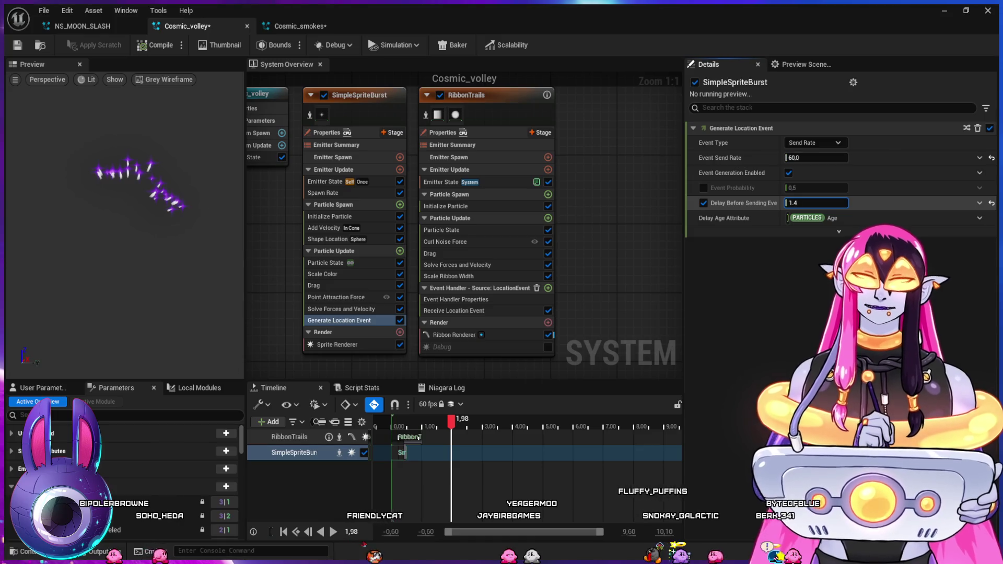
key(Return)
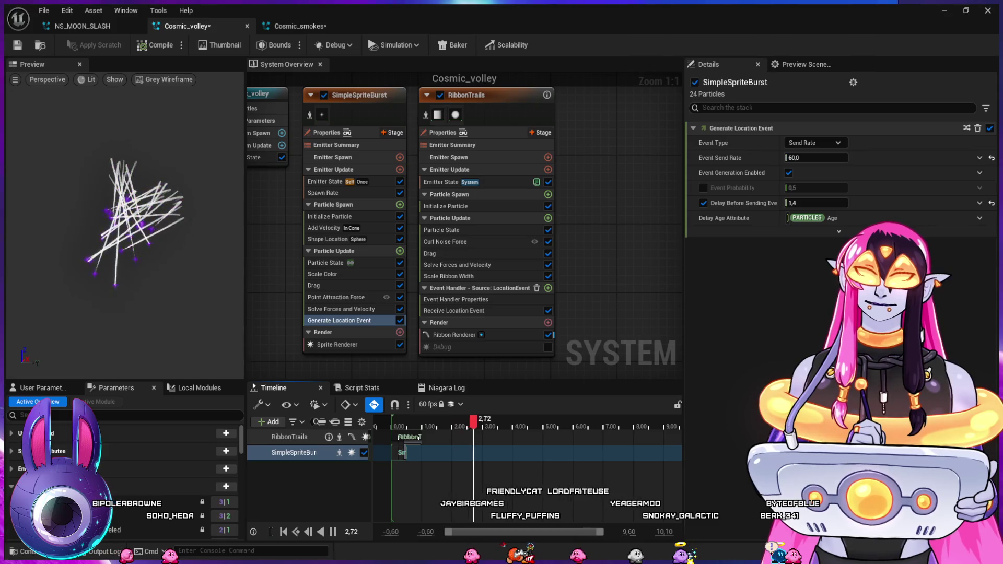
key(space)
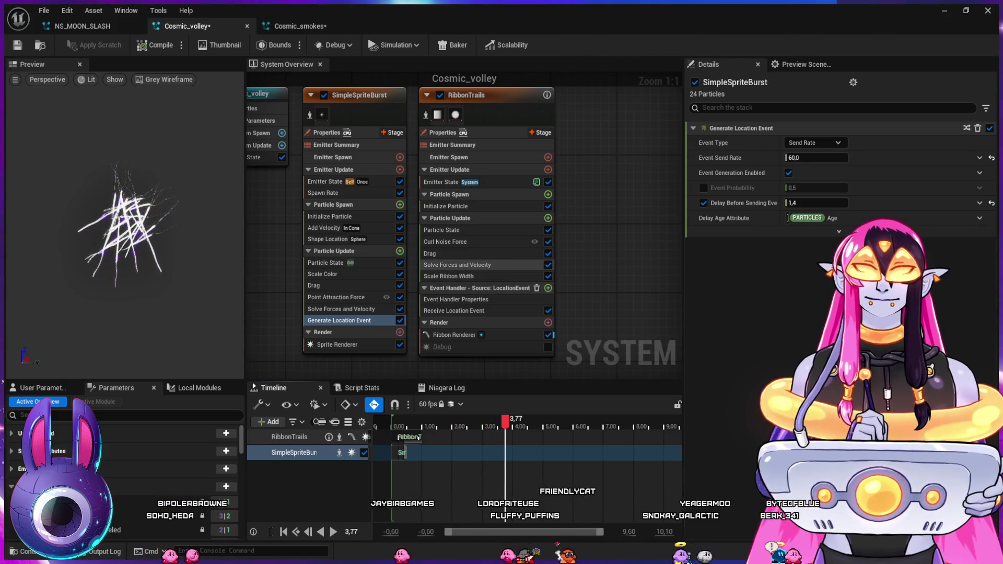
click(448, 276)
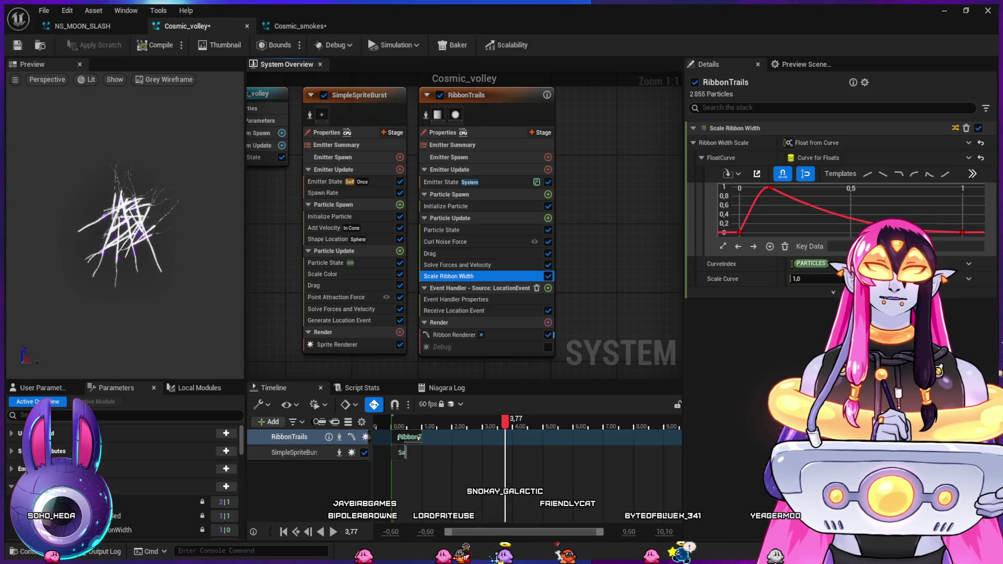
- Raise the ribbon width curve's end key to about 0.4 and set Tube Subdivisions to 6
click(962, 232)
drag(962, 232, 962, 214)
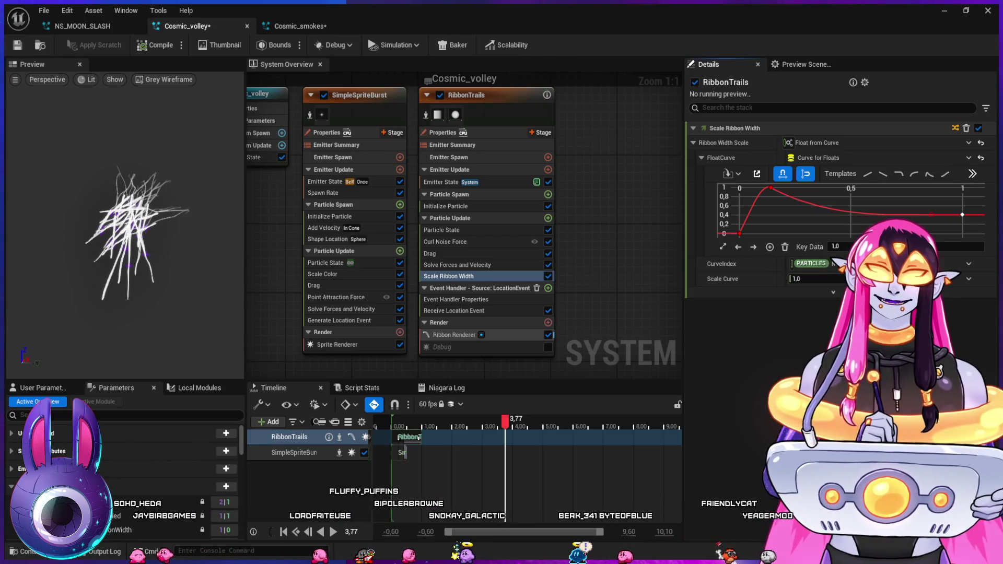
click(445, 242)
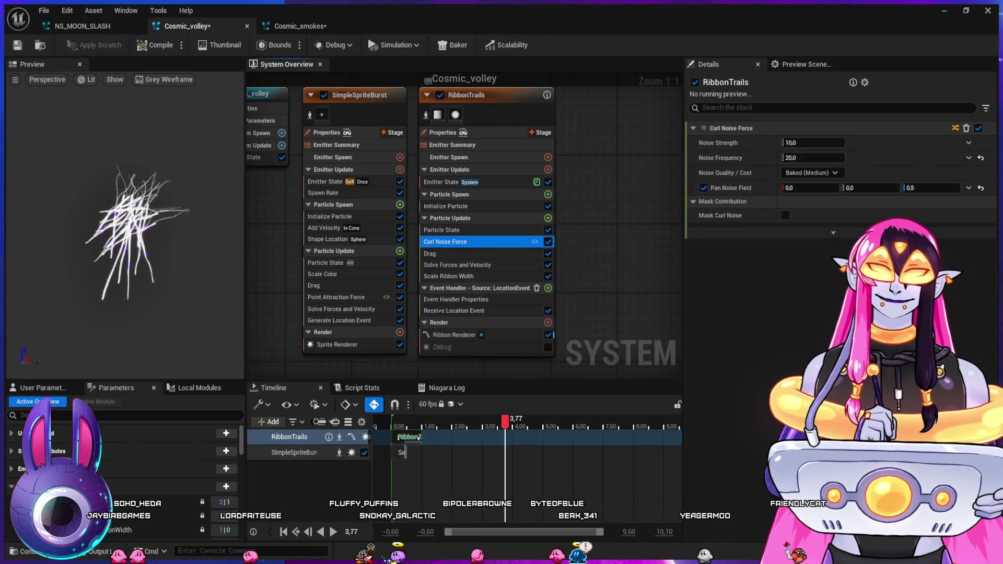
click(454, 335)
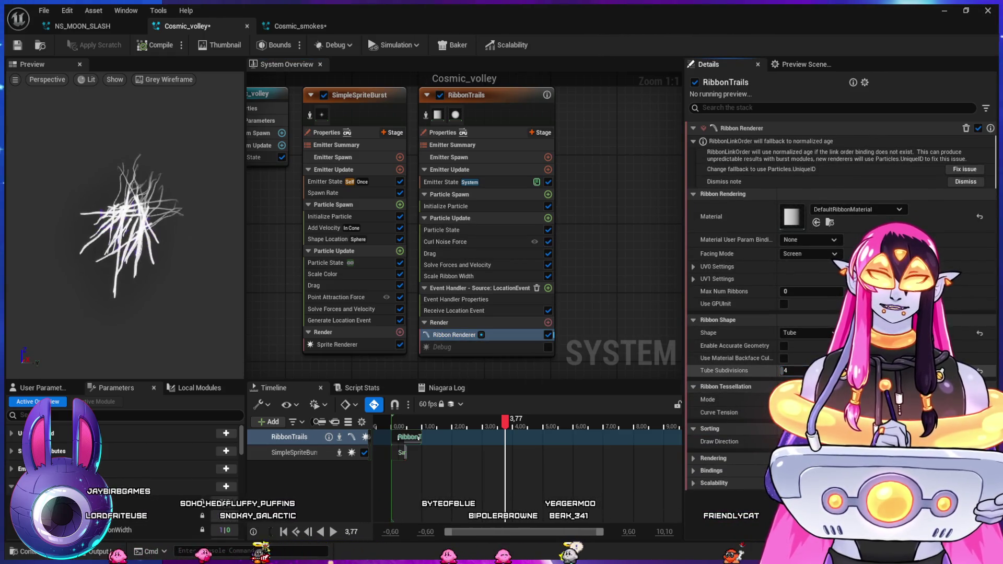
text(6)
key(Return)
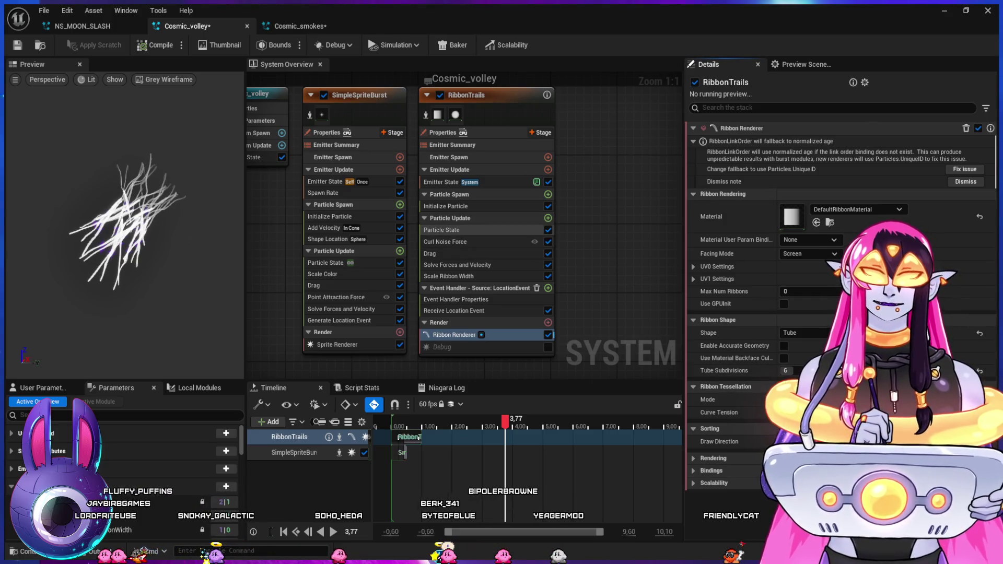
click(965, 169)
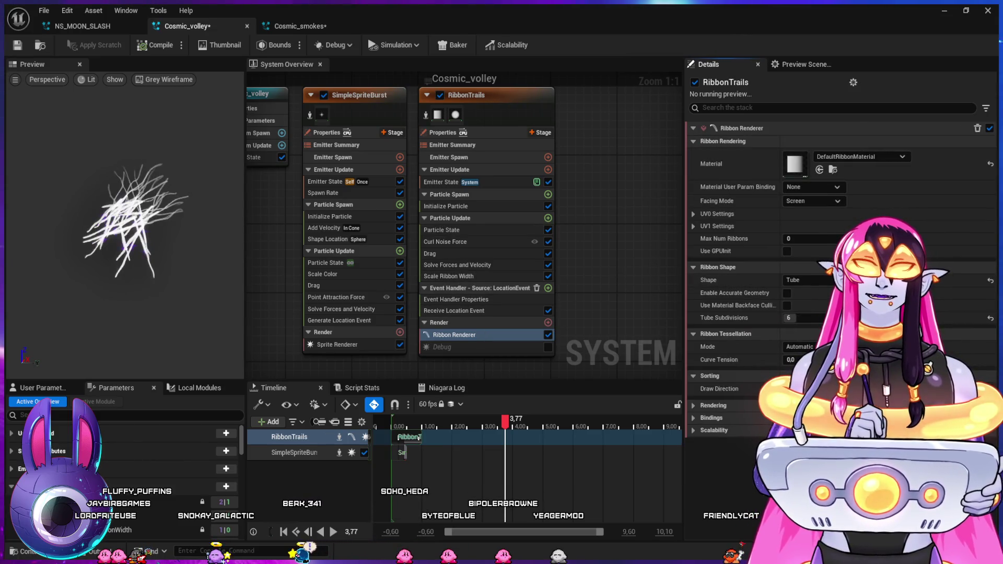
- Select the ribbon Material setting and open M_Matercode_ScreenSpace_Code from the Materials folder
click(732, 164)
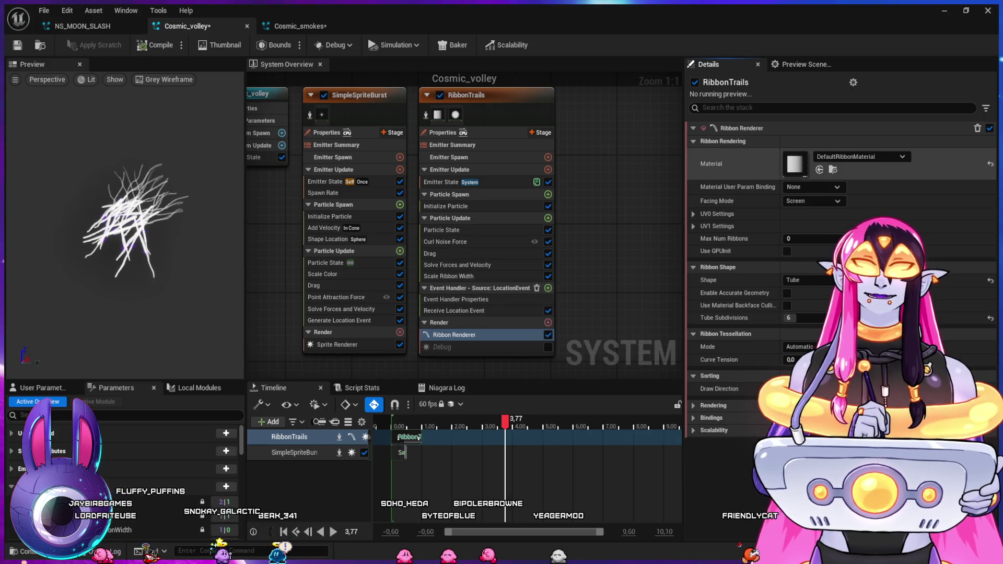
key(ctrl+space)
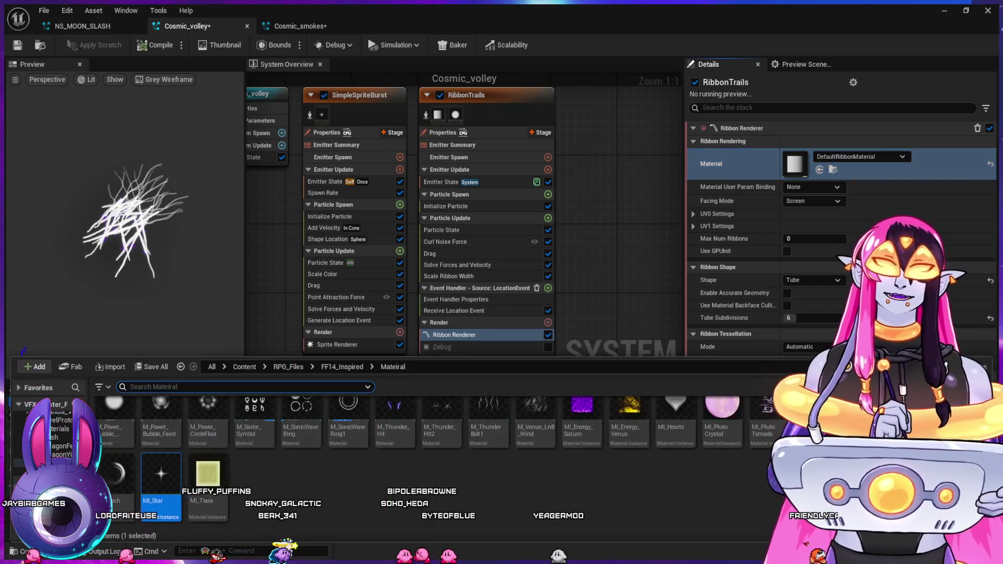
scroll(418, 460, up, 2)
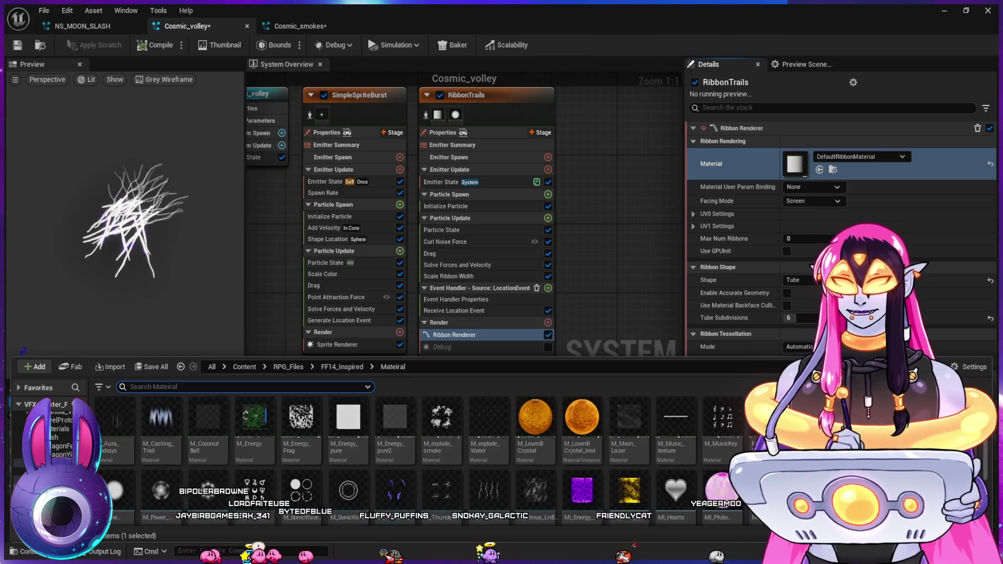
click(52, 429)
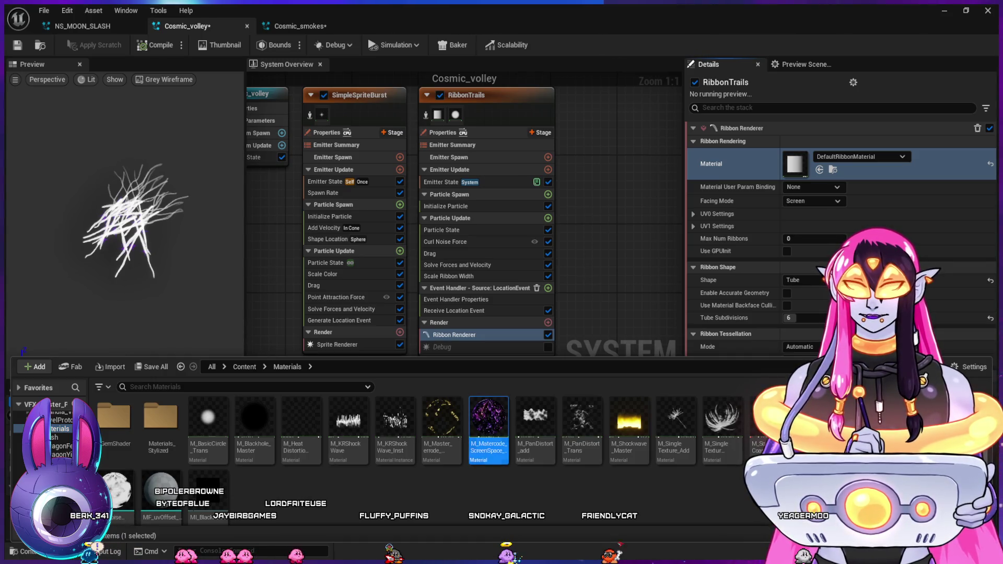
double_click(489, 418)
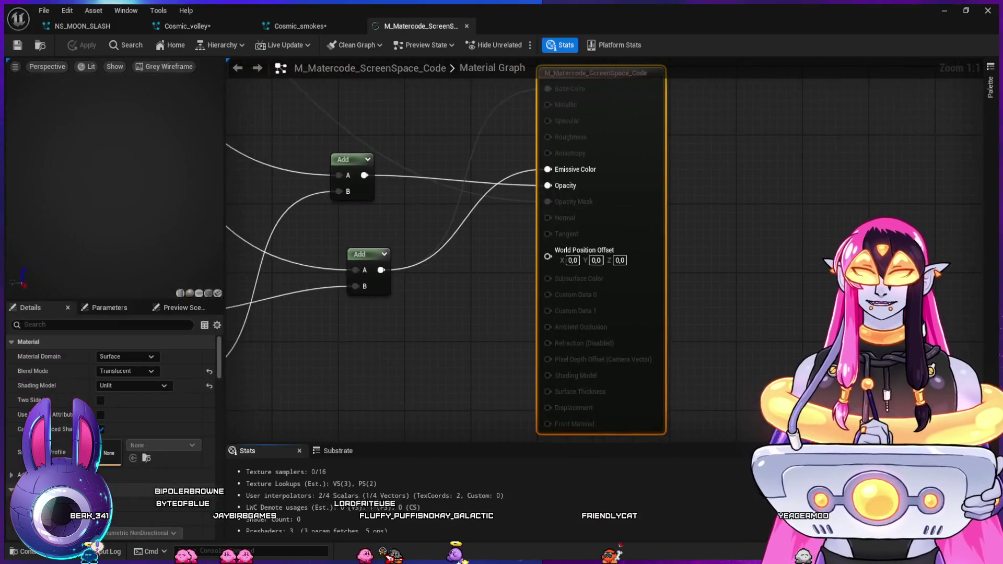
- Preview the material on a plane and pan through its Switch, Add, ViewSize and Texture Sample nodes
scroll(501, 232, down, 1)
drag(398, 232, 712, 231)
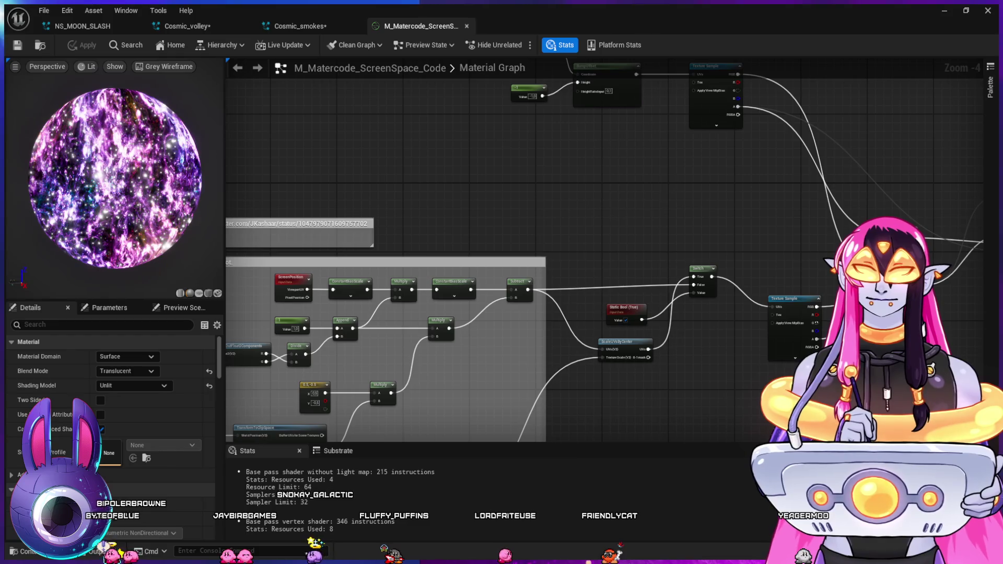
click(198, 293)
drag(502, 232, 524, 196)
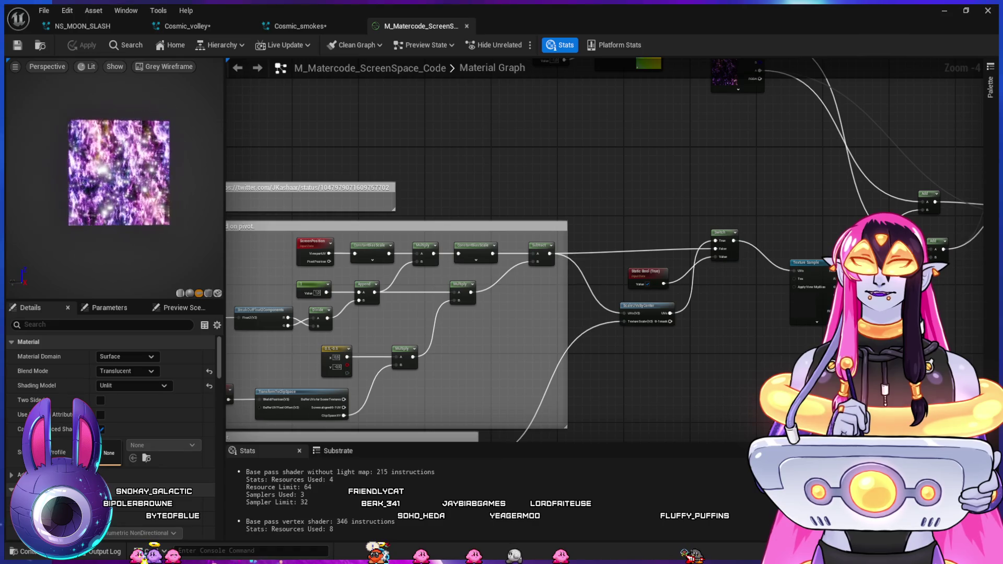
drag(411, 147, 611, 115)
mouse_move(856, 353)
mouse_down()
mouse_move(833, 291)
mouse_move(796, 238)
mouse_move(727, 429)
mouse_move(716, 563)
mouse_up()
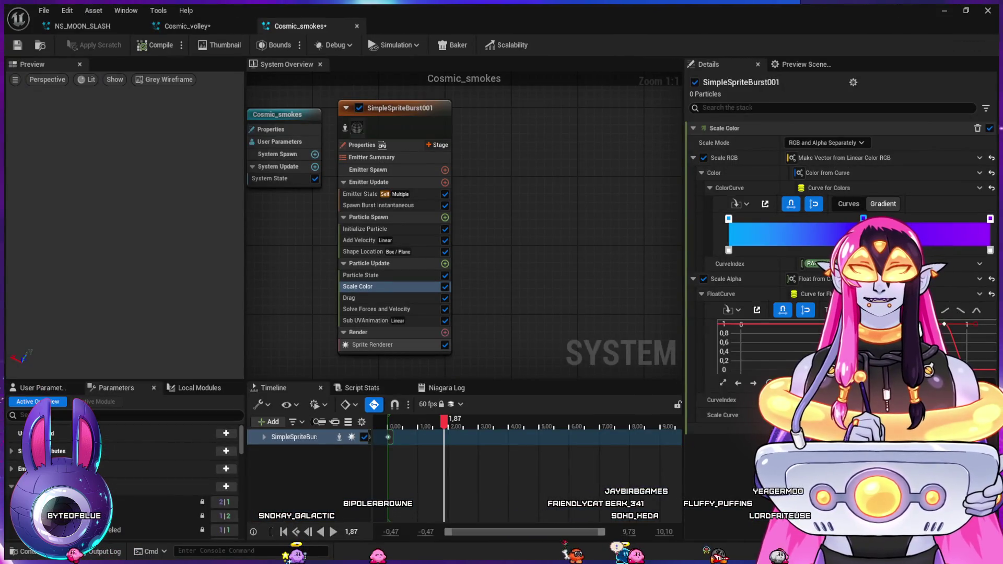
- From Cosmic_volley, browse the asset drawer to Cosmic_Door_Attack > Material and open M_KeyTrail
click(187, 26)
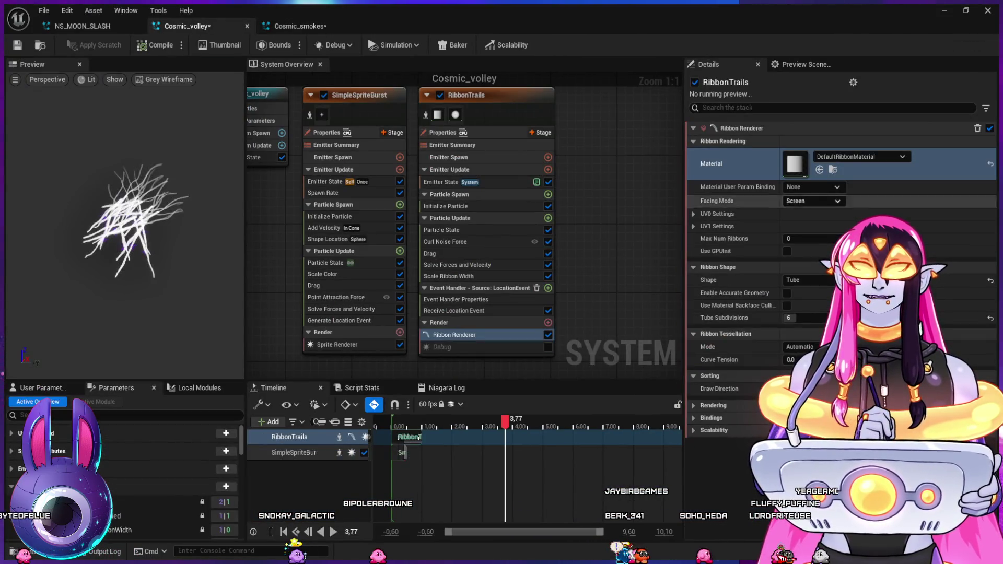
key(ctrl+space)
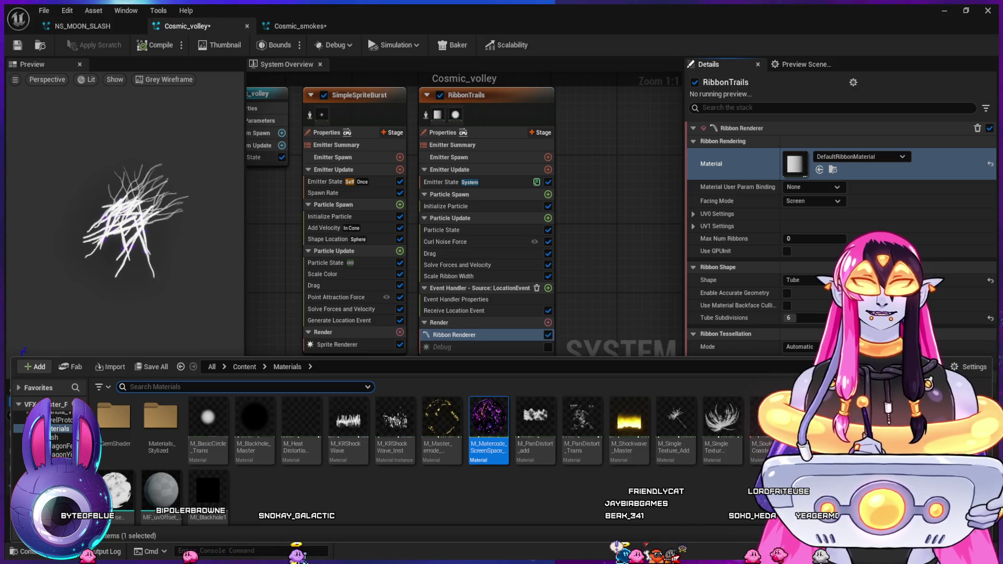
scroll(418, 444, down, 1)
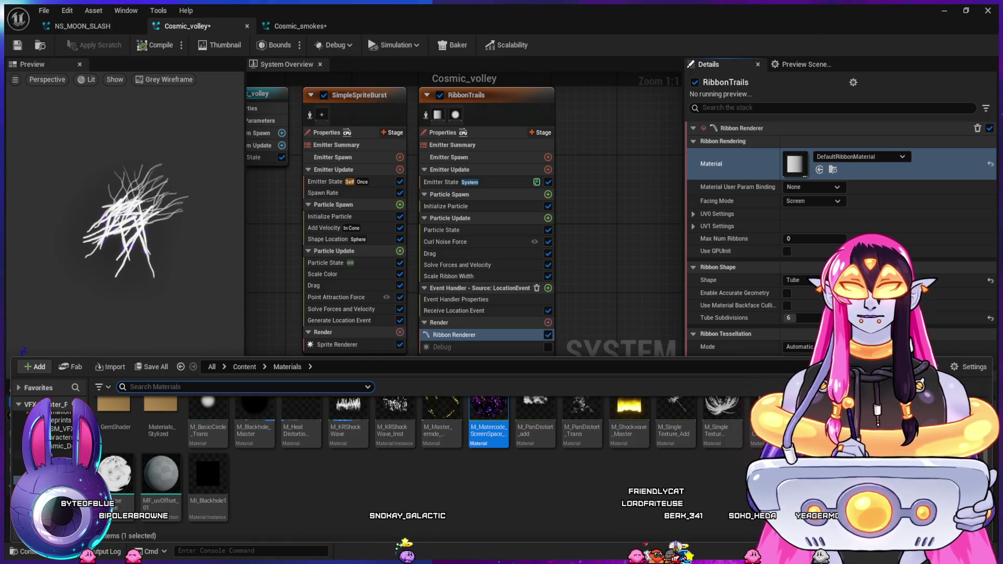
key(alt+Left)
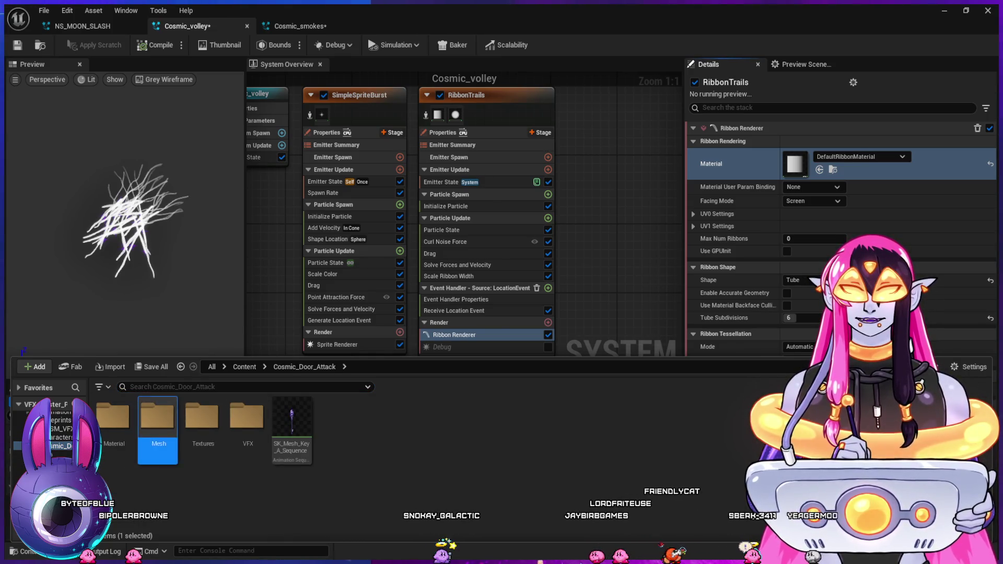
double_click(156, 418)
click(304, 366)
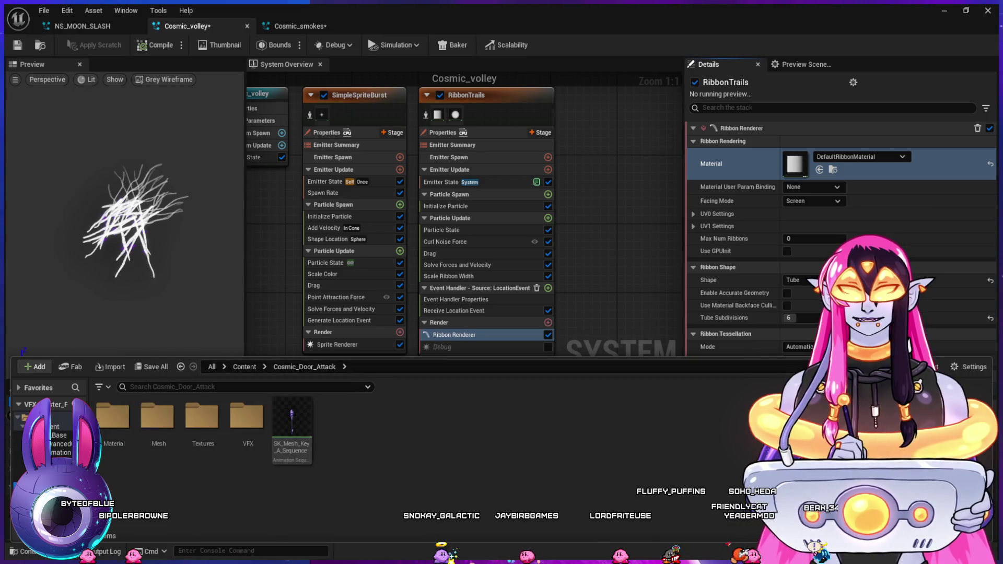
double_click(112, 418)
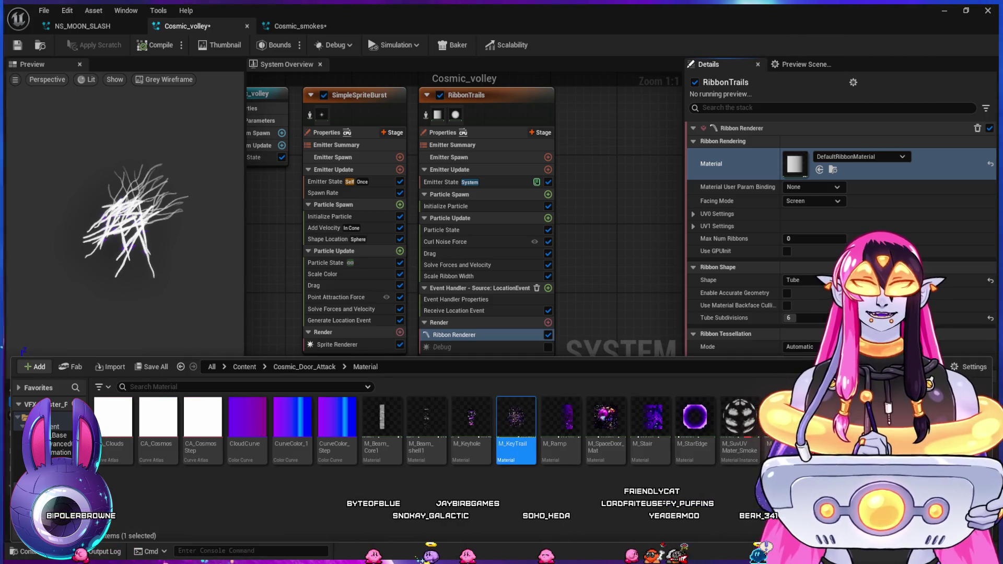
double_click(516, 421)
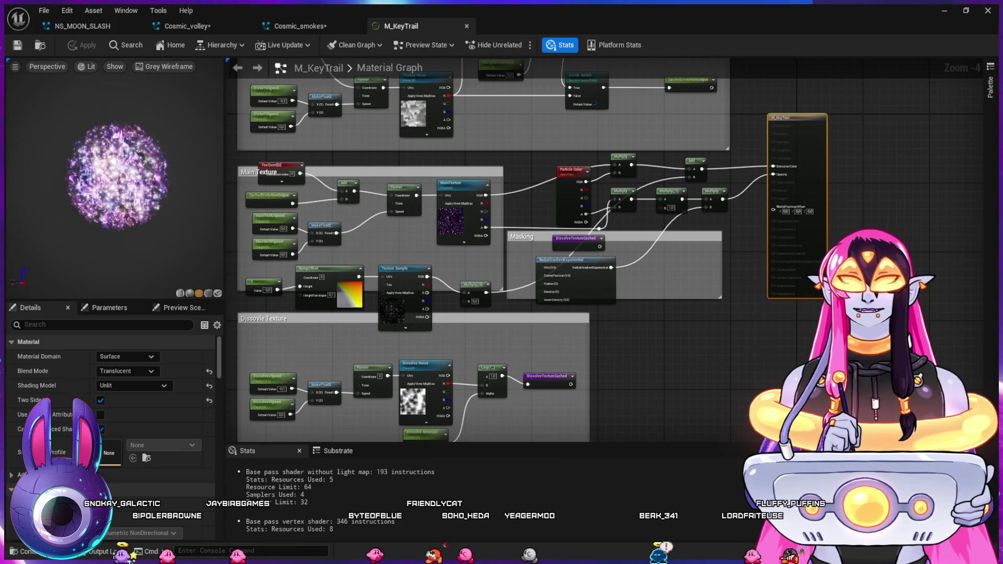
- Frame the Main Texture group, select its Texture Sample and locate Dot_fieldT2 in the asset drawer
mouse_move(489, 163)
mouse_down()
mouse_move(507, 183)
mouse_move(570, 361)
mouse_move(537, 174)
mouse_move(496, 75)
mouse_up()
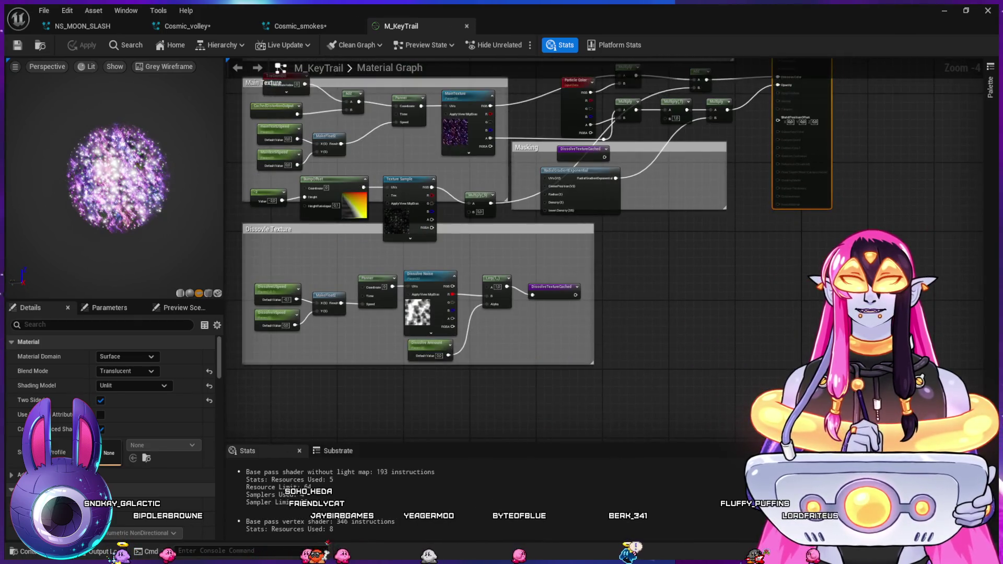
scroll(554, 240, up, 2)
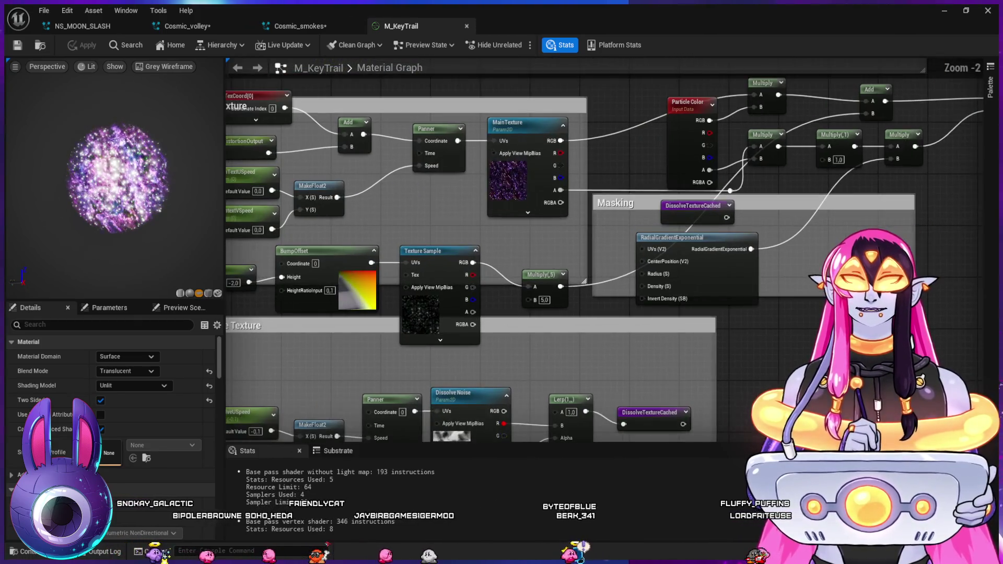
drag(554, 241, 632, 243)
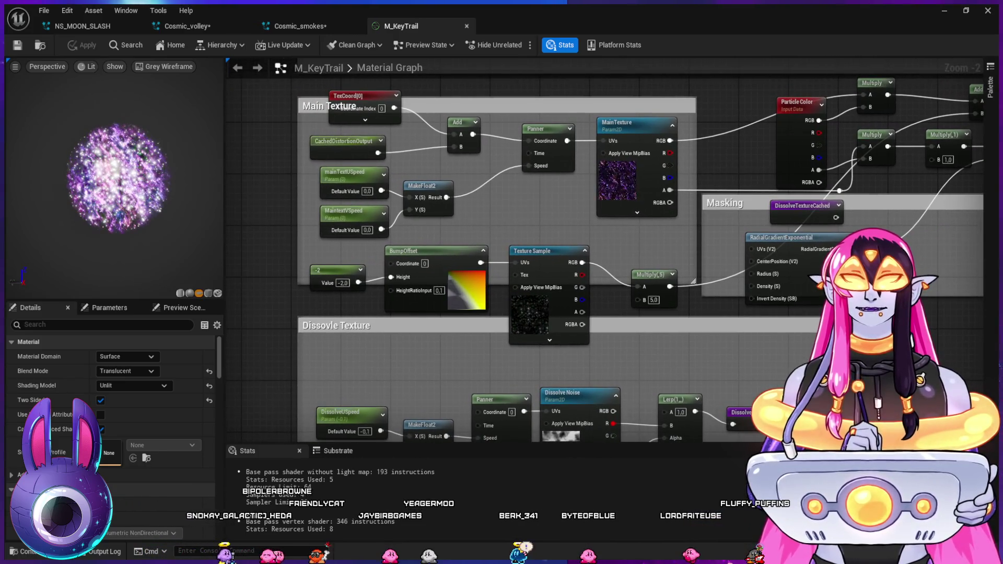
click(538, 251)
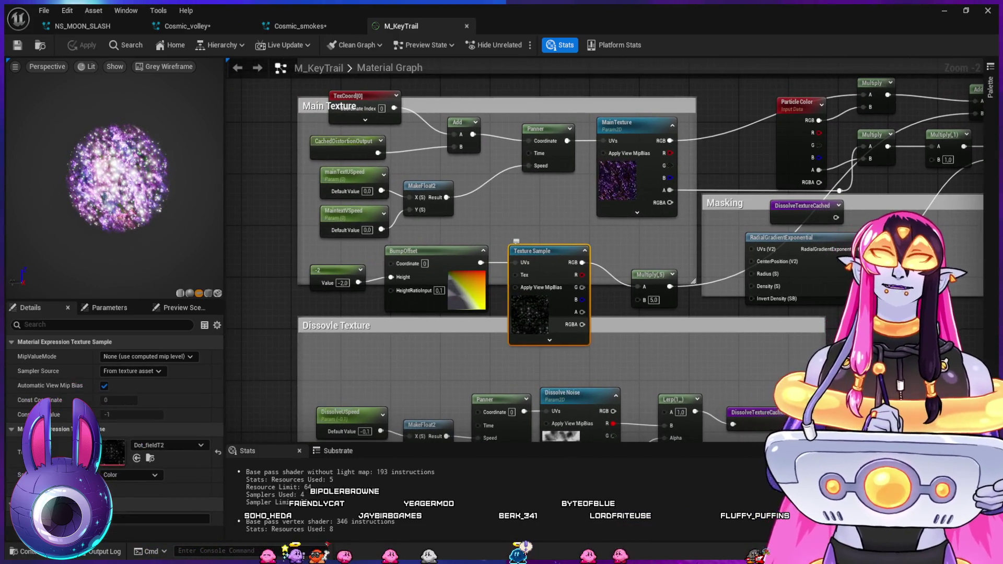
key(ctrl+space)
key(ctrl+space)
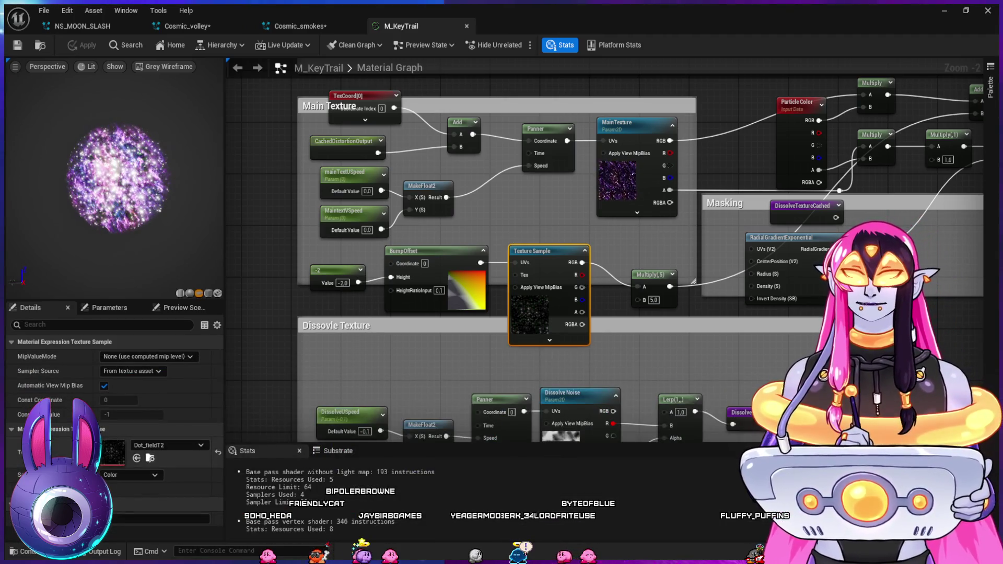
key(ctrl+space)
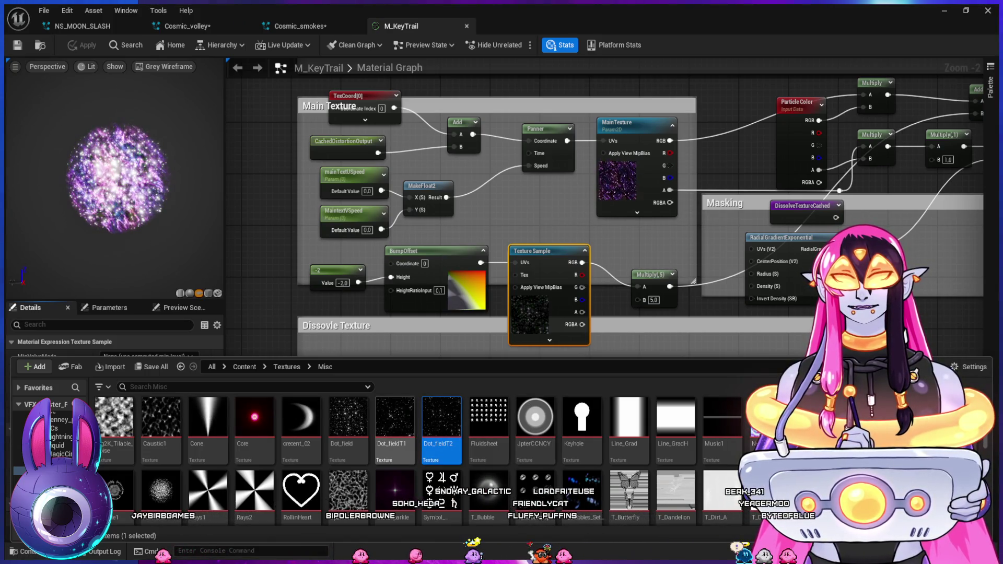
- Switch the Texture Sample to Dot_fieldT1, set BumpOffset HeightRatioInput to 0.5, and select MainTexture
key(ctrl+space)
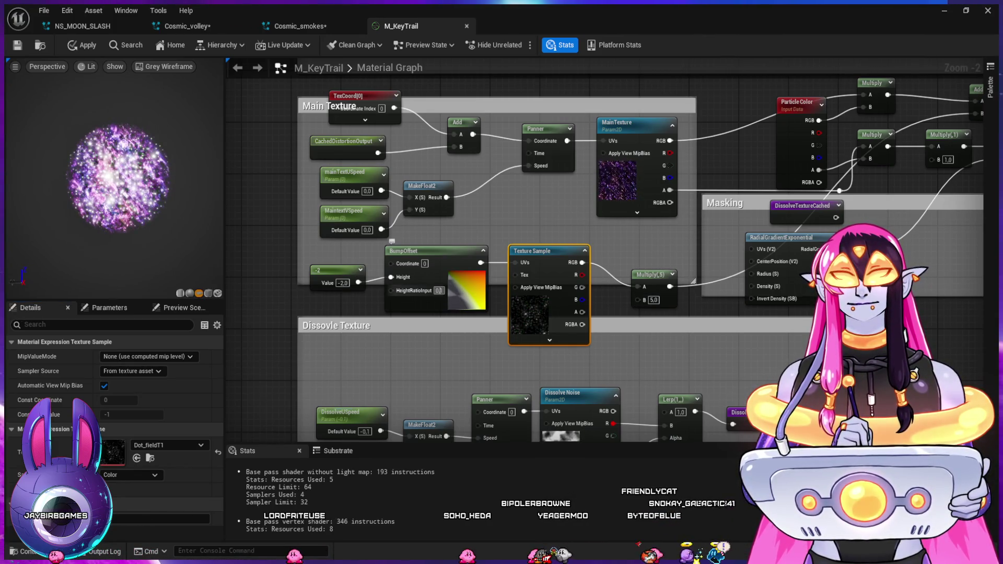
text(0.5)
key(Return)
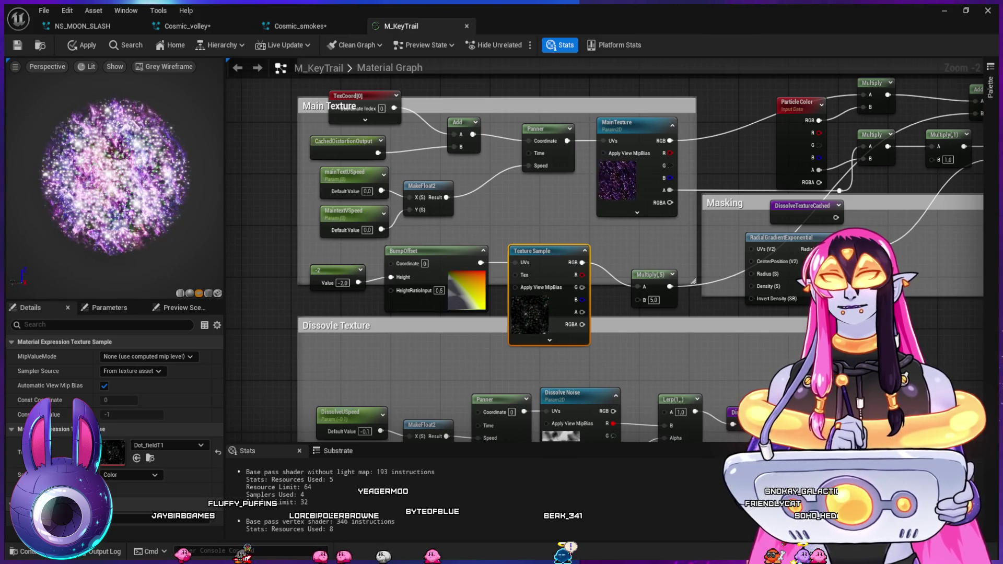
click(604, 114)
scroll(113, 418, down, 10)
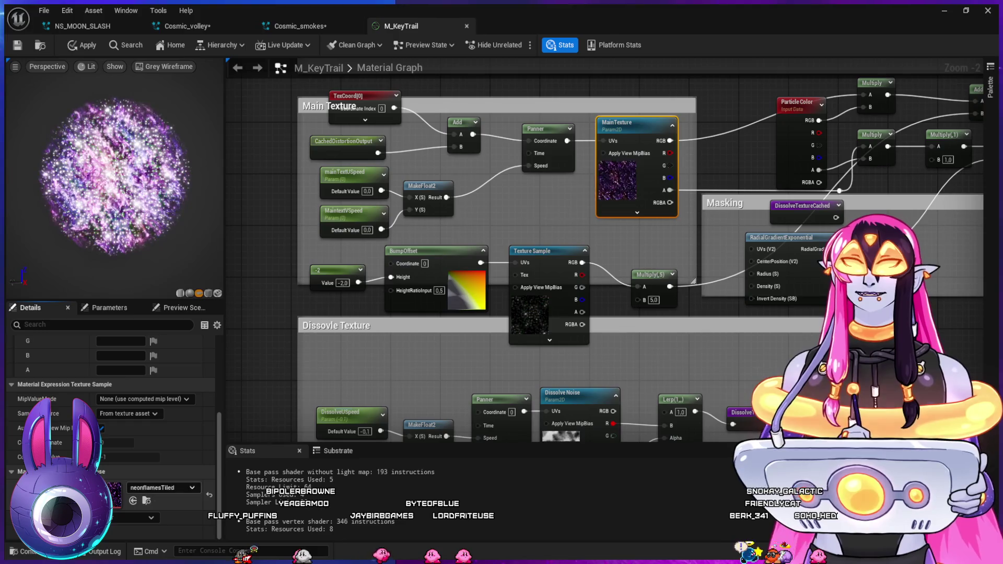
- Assign the 360_F_295577542 galaxy image to the MainTexture parameter
click(146, 500)
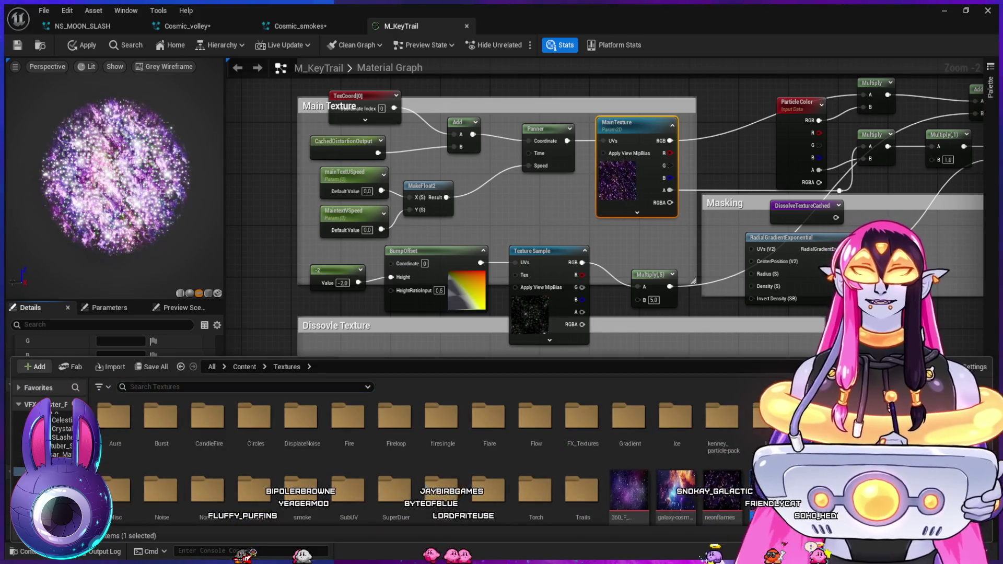
scroll(450, 459, down, 1)
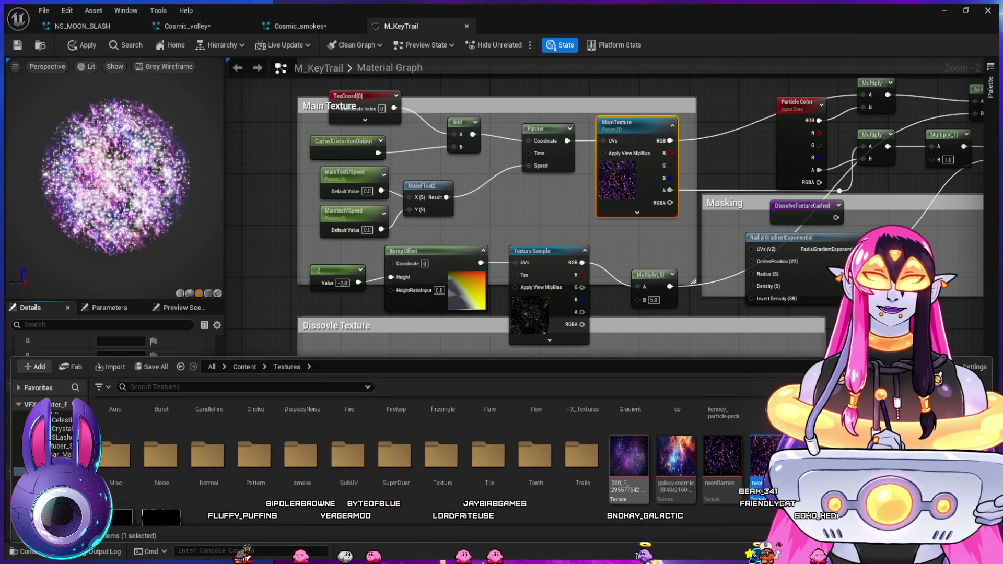
key(ctrl+space)
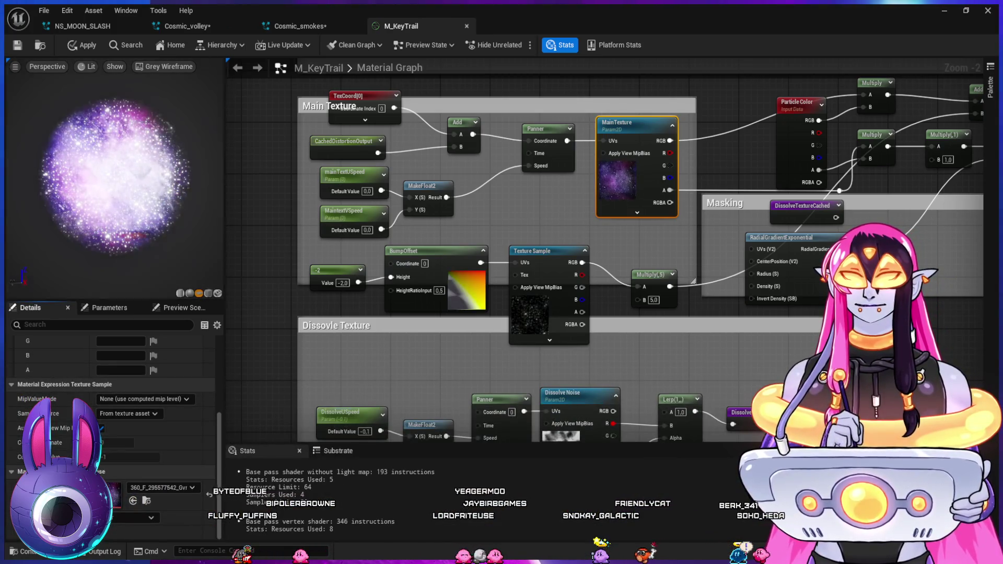
drag(522, 235, 487, 302)
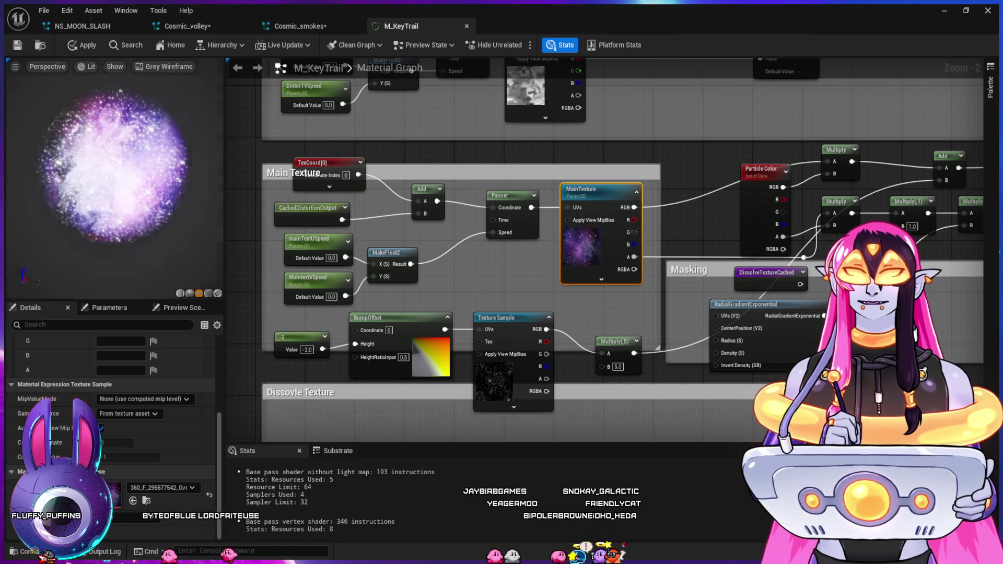
drag(607, 139, 643, 209)
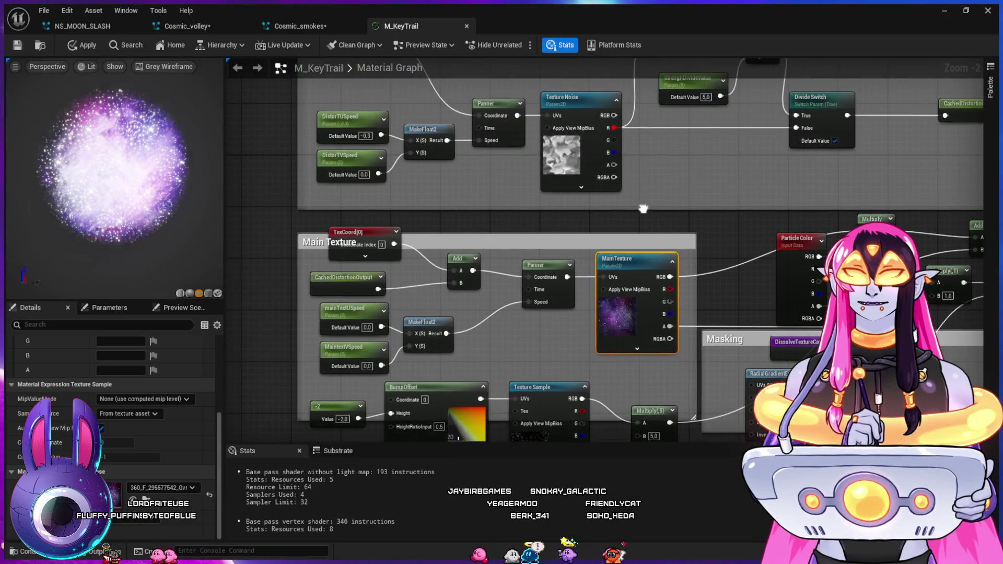
- Disconnect CachedDistortionOutput from the Add node's B pin on the main texture UVs
click(643, 208)
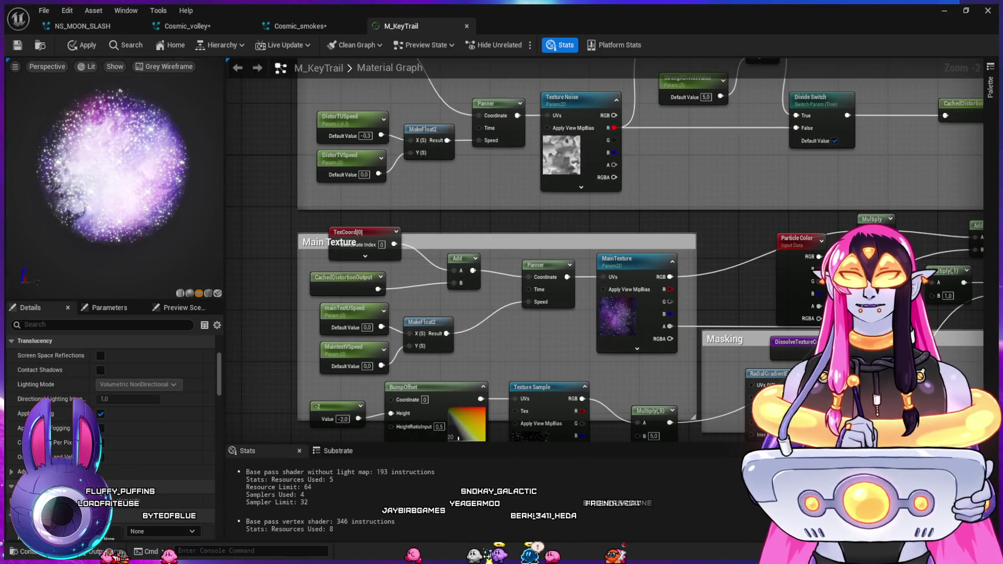
key(ctrl+z)
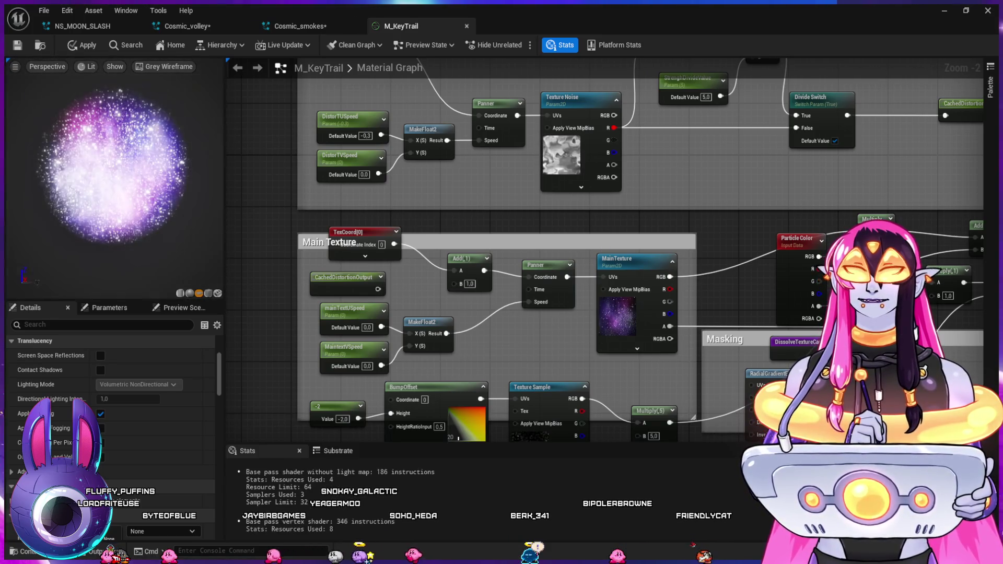
mouse_move(648, 206)
mouse_down()
mouse_move(611, 161)
mouse_move(486, 96)
mouse_move(506, 82)
mouse_up()
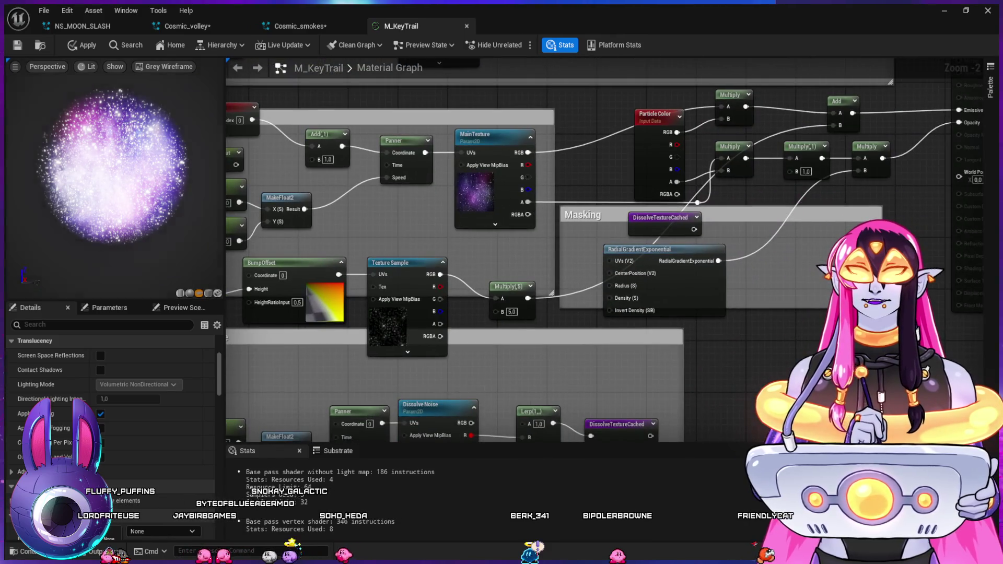
- Set the Dissolve Amount default to 0.5 and check the partly dissolved preview sphere
mouse_move(621, 372)
mouse_down()
mouse_move(660, 288)
mouse_move(760, 172)
mouse_move(745, 193)
mouse_up()
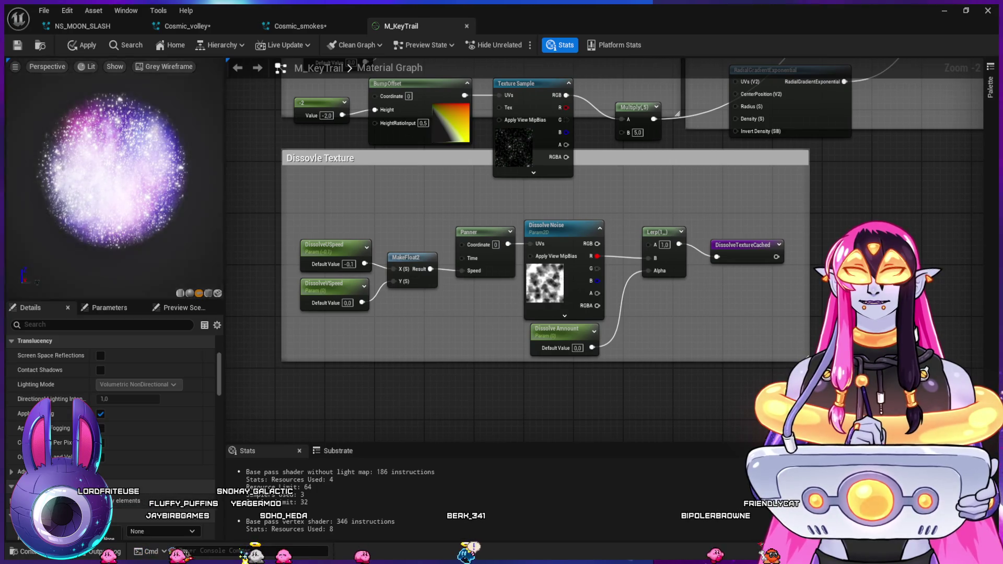
text(0.5)
key(Return)
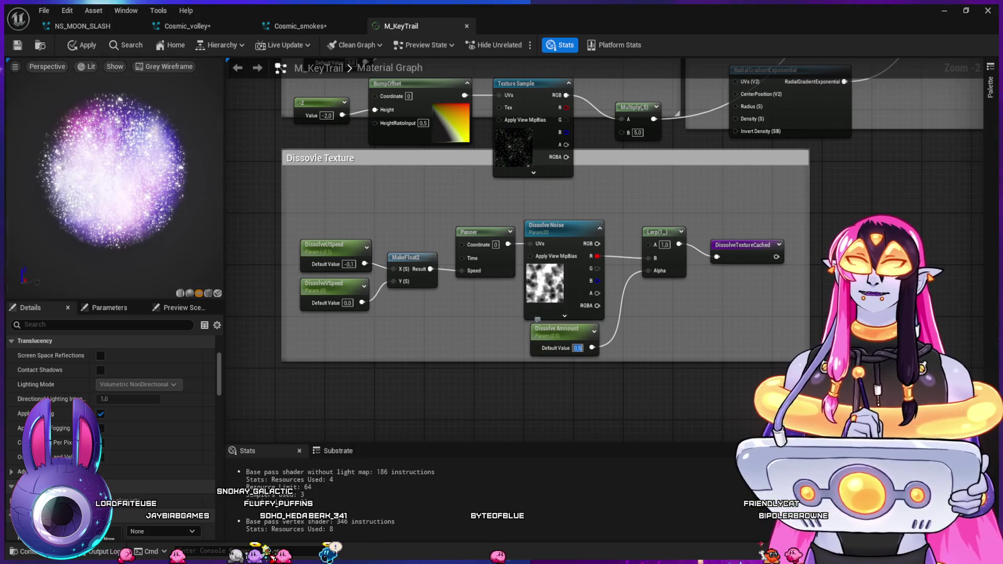
drag(112, 172, 152, 154)
drag(668, 64, 585, 404)
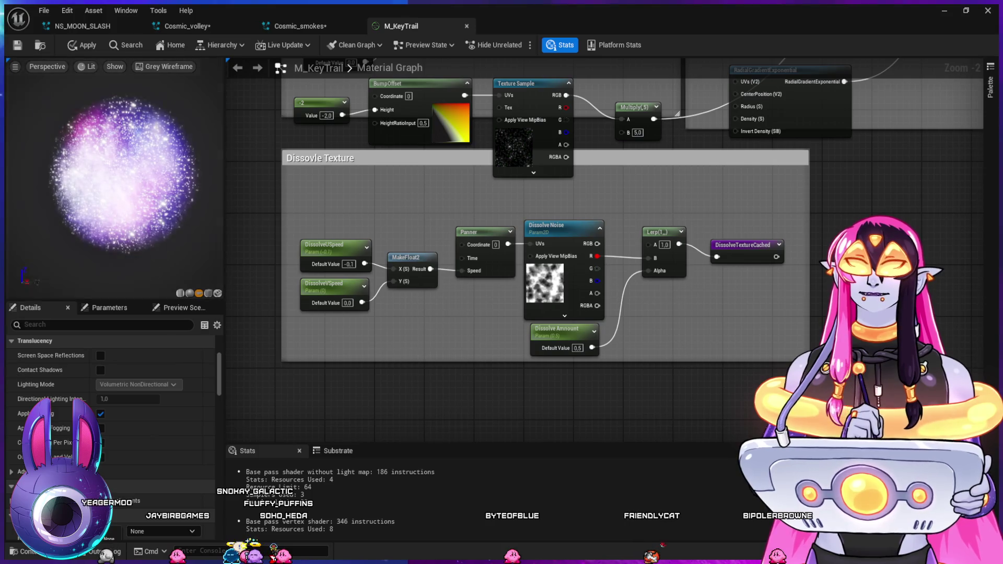
mouse_move(601, 201)
mouse_down()
mouse_move(634, 399)
mouse_move(574, 121)
mouse_up()
drag(627, 261, 565, 204)
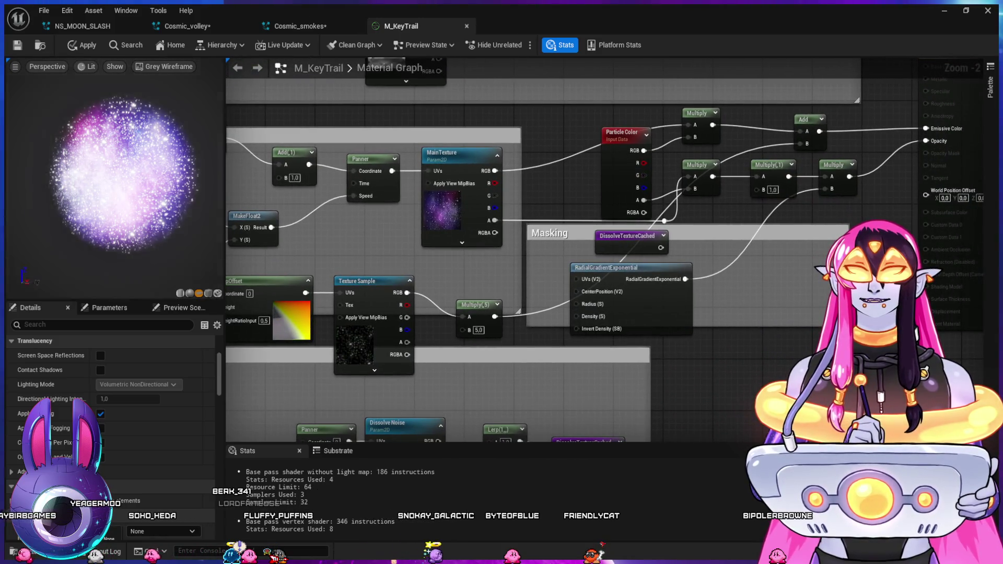
- Set the sparkle multiplier to 1 and route the sparkle texture to the emissive Add node
click(478, 330)
text(1)
key(Return)
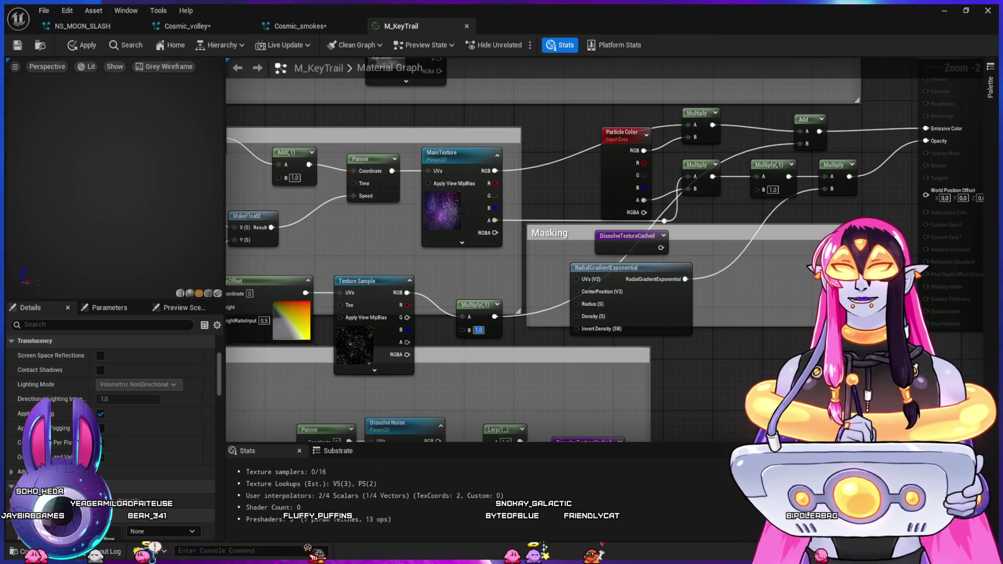
mouse_move(522, 339)
mouse_down()
mouse_move(547, 343)
mouse_move(536, 337)
mouse_up()
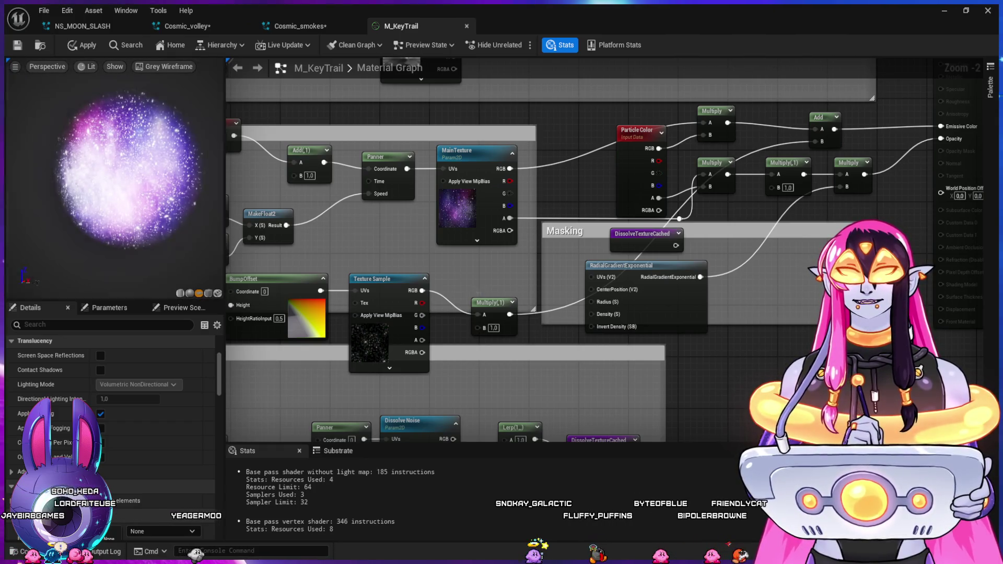
mouse_move(422, 290)
mouse_down()
mouse_move(763, 222)
mouse_move(815, 141)
mouse_up()
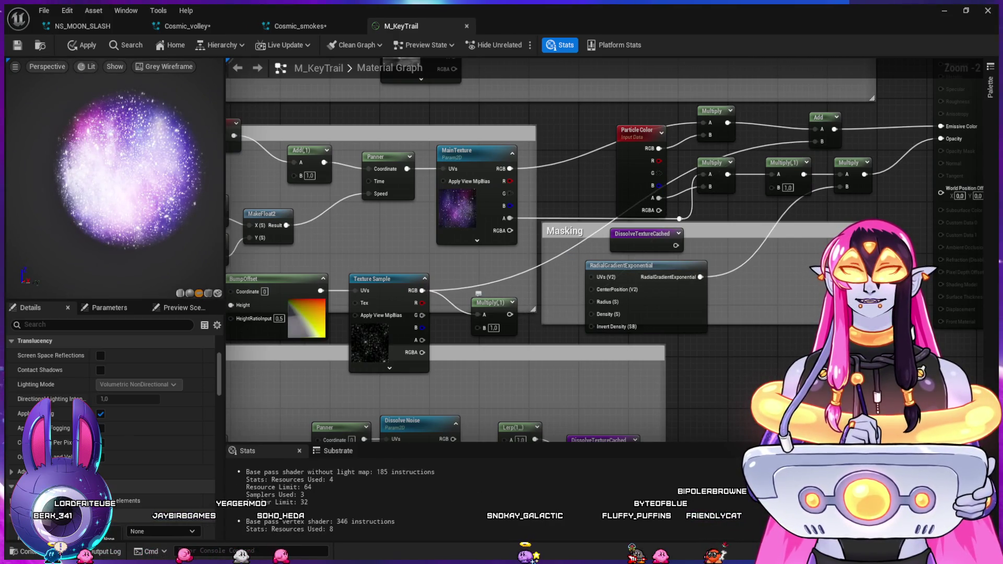
- With the preview unlit, set Multiply B to 3.0 and the BumpOffset height constant to 0.5
mouse_move(375, 247)
mouse_down()
mouse_move(385, 246)
mouse_move(441, 82)
mouse_move(470, 281)
mouse_move(404, 269)
mouse_move(374, 288)
mouse_move(366, 324)
mouse_move(377, 350)
mouse_move(674, 359)
mouse_move(475, 237)
mouse_up()
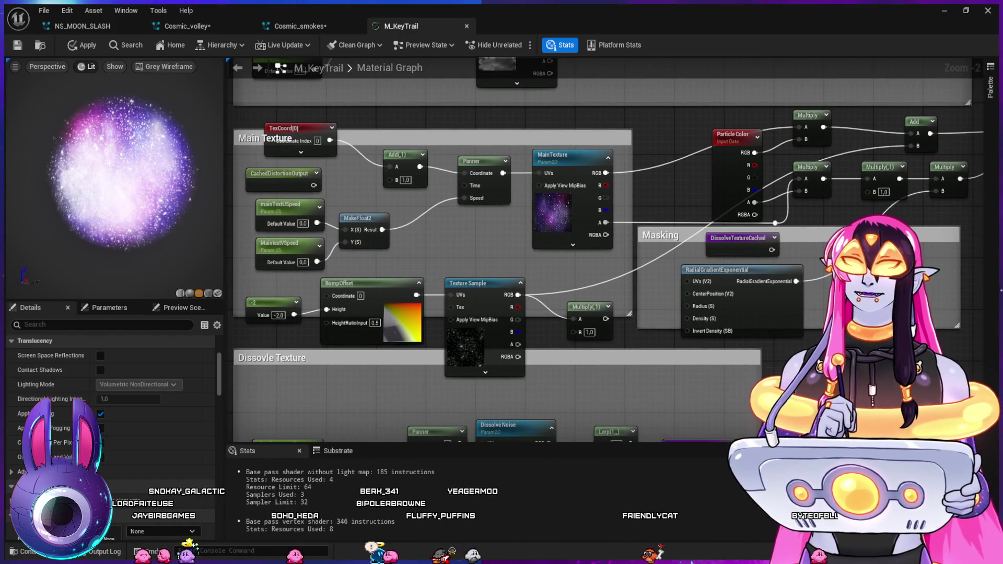
key(alt+3)
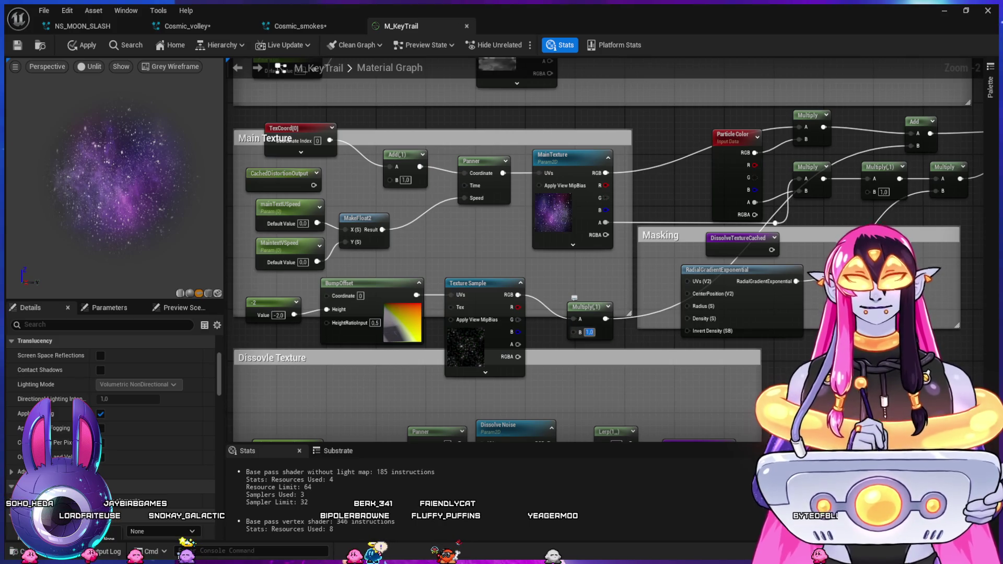
text(3)
key(Return)
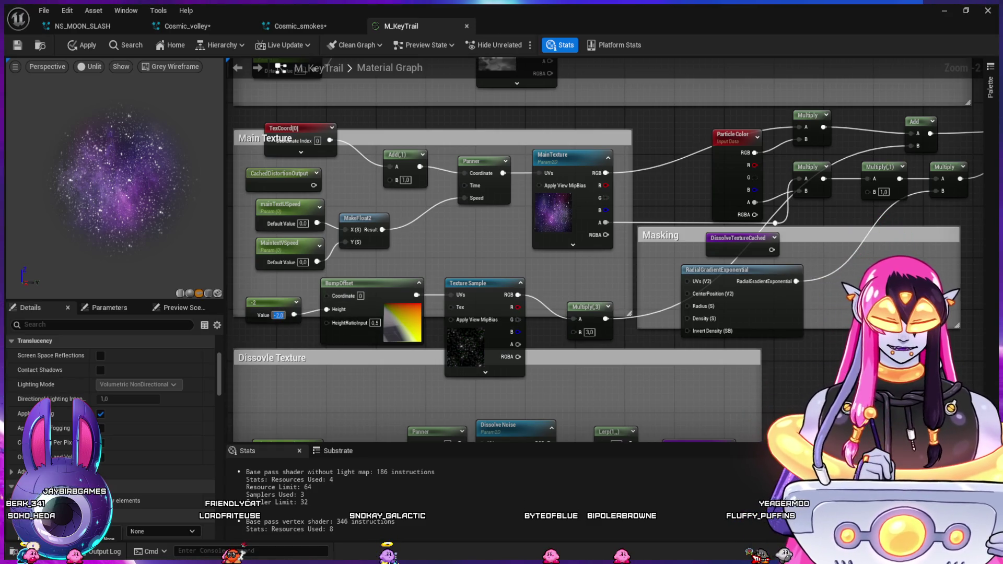
text(0.5)
key(Return)
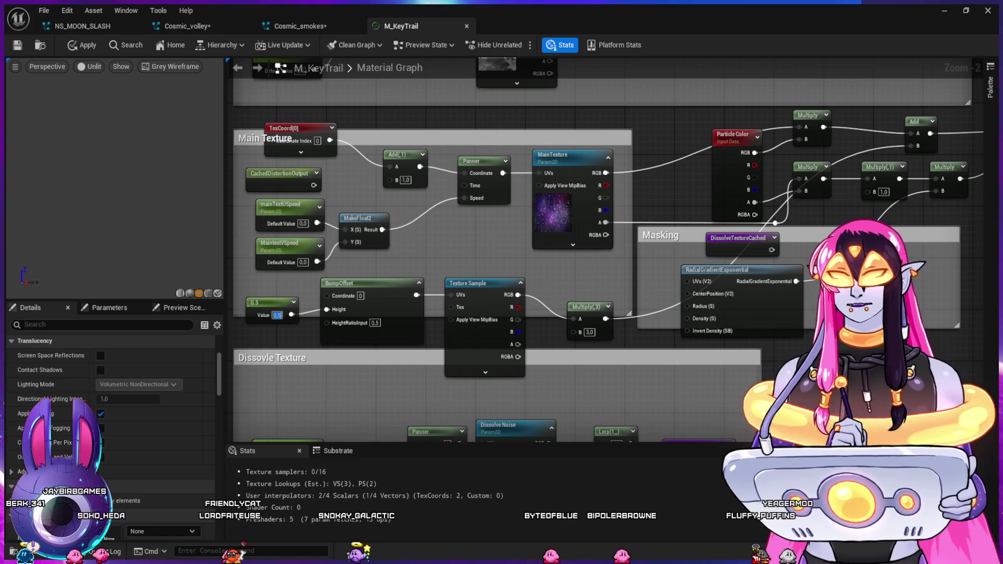
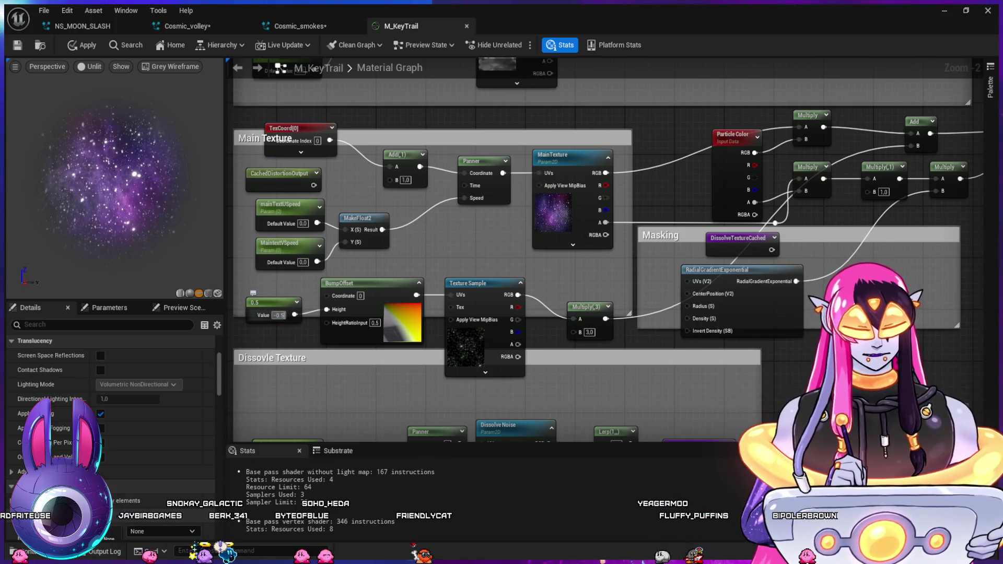
- Set the bump height constant to -0.5 and select the Constant, BumpOffset and Texture Sample chain
key(Return)
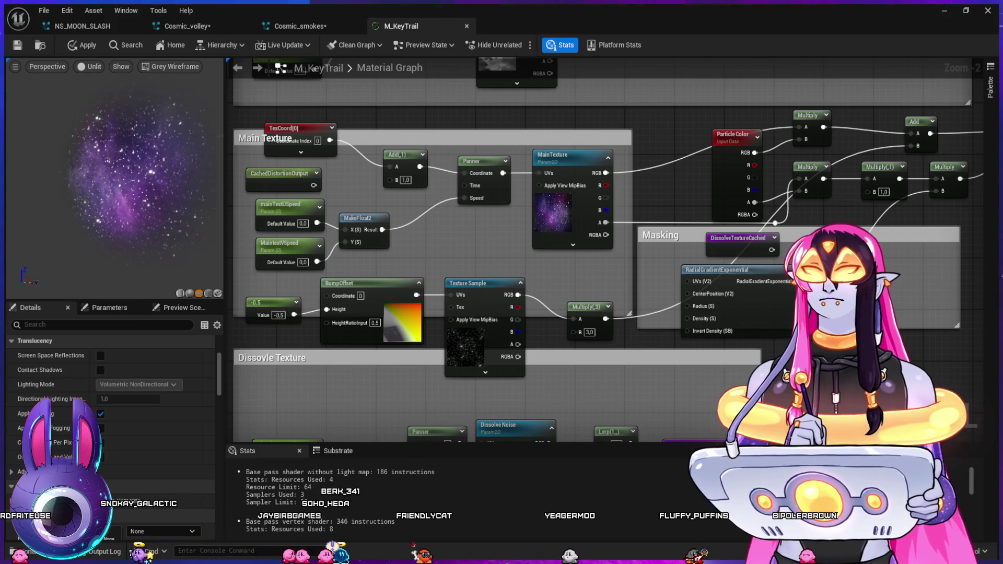
drag(575, 313, 612, 190)
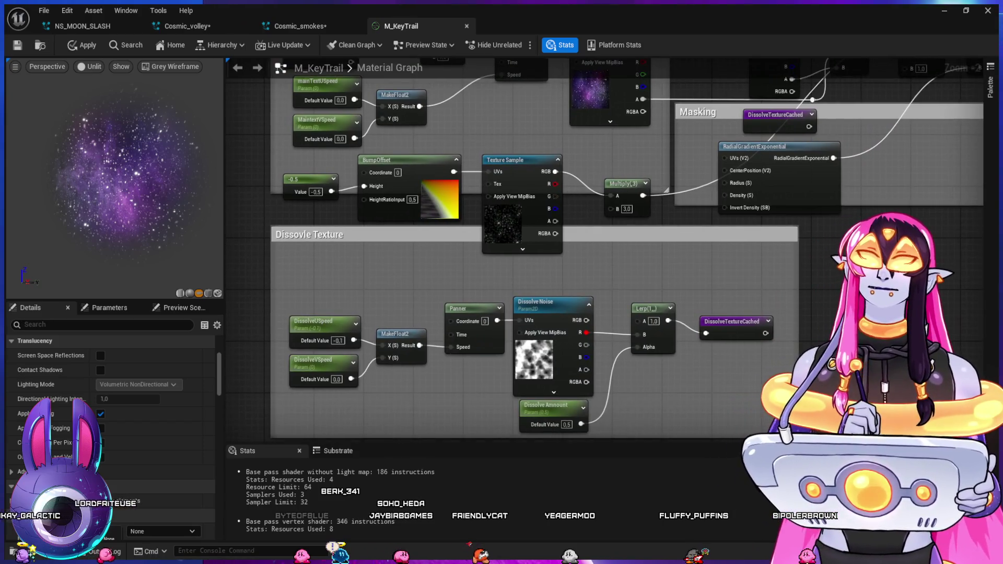
mouse_move(475, 269)
mouse_down()
mouse_move(455, 230)
mouse_move(293, 183)
mouse_move(496, 208)
mouse_up()
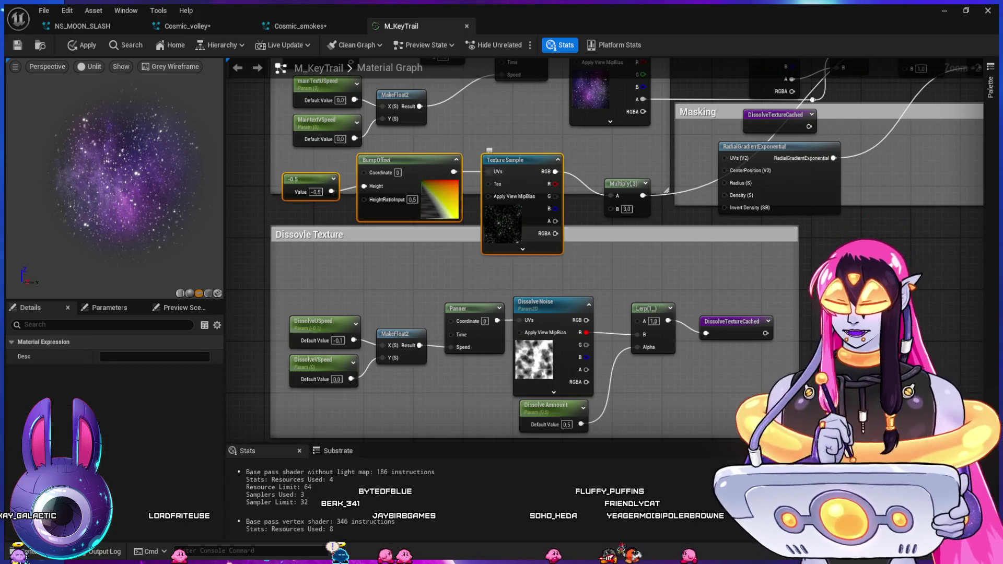
drag(418, 235, 406, 389)
- Paste a copy of the chain below the original and wire its texture RGB into Multiply's B input
key(ctrl+v)
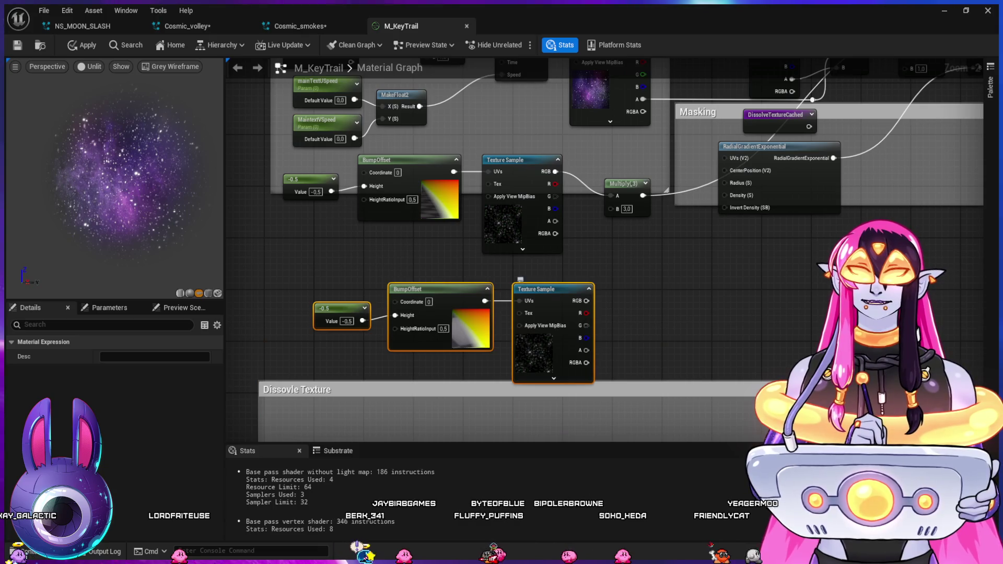
drag(520, 279, 483, 261)
drag(548, 281, 581, 276)
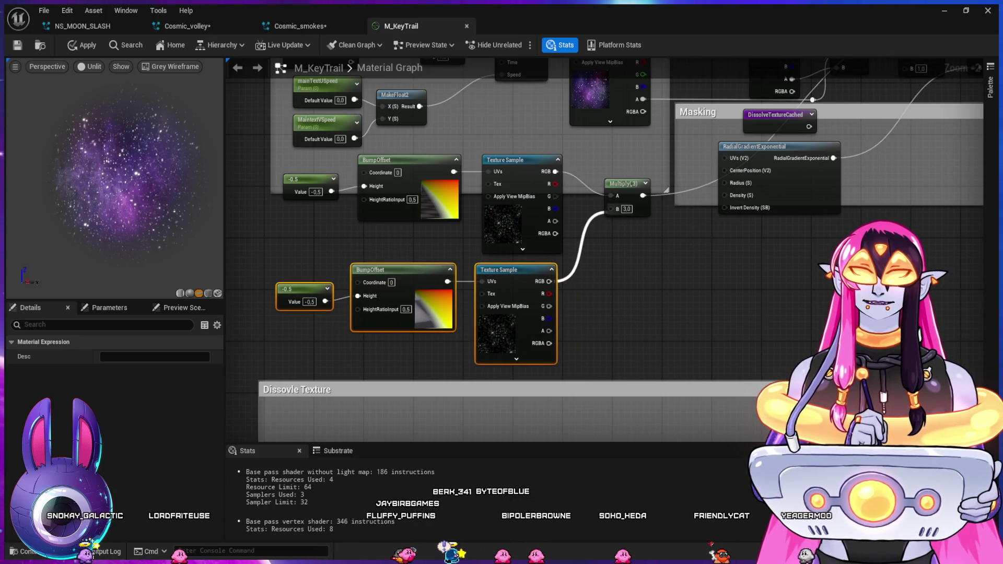
drag(608, 211, 611, 208)
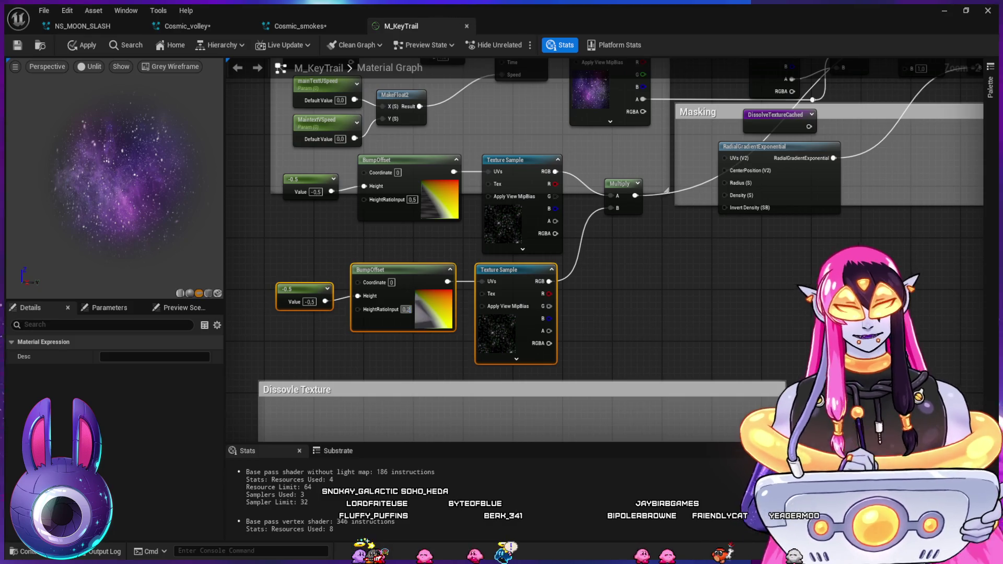
- Give the copied BumpOffset a height ratio of 0.2 and a height constant of -2
click(406, 309)
key(Return)
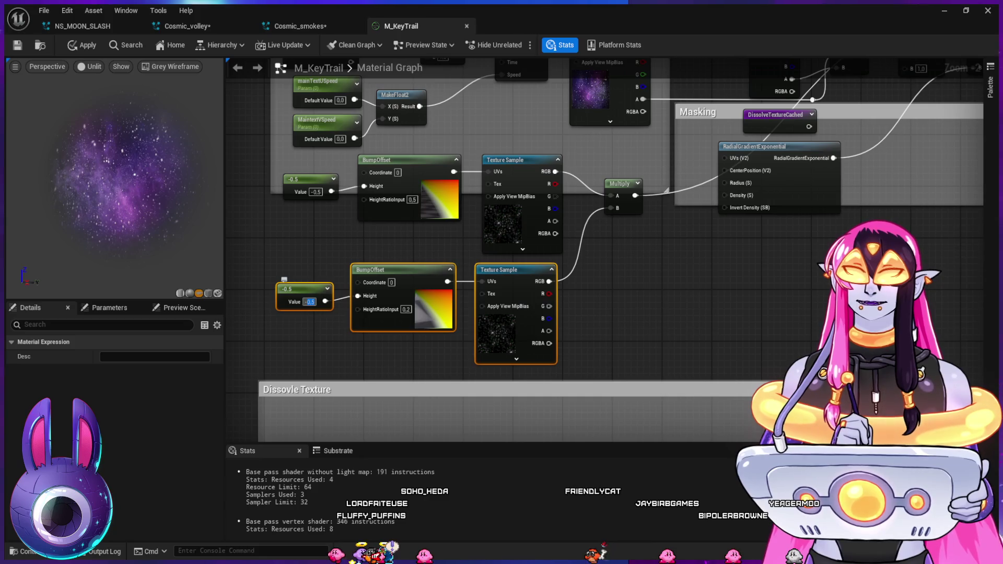
text(-2)
key(Return)
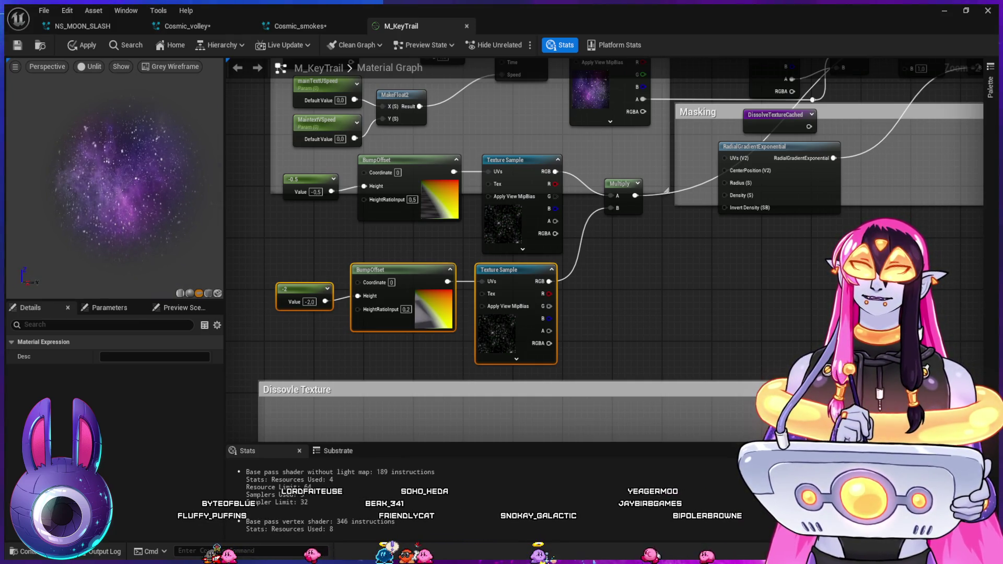
click(637, 184)
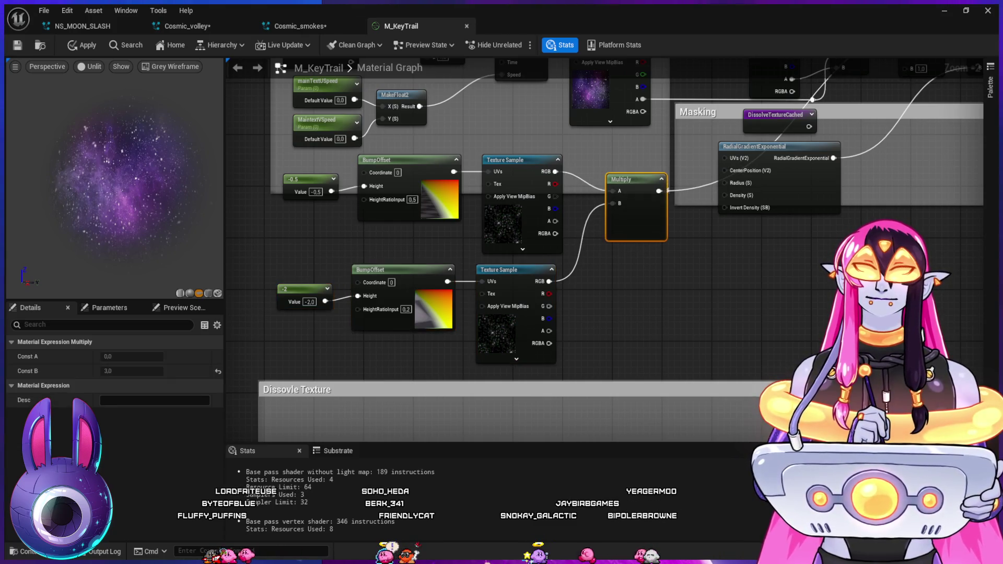
- Replace the Multiply with an Add node fed by both texture samples' RGB outputs on A and B
mouse_move(625, 264)
mouse_down()
mouse_move(638, 287)
mouse_move(630, 289)
mouse_up()
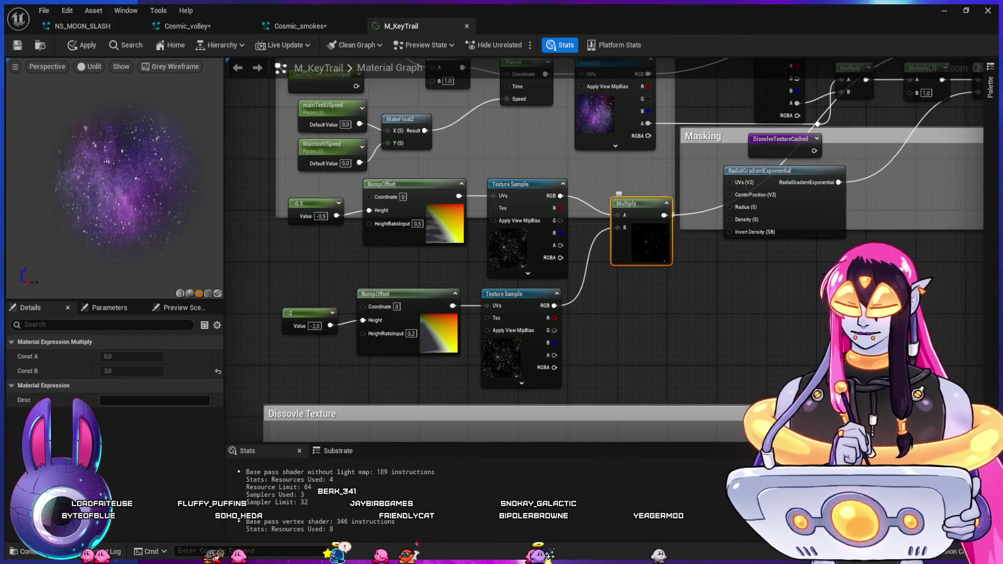
key(Delete)
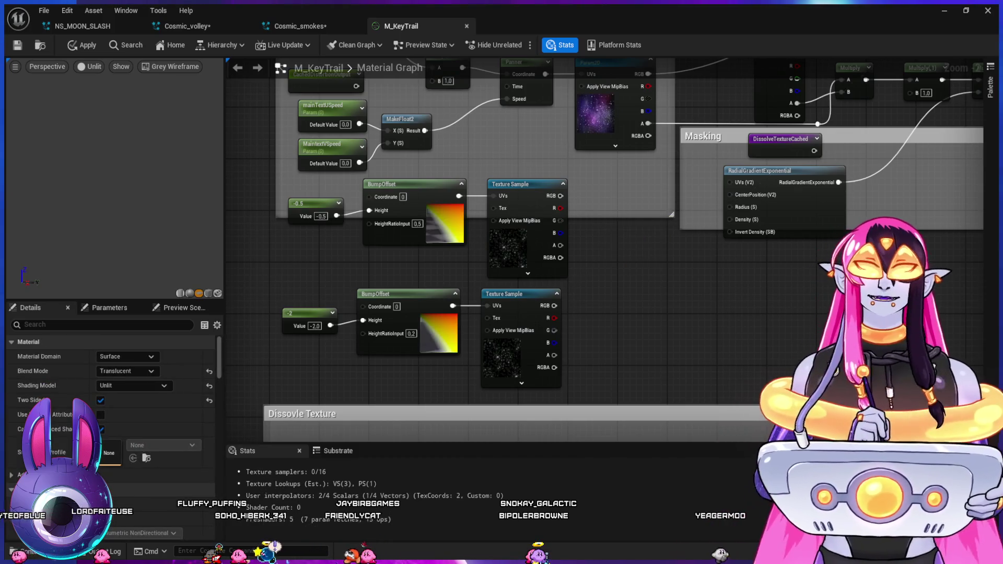
click(622, 253)
drag(554, 196, 625, 269)
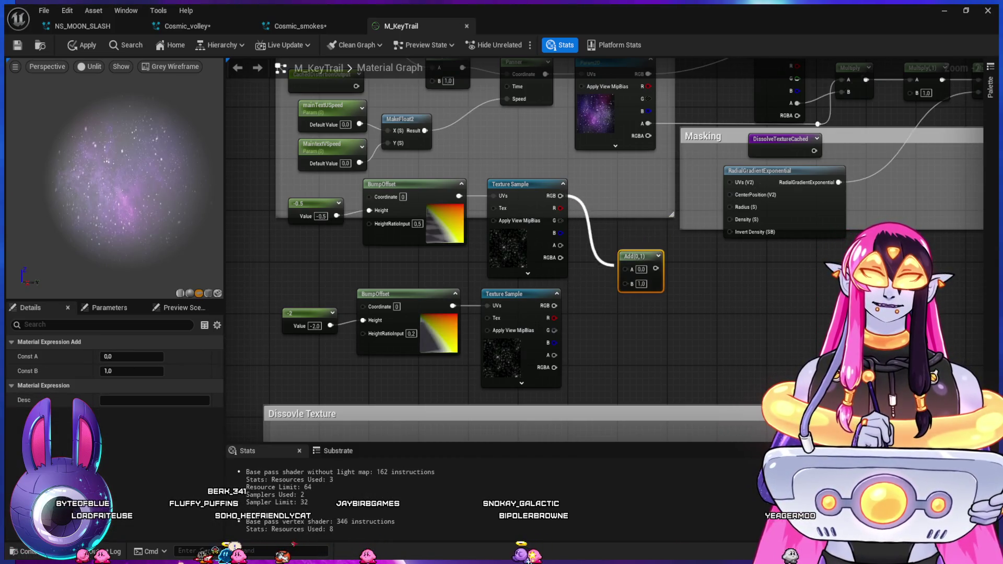
drag(555, 305, 623, 283)
mouse_move(623, 283)
mouse_down()
mouse_move(513, 351)
mouse_move(419, 385)
mouse_move(761, 150)
mouse_up()
- Set the lower bump height constant to -10
mouse_move(501, 408)
mouse_down()
mouse_move(698, 262)
mouse_move(666, 291)
mouse_move(649, 287)
mouse_up()
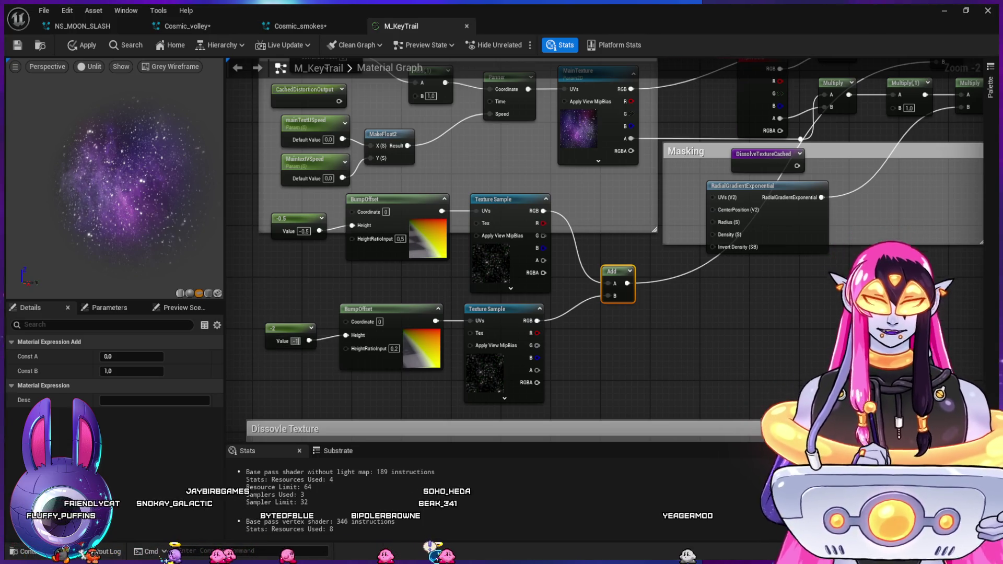
text(0)
key(Return)
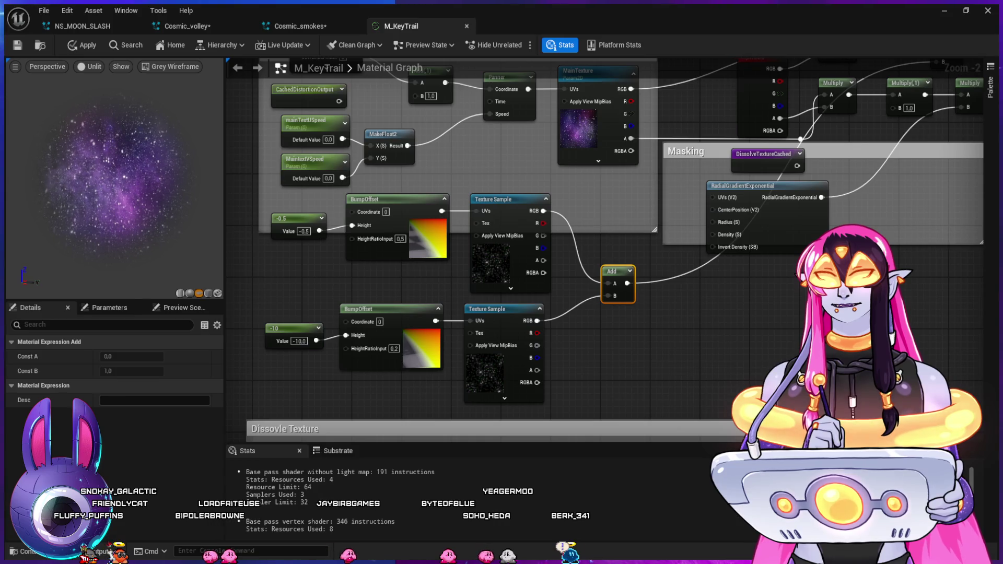
drag(618, 282, 333, 308)
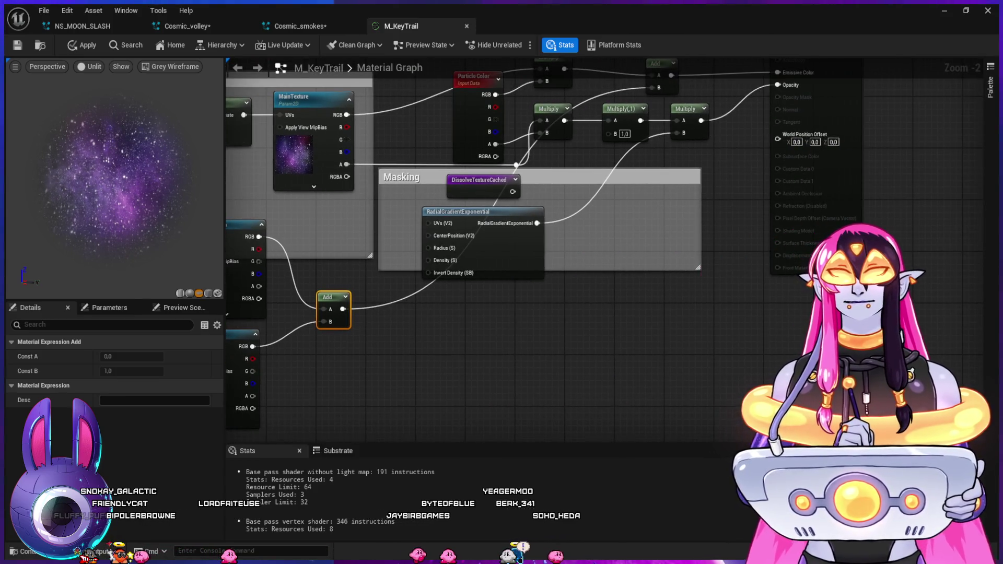
key(Escape)
drag(523, 339, 494, 391)
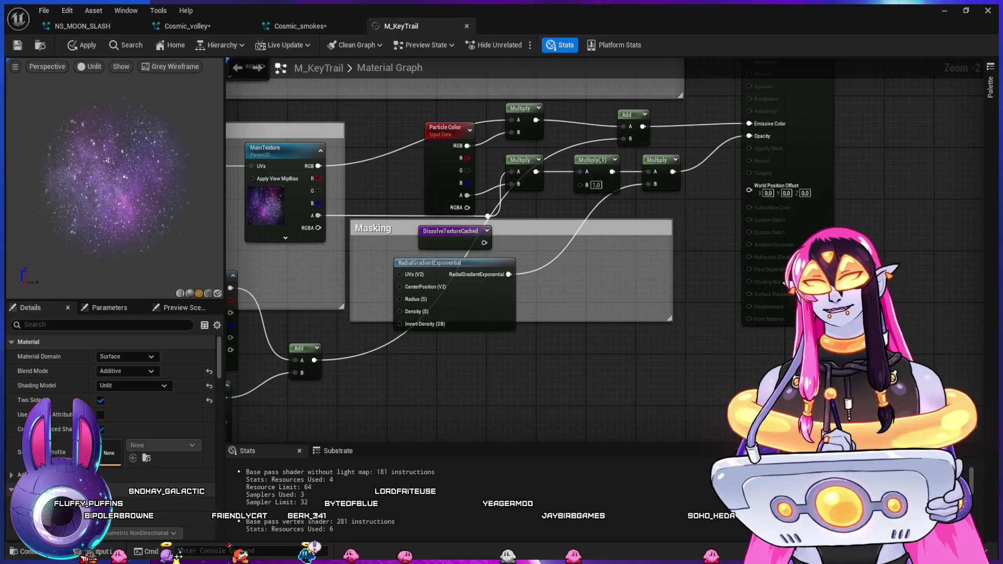
drag(522, 365, 563, 353)
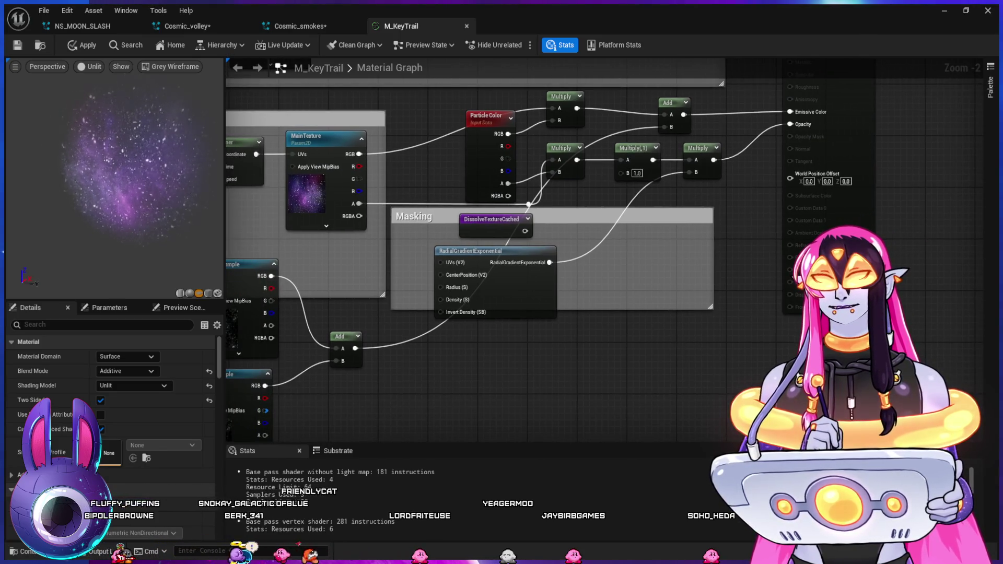
mouse_move(316, 261)
mouse_down()
mouse_move(387, 261)
mouse_move(422, 296)
mouse_up()
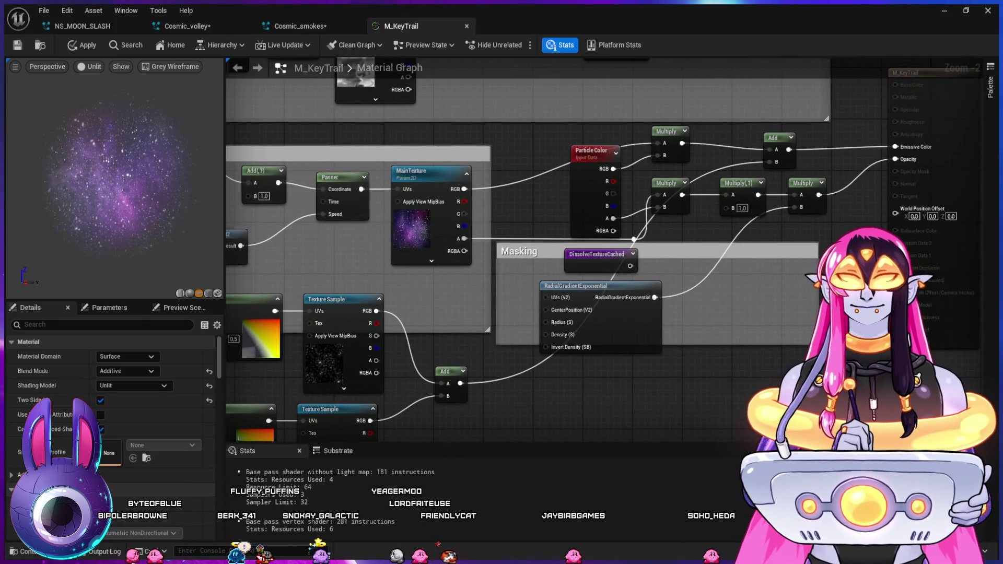
mouse_move(523, 314)
mouse_down()
mouse_move(611, 311)
mouse_move(504, 278)
mouse_move(517, 277)
mouse_up()
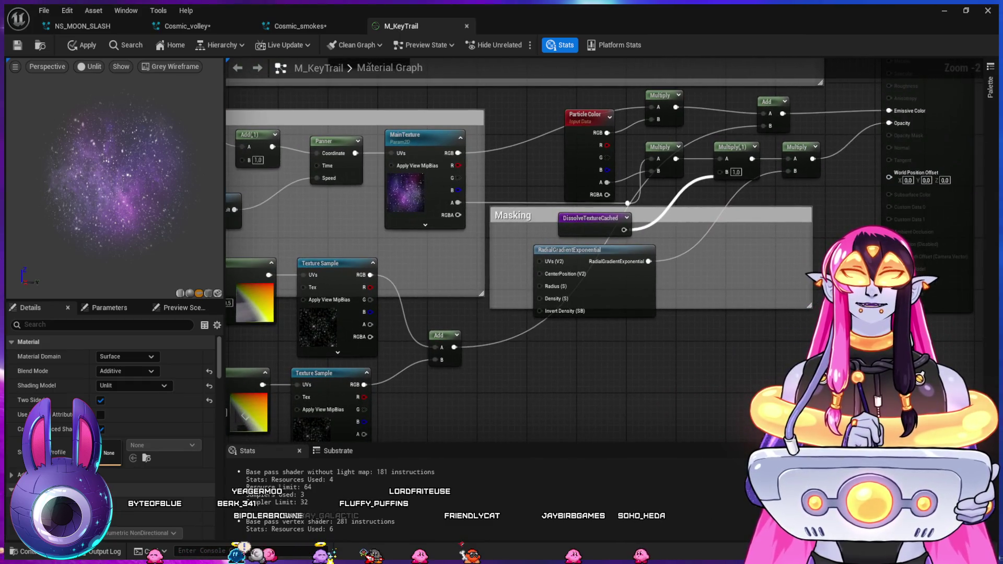
mouse_move(593, 360)
mouse_down()
mouse_move(728, 218)
mouse_move(795, 85)
mouse_move(685, 155)
mouse_move(714, 91)
mouse_up()
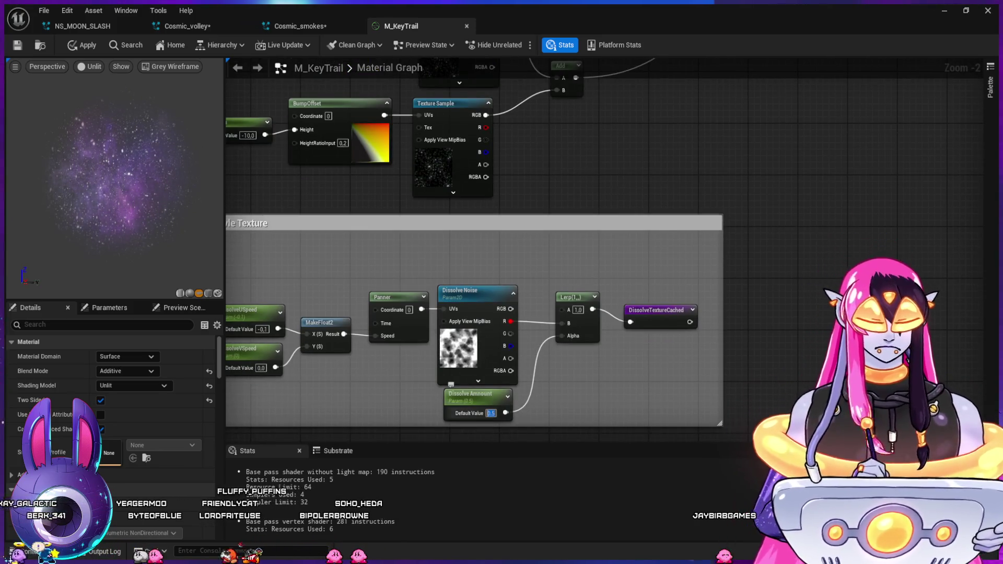
- Try Dissolve Amount at 1.0, then restore it to 0.5
text(1)
key(Return)
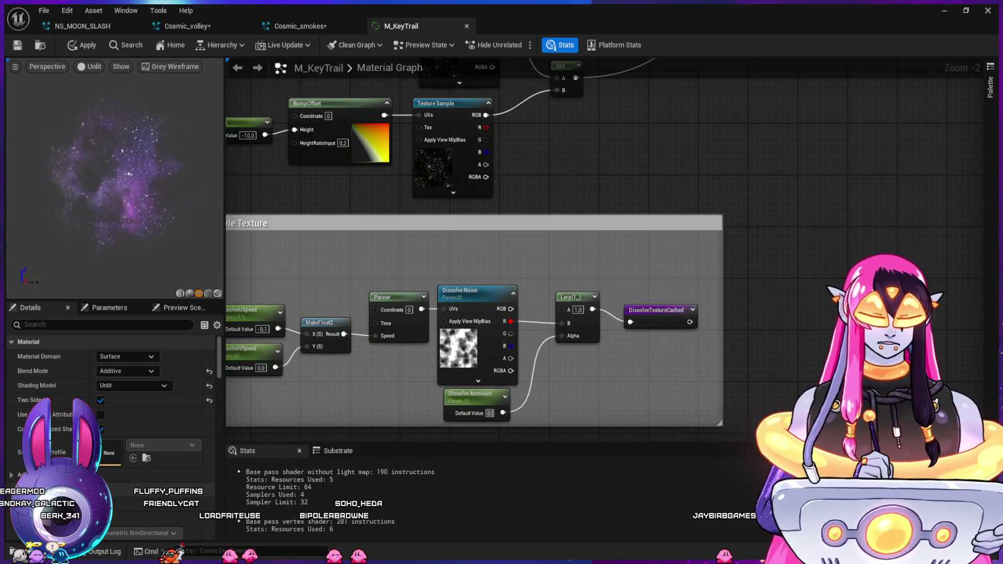
key(Return)
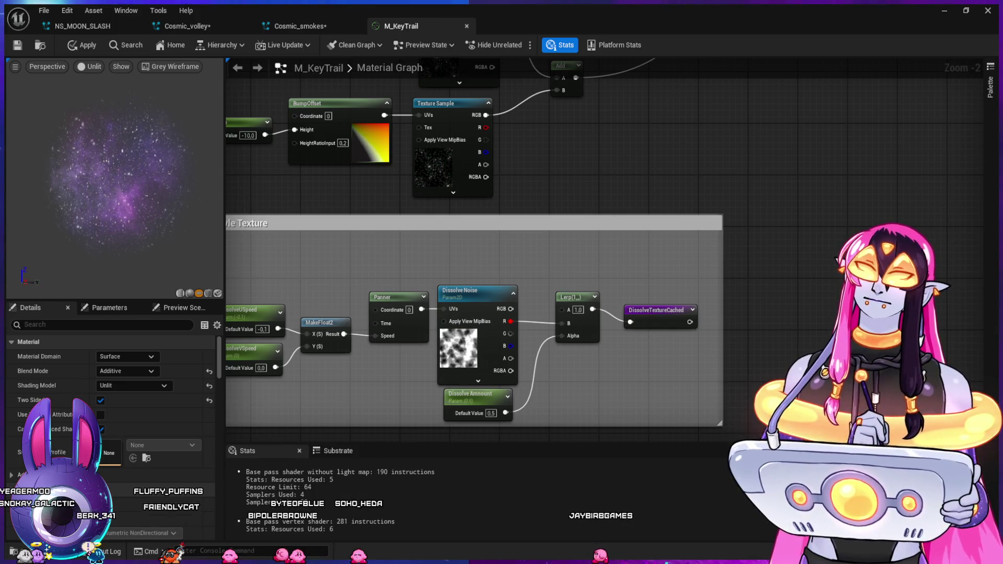
- Select the RadialGradientExponential node in the masking group, then return to the Cosmic_volley system
mouse_move(756, 302)
mouse_down()
mouse_move(627, 335)
mouse_move(559, 562)
mouse_up()
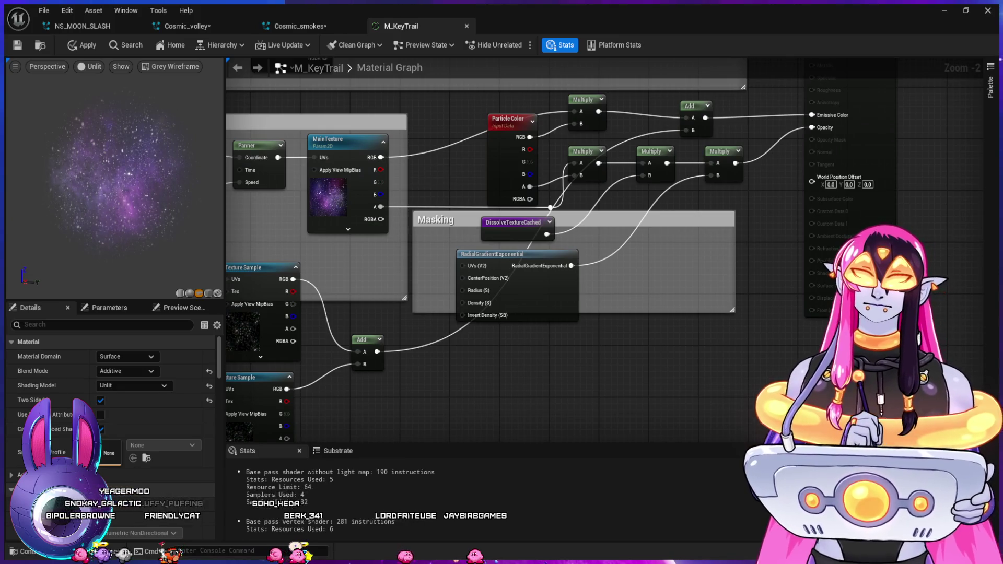
click(502, 254)
drag(616, 347, 663, 369)
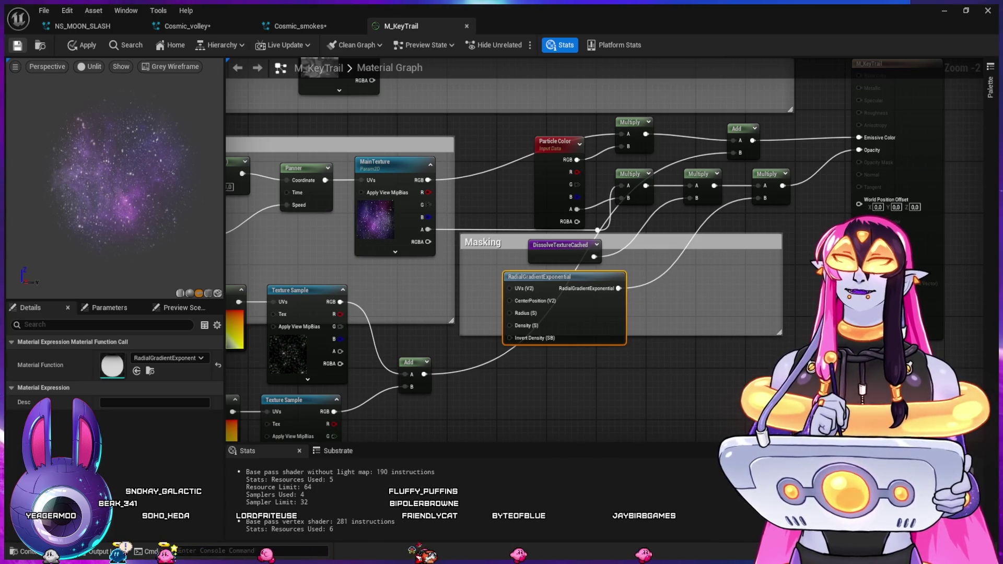
click(187, 26)
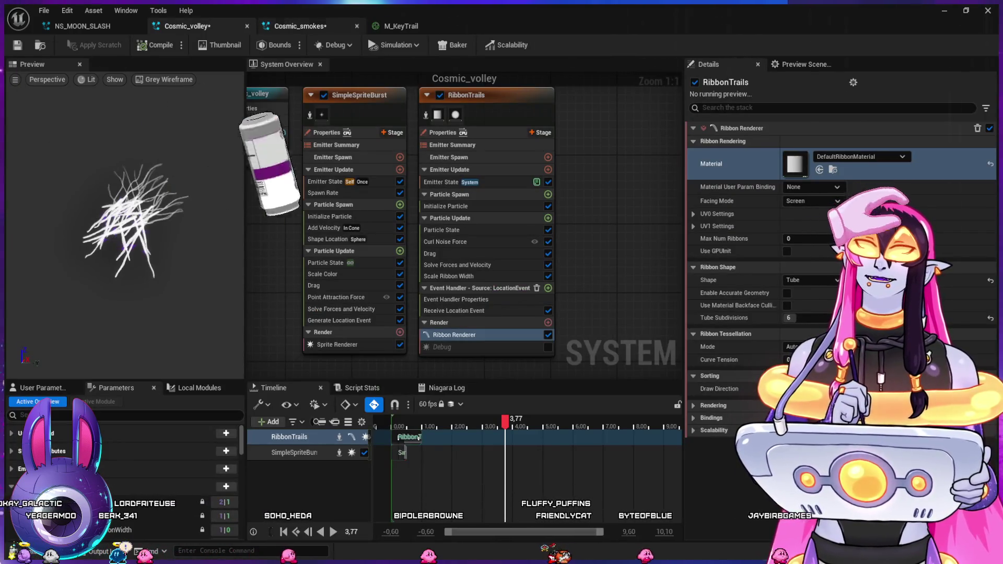
- Find M_KeyTrail in the Content Drawer and assign it as the RibbonTrails ribbon renderer's material
key(ctrl+space)
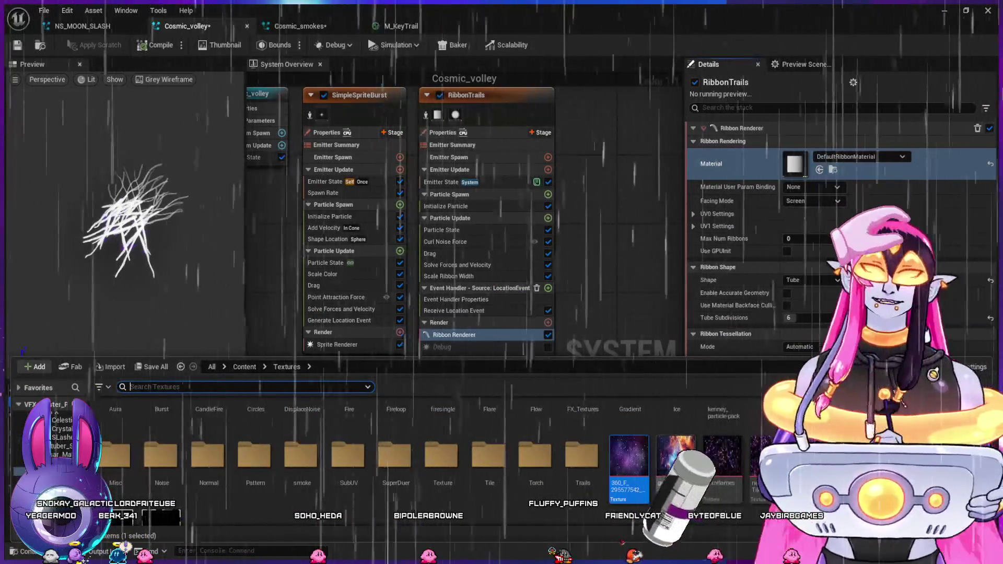
scroll(47, 434, up, 3)
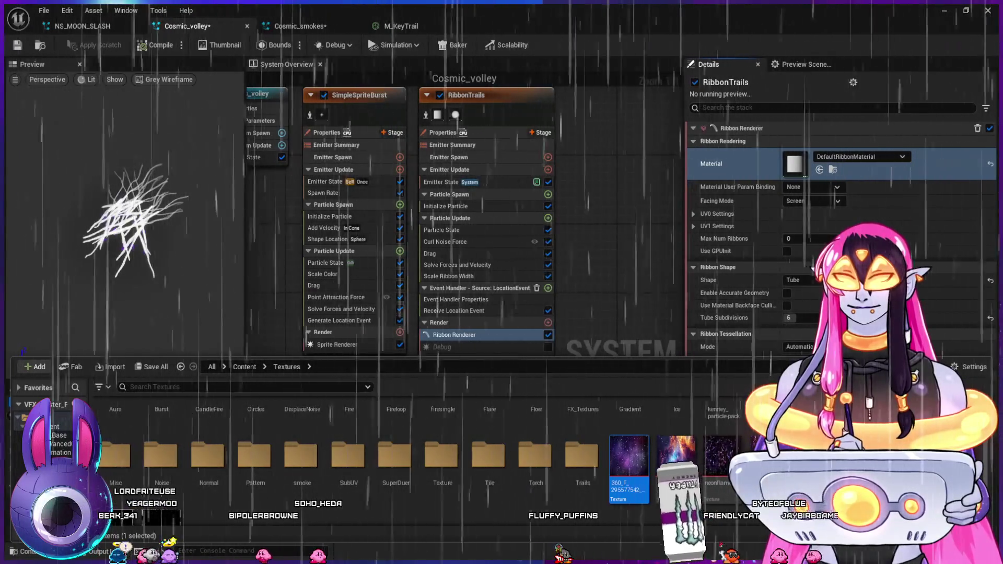
click(53, 459)
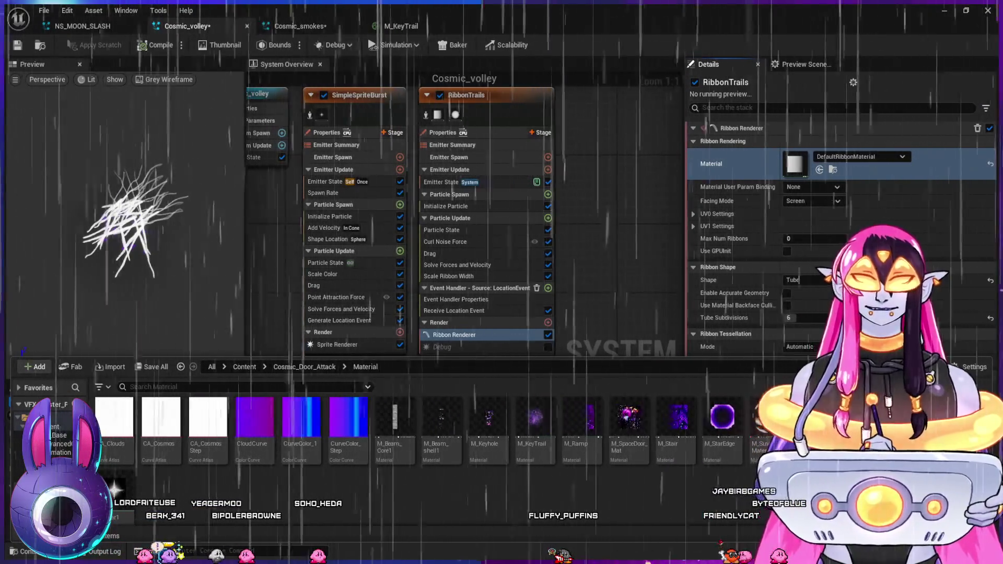
click(536, 423)
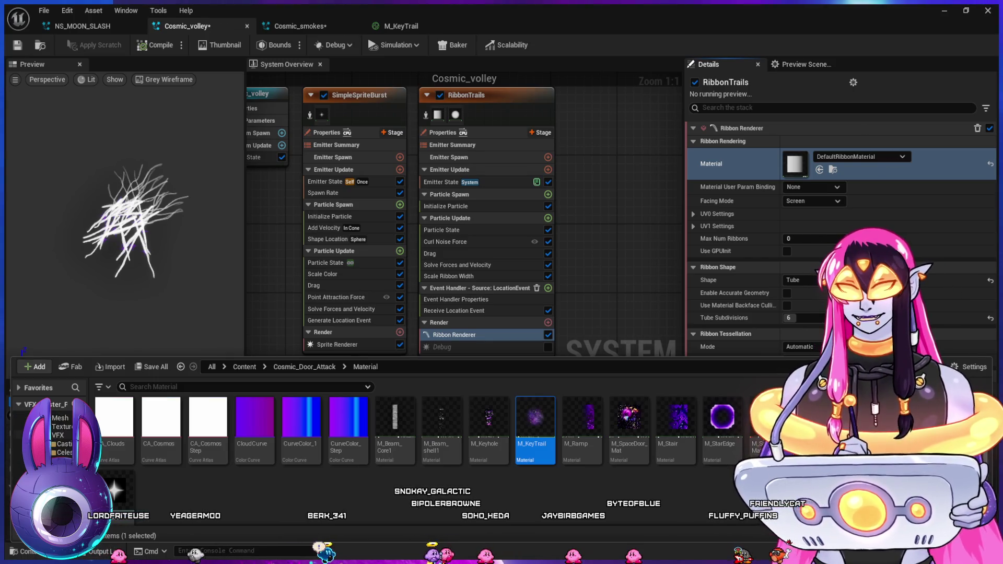
scroll(52, 434, down, 2)
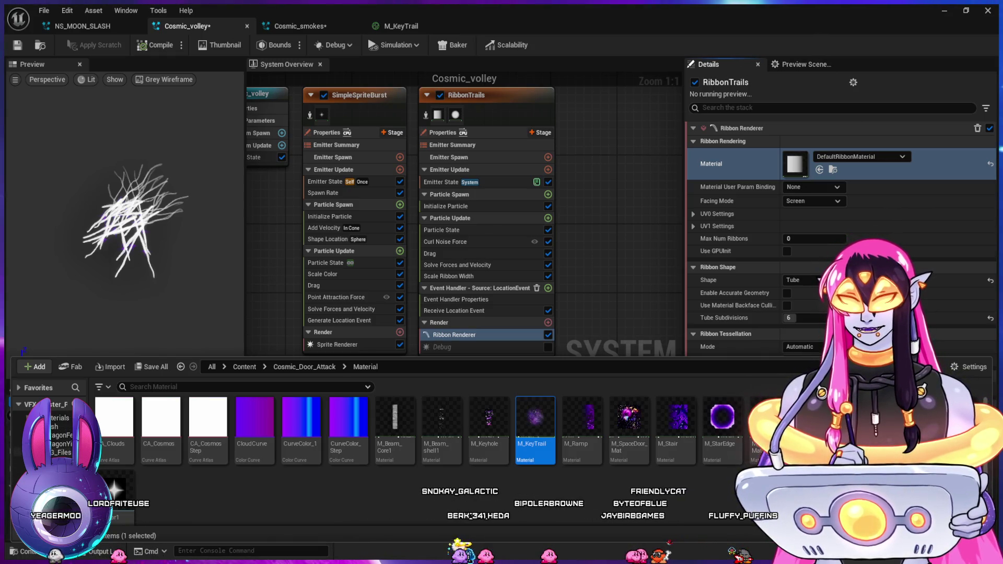
click(21, 460)
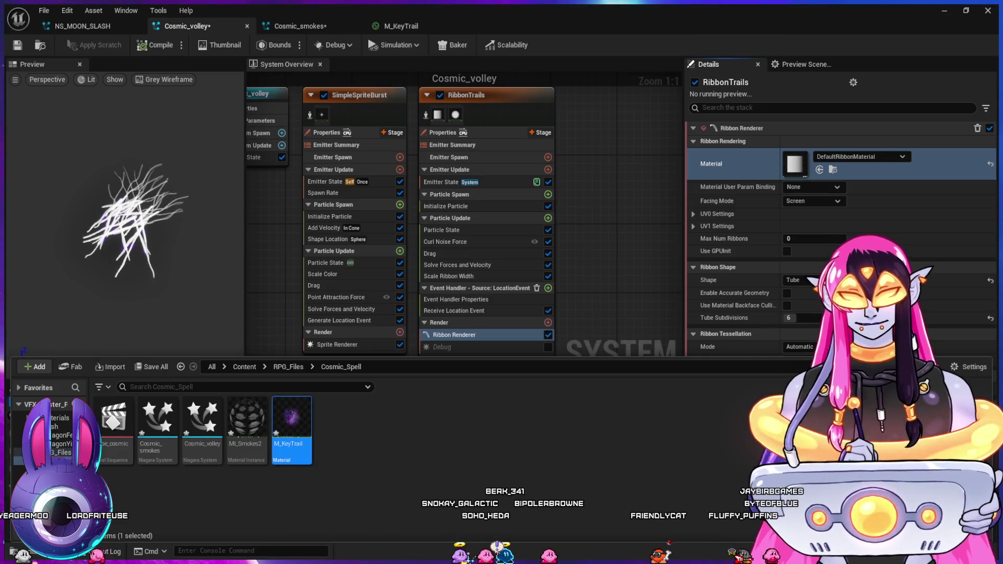
click(819, 169)
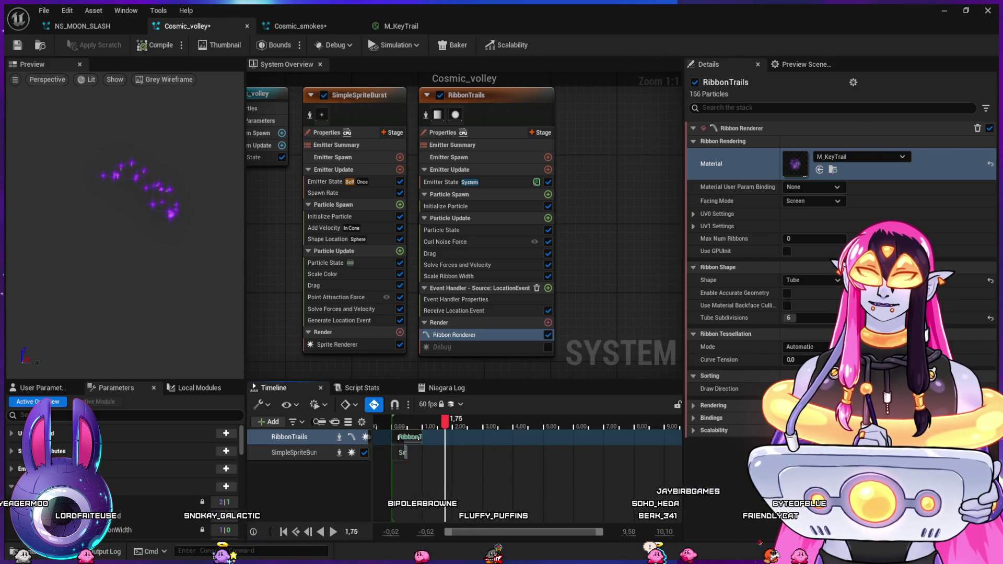
- Inspect RibbonTrails' Scale Ribbon Width and particle initialization settings and orbit the preview
scroll(125, 229, up, 5)
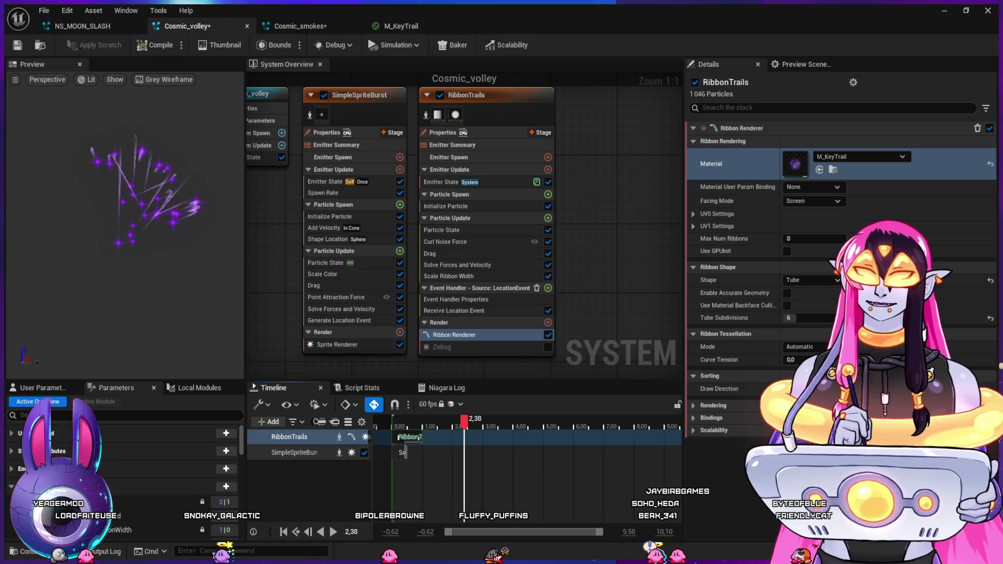
scroll(126, 230, up, 5)
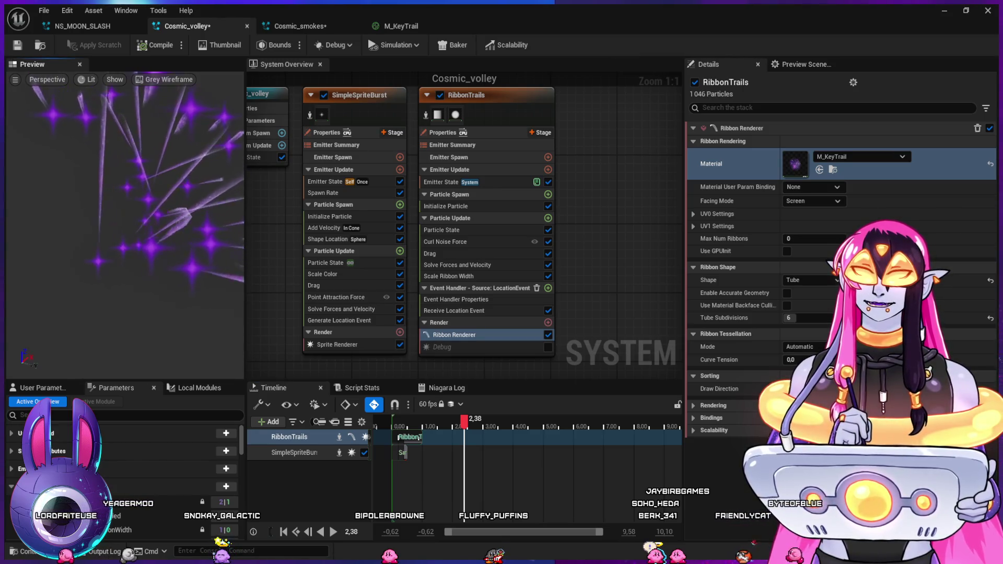
scroll(126, 230, down, 3)
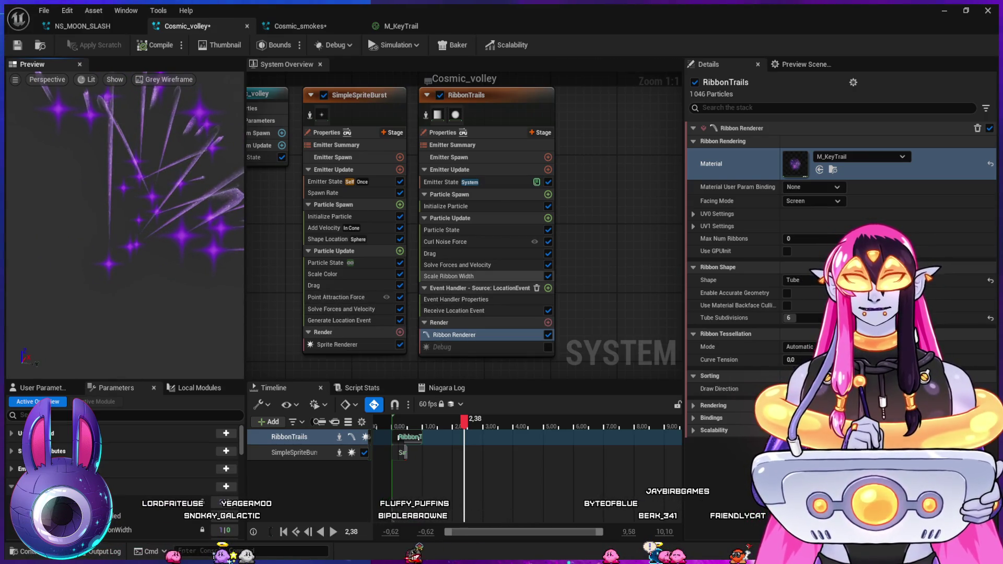
click(448, 276)
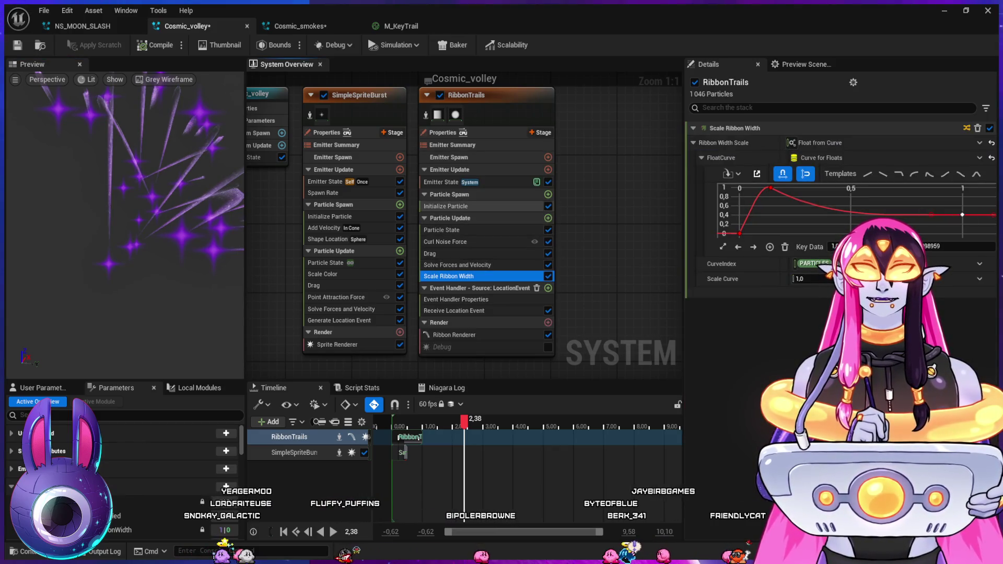
click(445, 206)
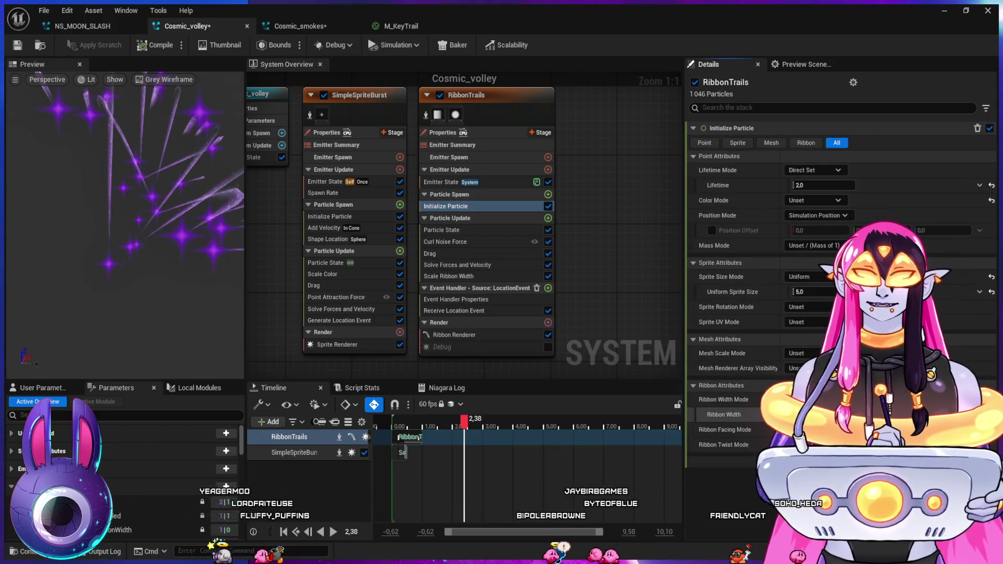
scroll(167, 156, up, 3)
scroll(126, 225, down, 2)
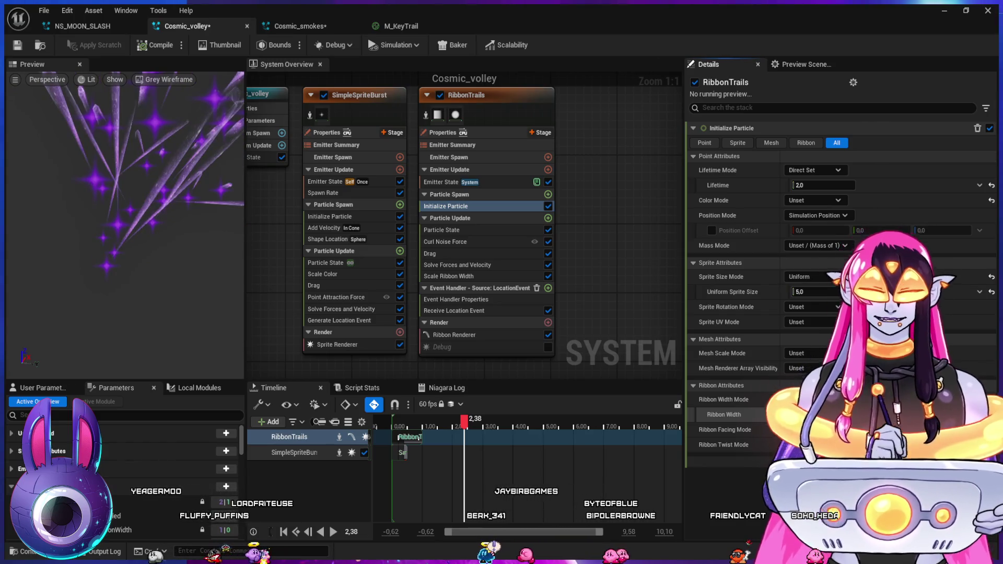
scroll(125, 225, up, 2)
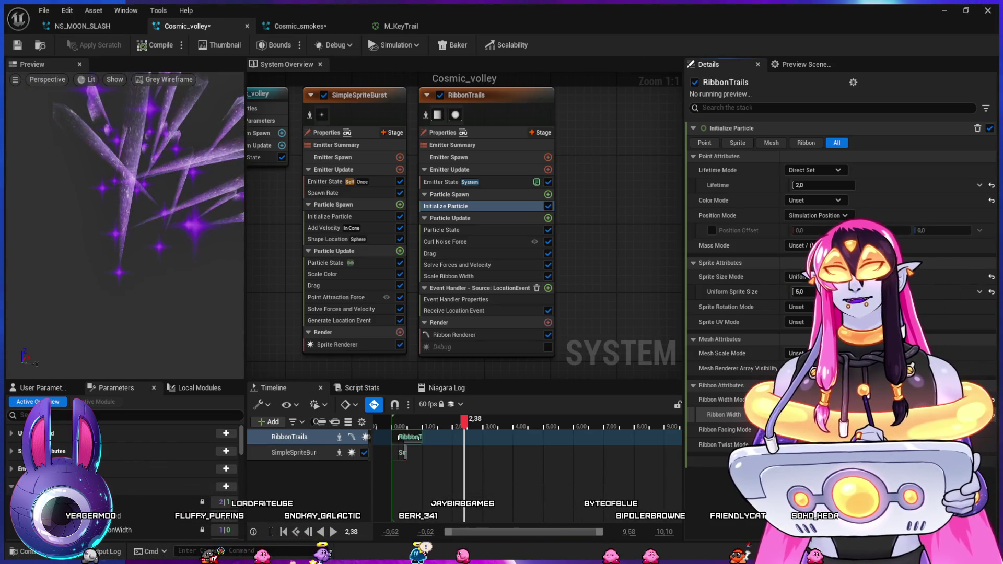
scroll(125, 225, up, 2)
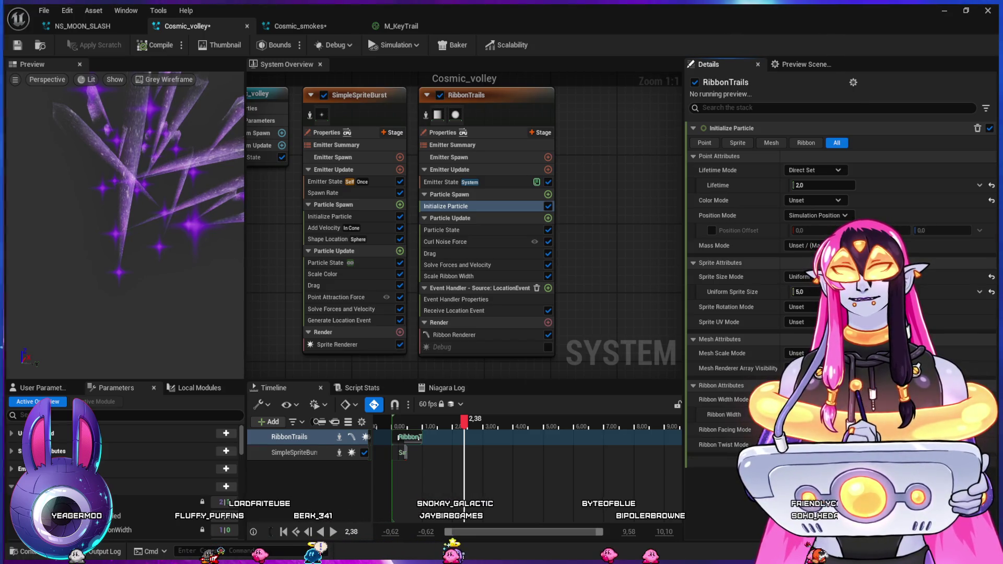
drag(125, 209, 152, 203)
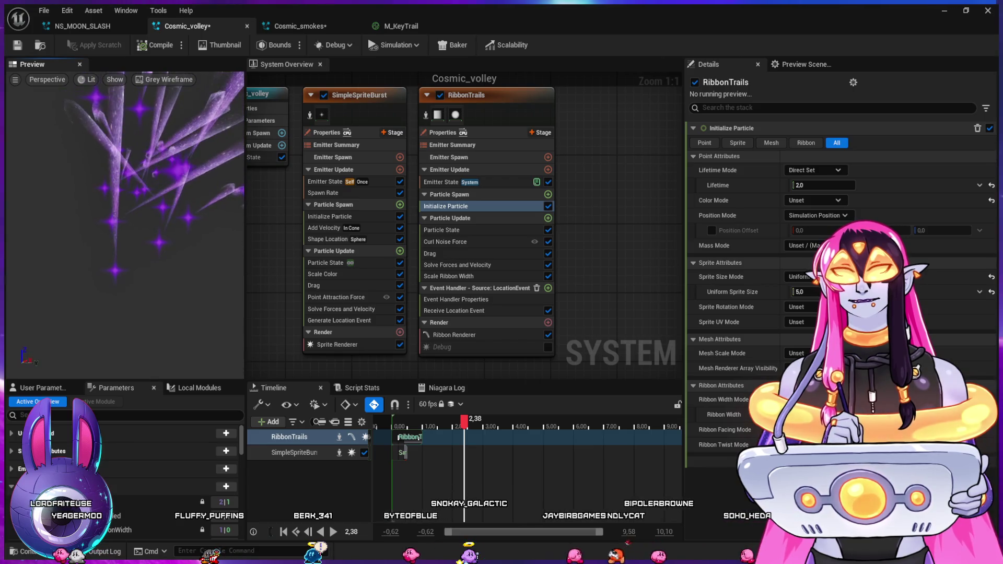
- Raise the Scale Ribbon Width curve's first key to about 0.66, then return to M_KeyTrail
click(449, 275)
drag(739, 234, 739, 202)
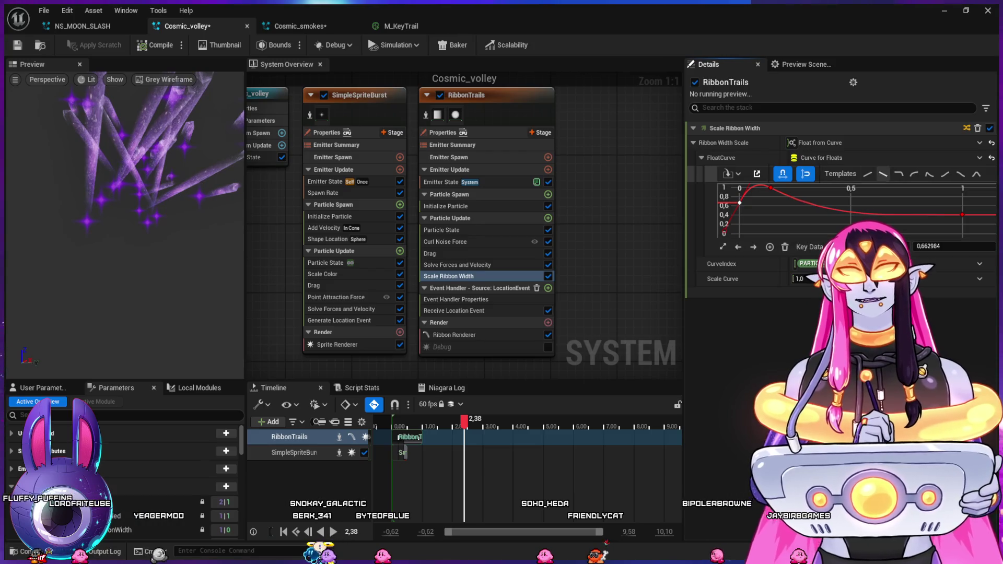
key(f)
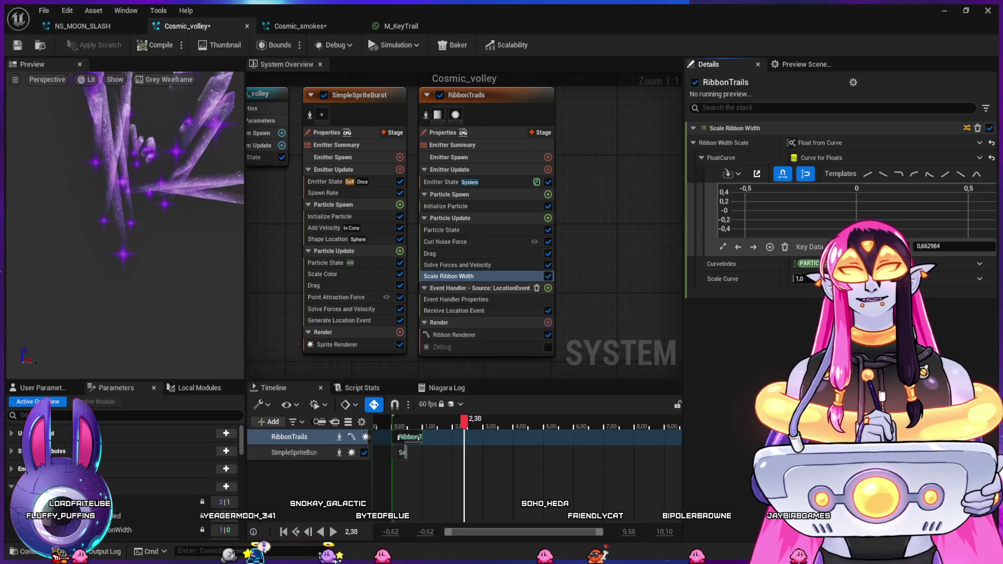
scroll(126, 209, down, 3)
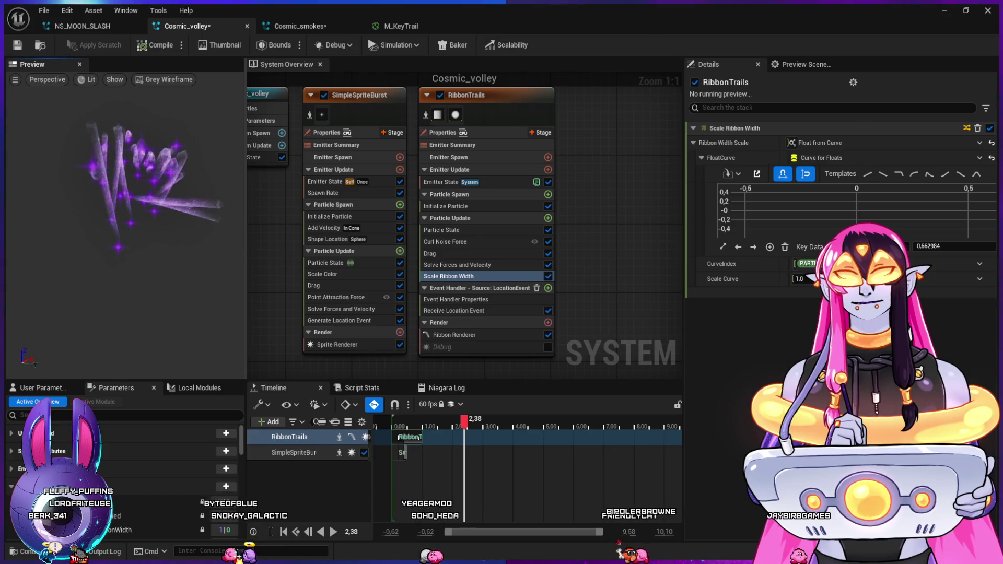
click(401, 26)
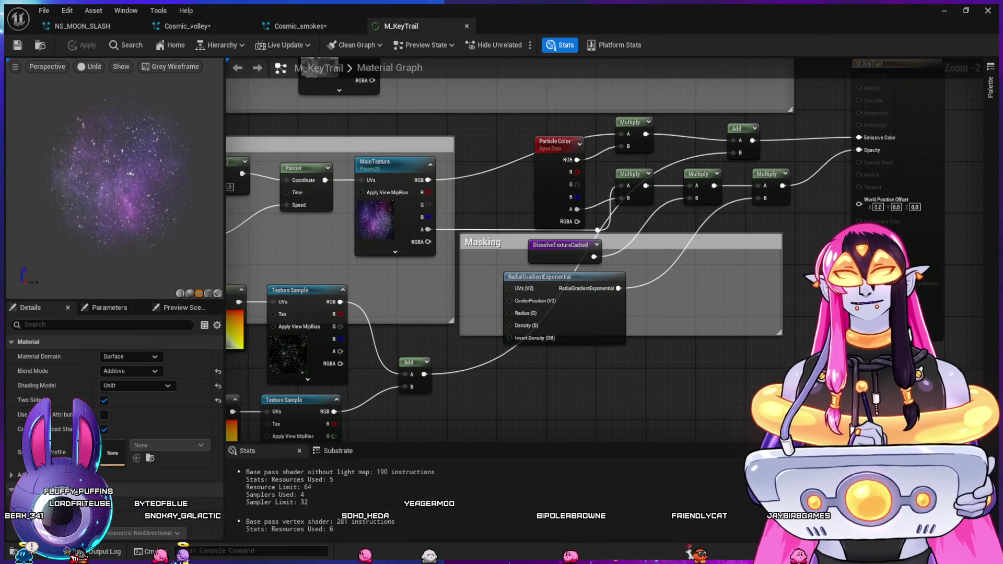
- Set M_KeyTrail's Blend Mode to Translucent and bring the Masking area into view
click(127, 371)
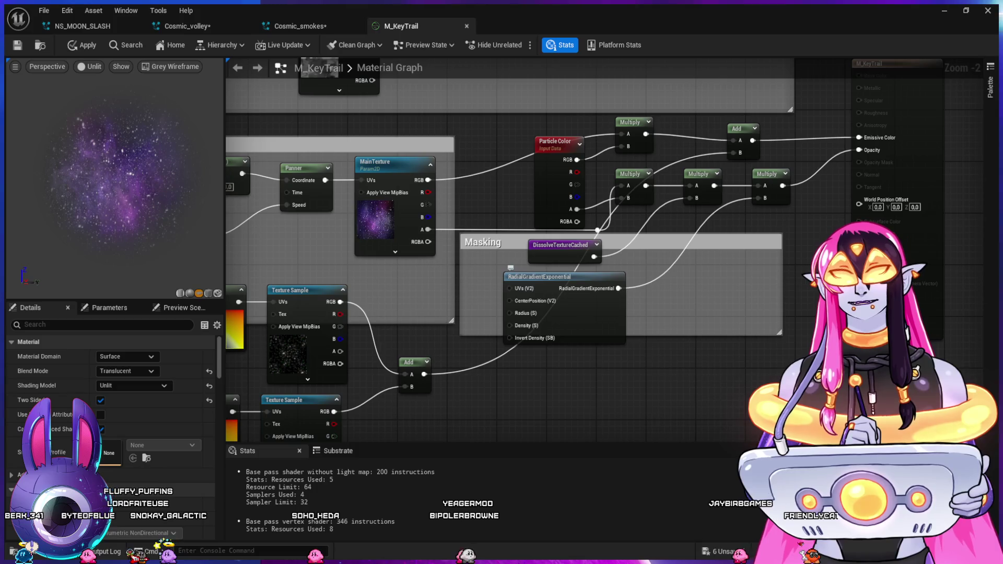
click(544, 277)
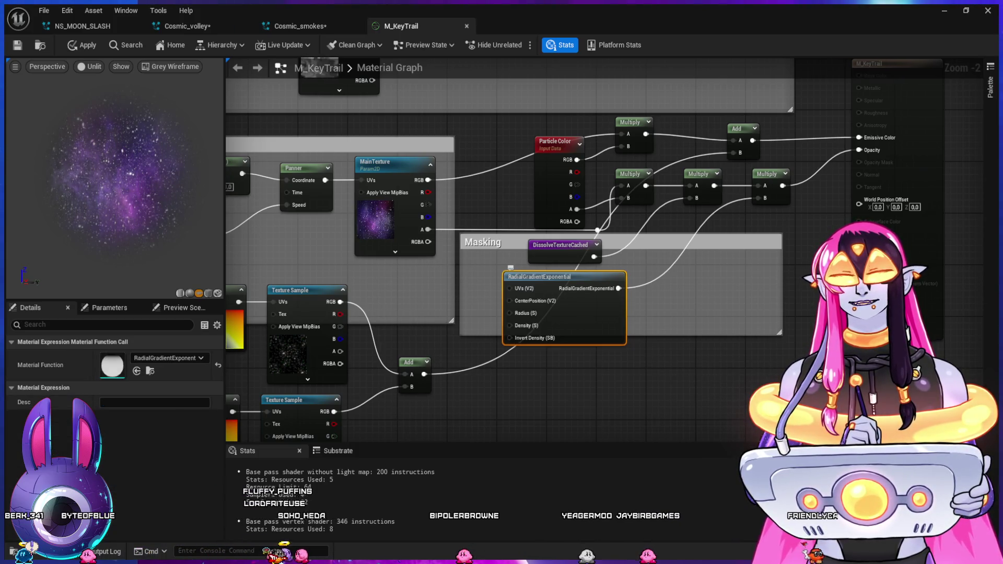
mouse_move(615, 391)
mouse_down()
mouse_move(745, 195)
mouse_move(844, 156)
mouse_move(836, 84)
mouse_move(685, 438)
mouse_move(652, 474)
mouse_up()
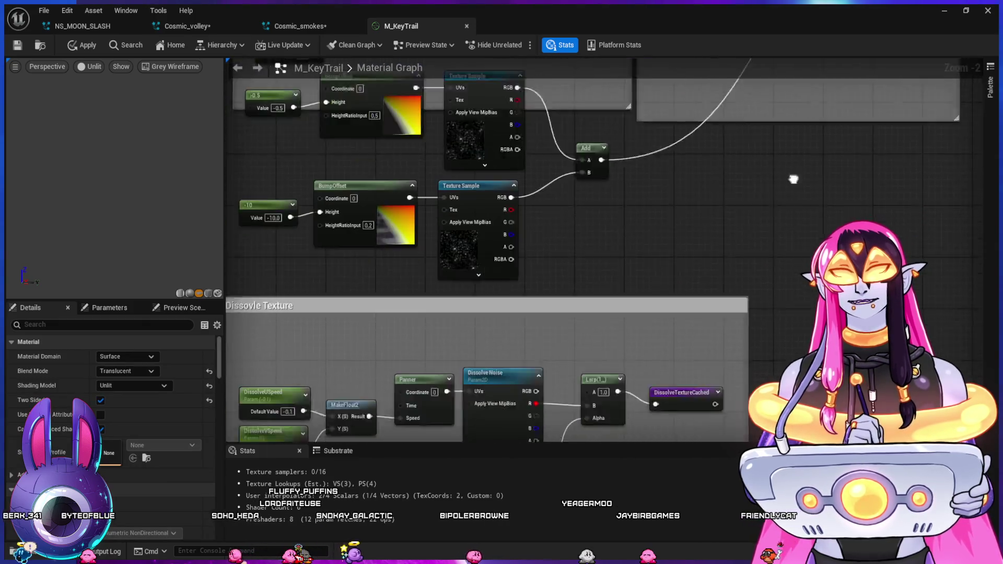
scroll(841, 138, down, 1)
mouse_move(120, 178)
mouse_down()
mouse_move(74, 178)
mouse_move(115, 183)
mouse_up()
drag(645, 384, 591, 379)
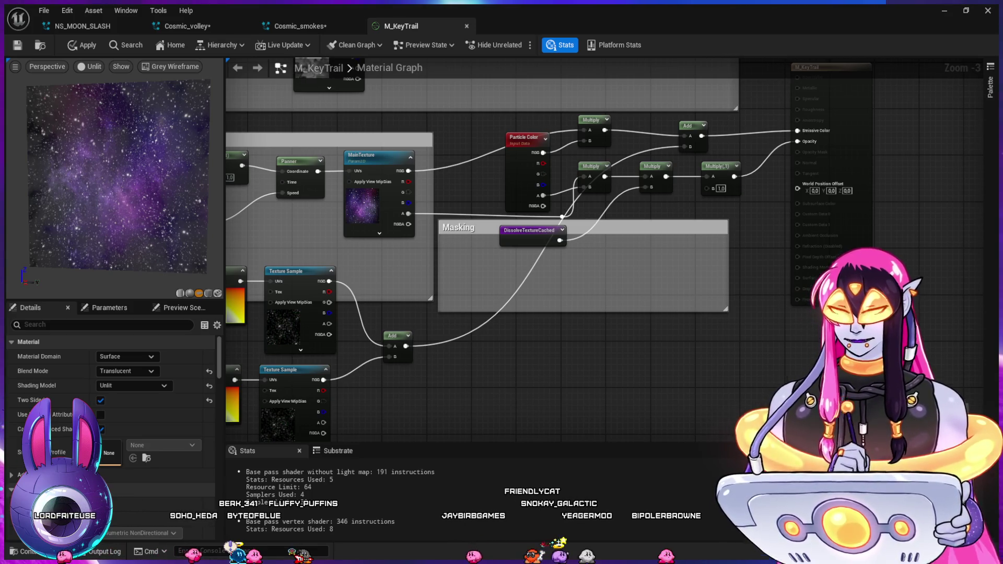
- Add a Mask (R G) node to the Masking group, removing a stray empty texture sample
key(ctrl+v)
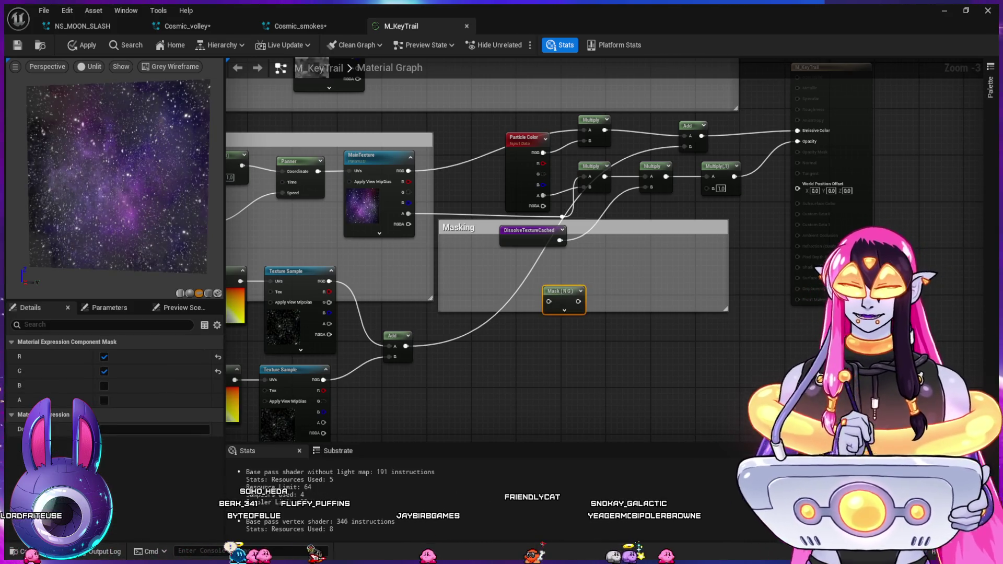
click(484, 270)
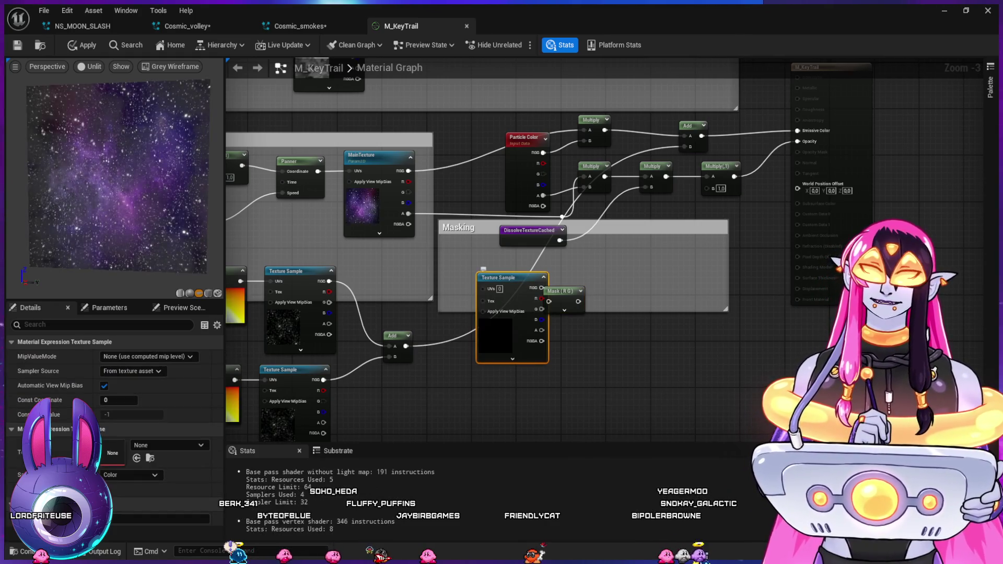
key(Delete)
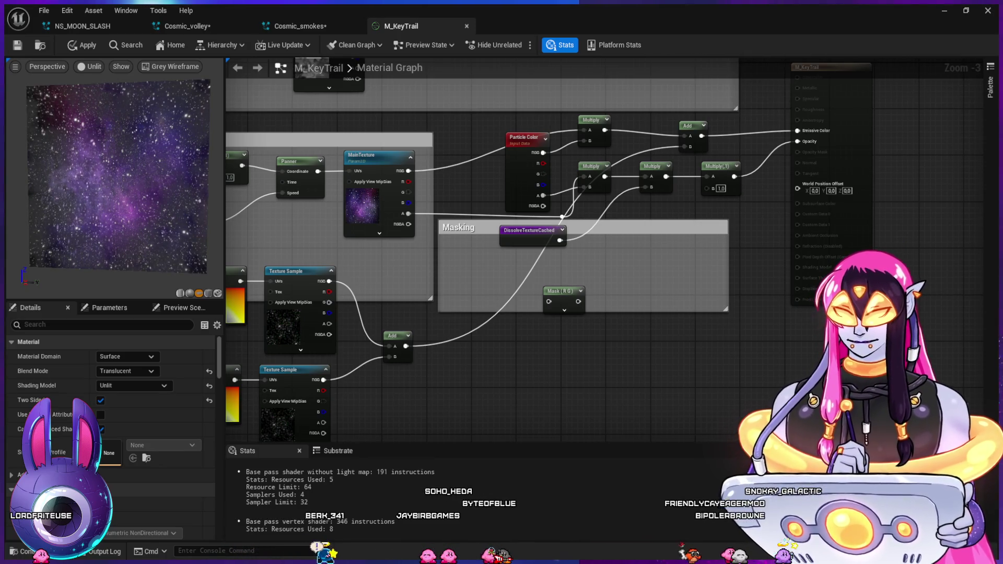
mouse_move(482, 302)
mouse_down()
mouse_move(596, 291)
mouse_move(679, 298)
mouse_move(720, 378)
mouse_move(682, 433)
mouse_up()
drag(682, 432, 598, 352)
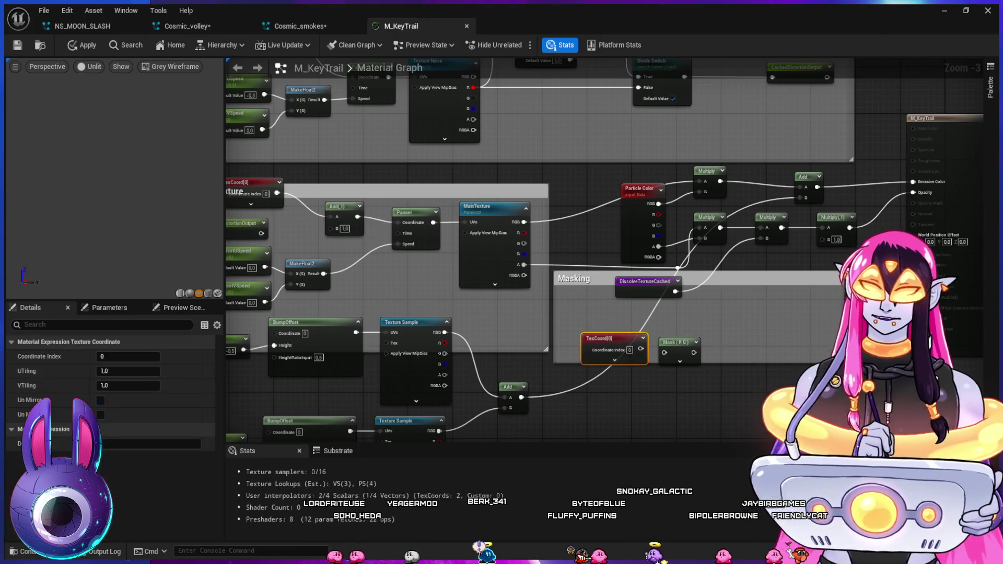
- Add a TexCoord[0] node wired into the Mask input and make the Masking comment taller
click(597, 345)
mouse_move(623, 344)
mouse_down()
mouse_move(664, 353)
mouse_move(662, 334)
mouse_up()
click(679, 361)
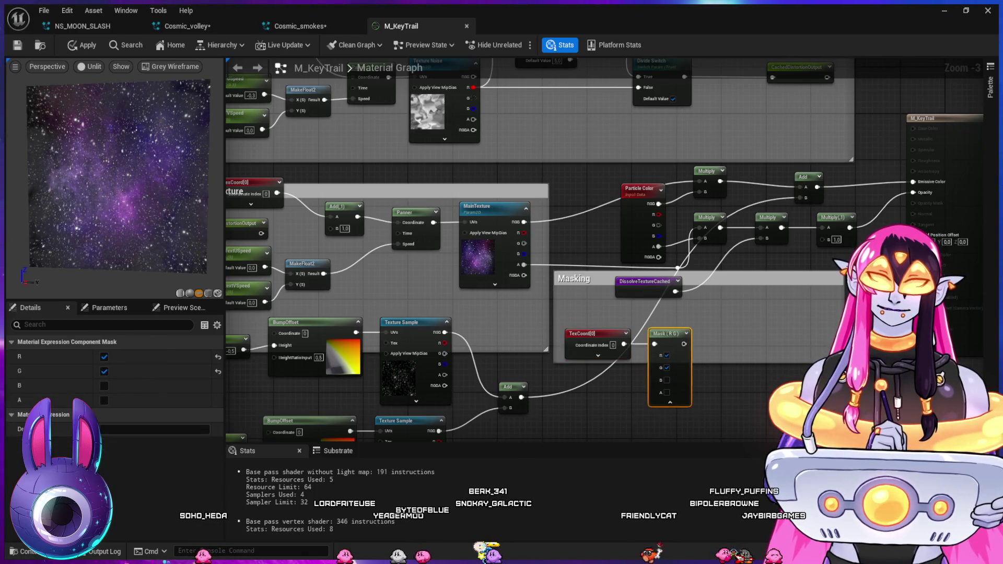
drag(732, 376, 647, 366)
drag(756, 397, 756, 415)
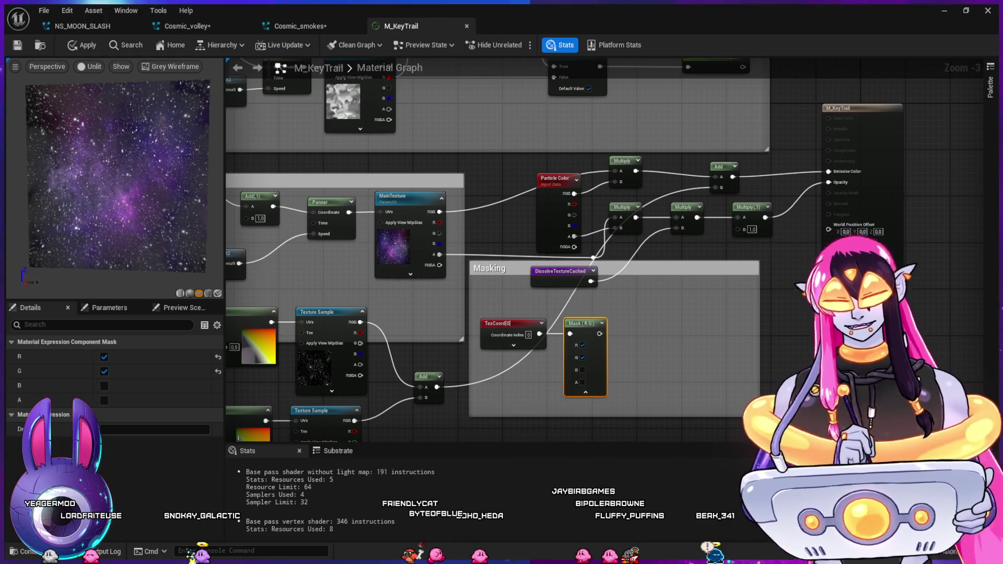
- Feed the Mask into a new Multiply node and keep only the R channel
key(Escape)
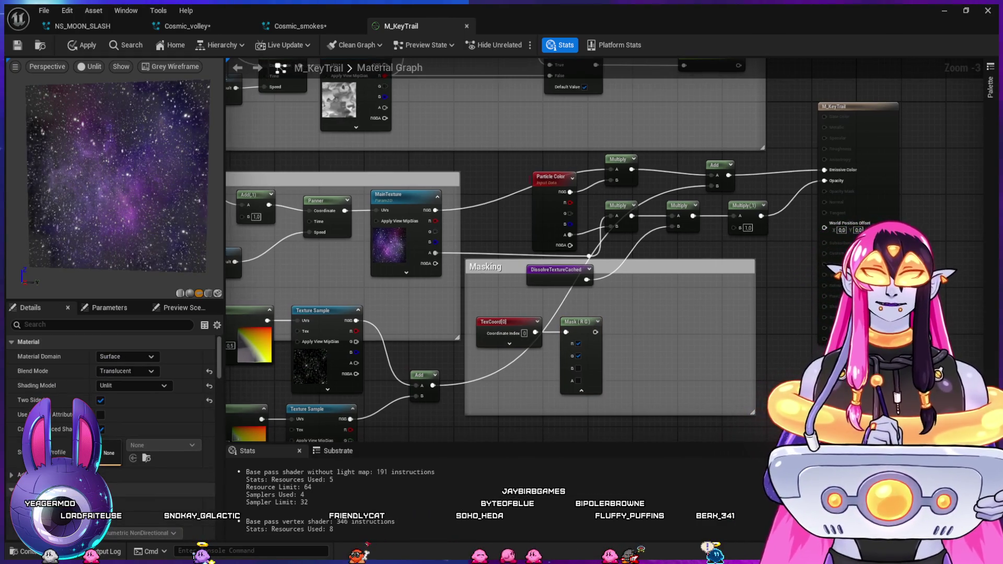
mouse_move(595, 332)
mouse_down()
mouse_move(653, 334)
mouse_move(654, 322)
mouse_up()
click(578, 356)
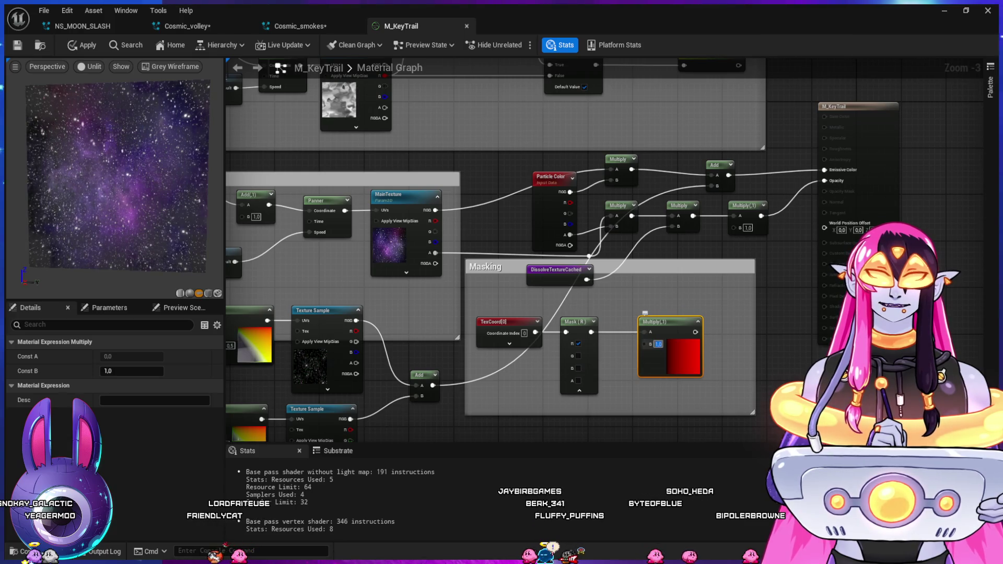
drag(648, 321, 682, 321)
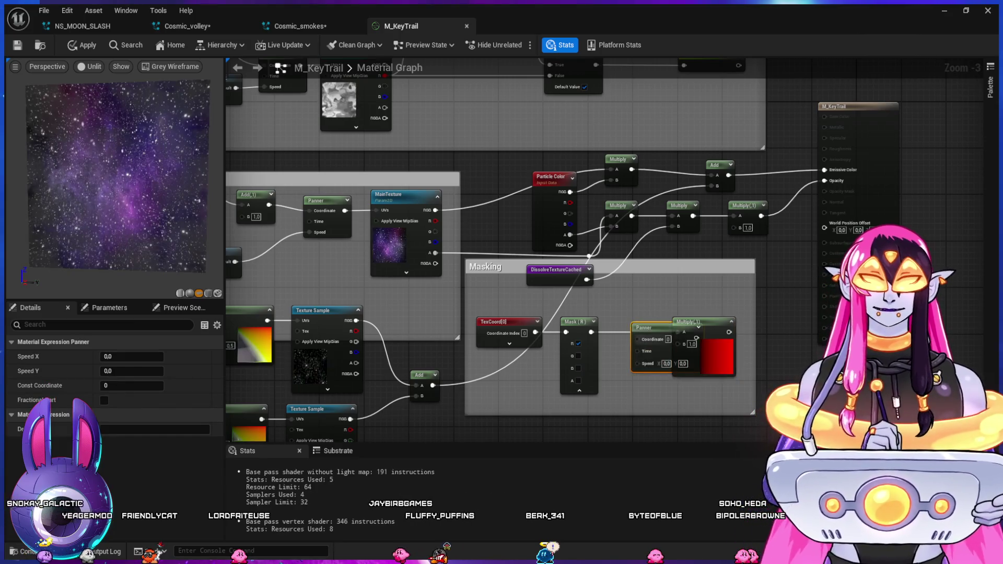
- Add a Power node after the Mask with an exponent of 5
key(ctrl+v)
key(Delete)
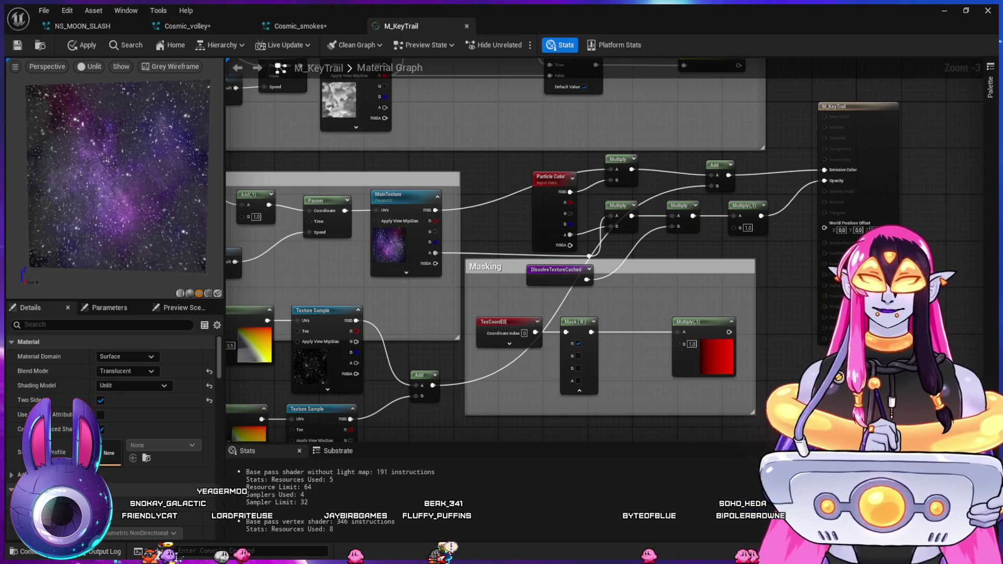
key(ctrl+v)
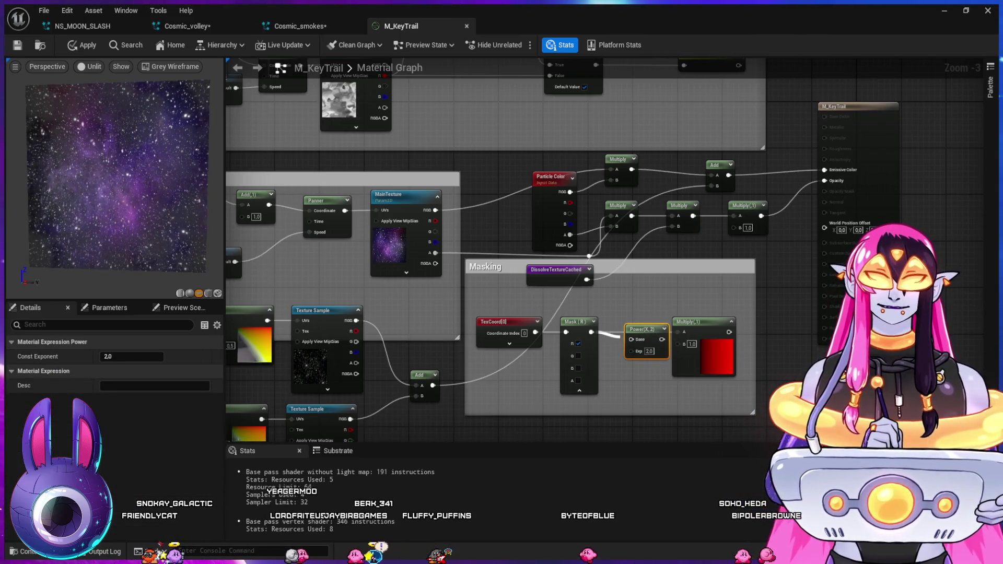
drag(632, 320, 617, 312)
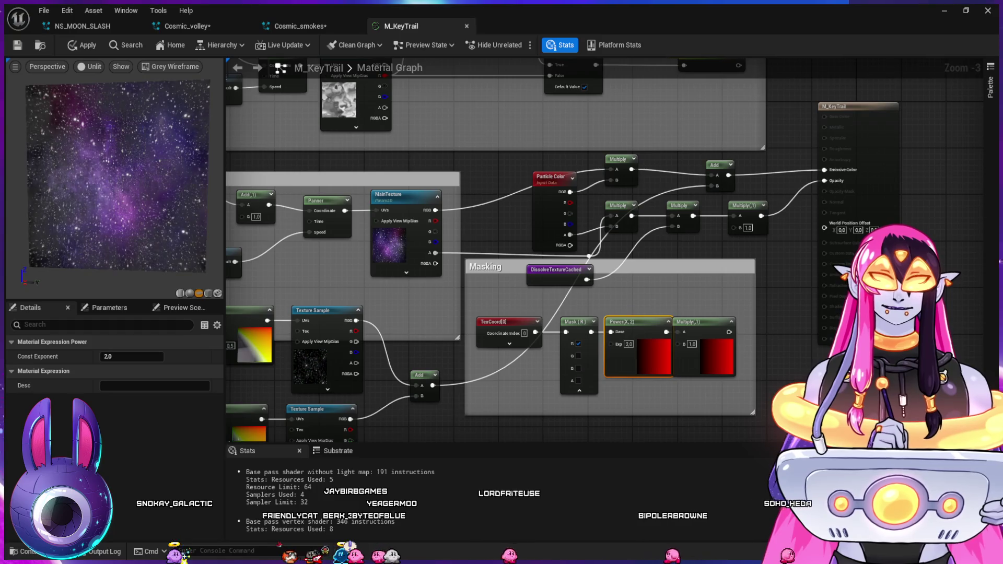
drag(695, 321, 706, 321)
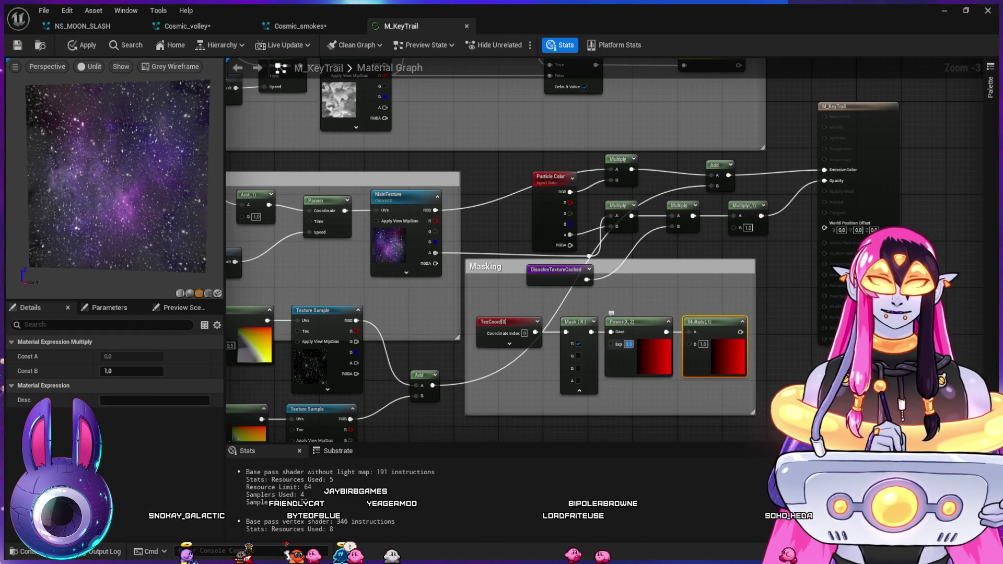
text(5)
key(Return)
text(3)
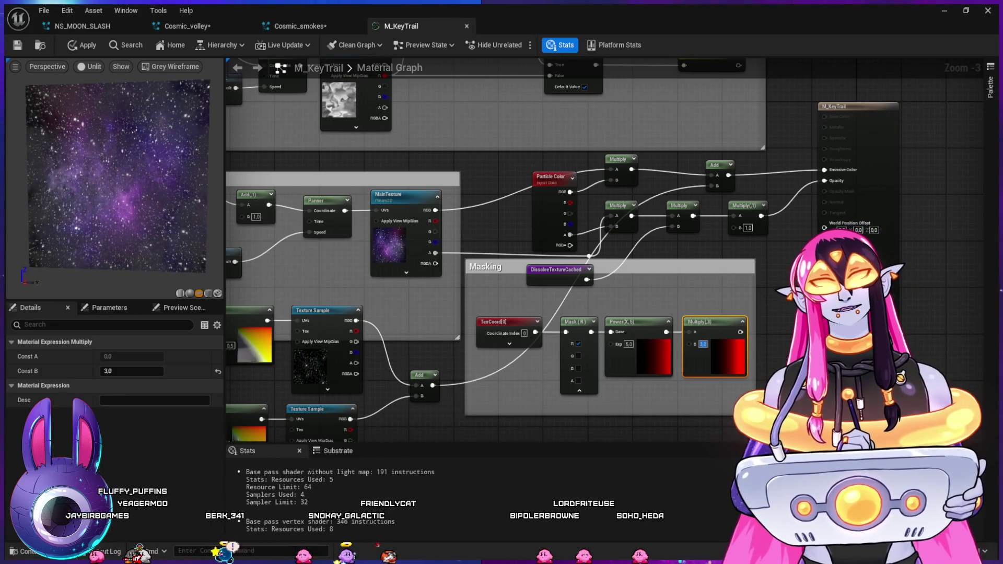
- Change the Power exponent to 3.0 and delete the extra Multiply(,3) node
click(629, 344)
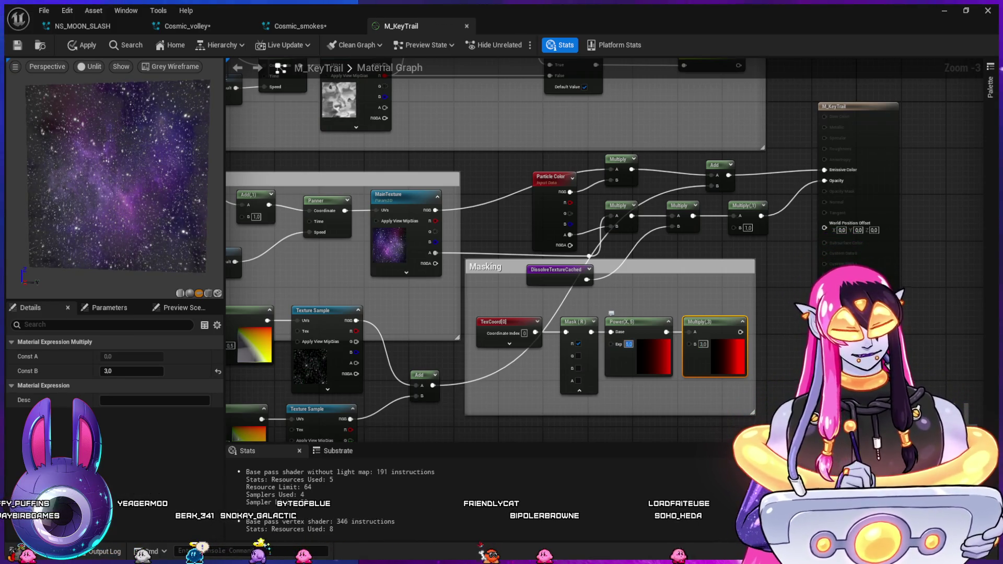
text(3)
key(Return)
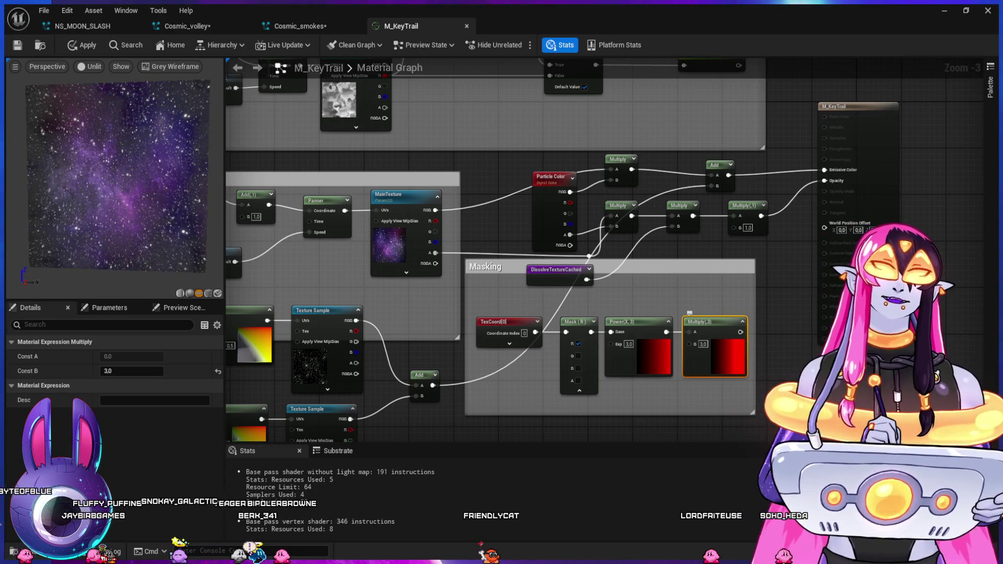
key(Delete)
drag(666, 333, 696, 308)
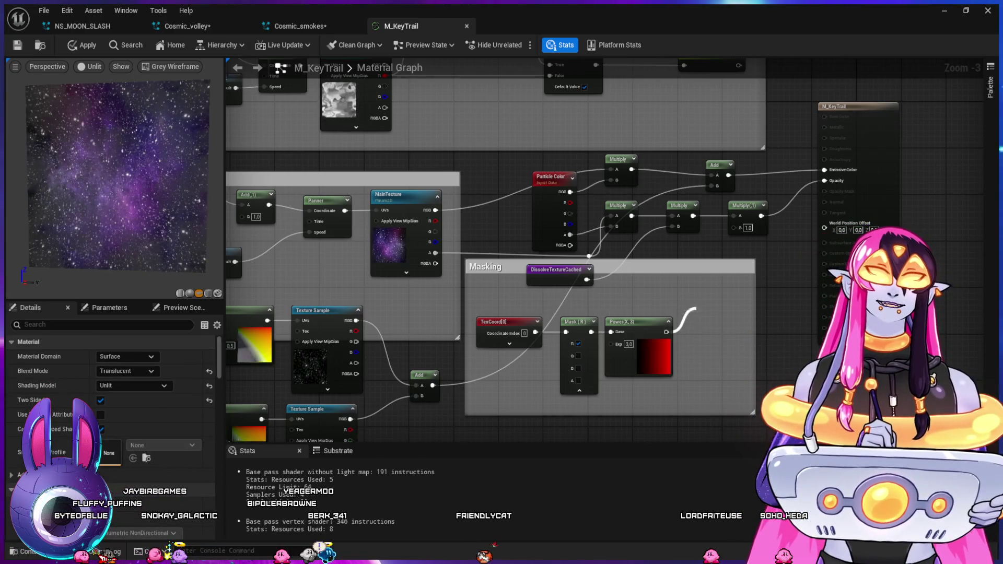
- Connect Power's output to the last Multiply's B pin, apply M_KeyTrail, and view the Cosmic_volley trails
drag(729, 228, 739, 227)
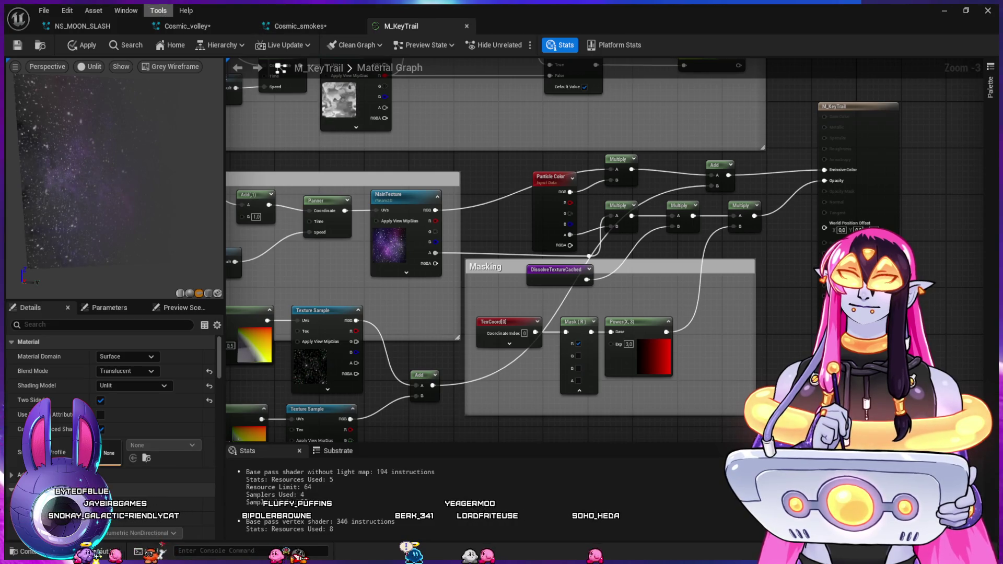
click(187, 25)
click(401, 25)
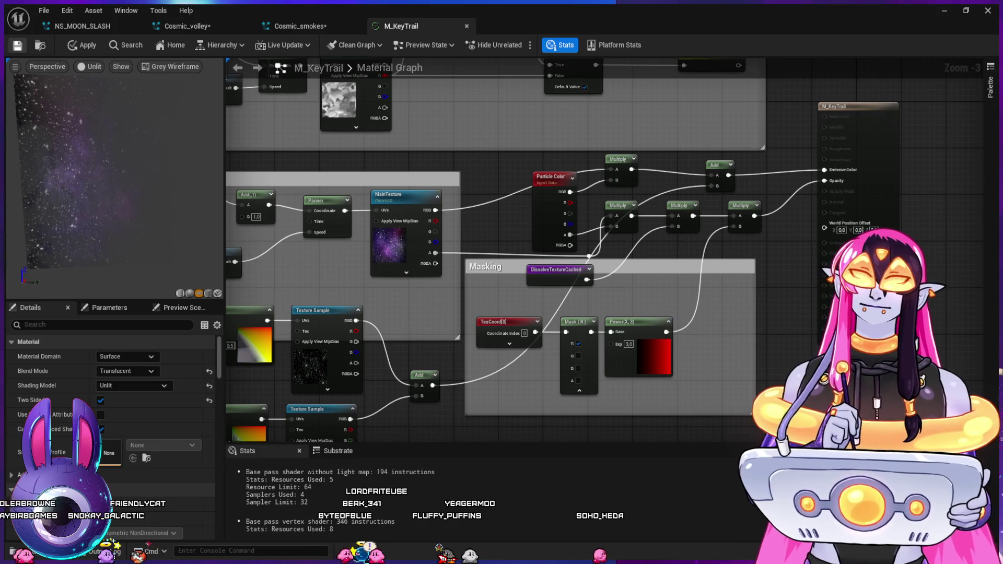
click(82, 45)
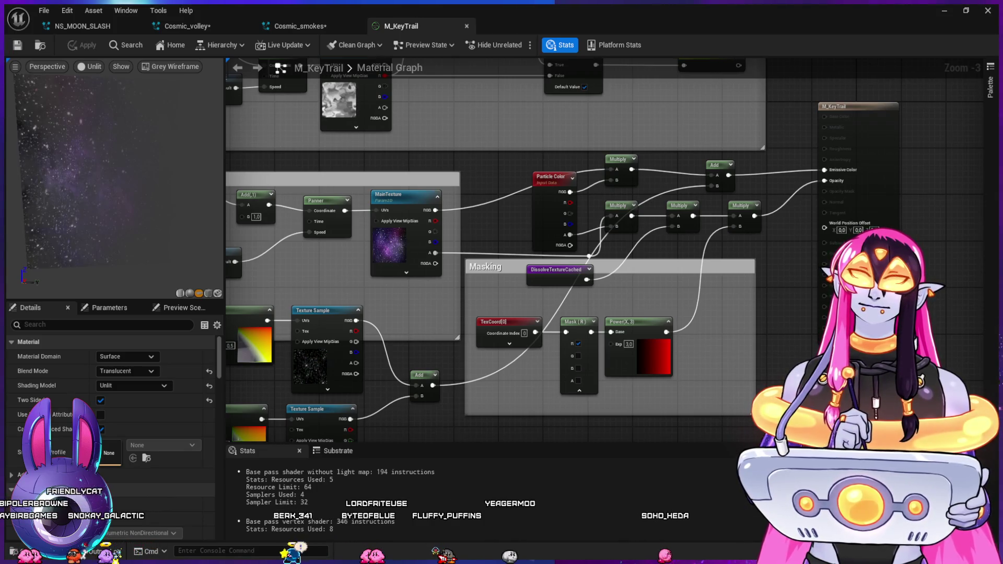
click(188, 26)
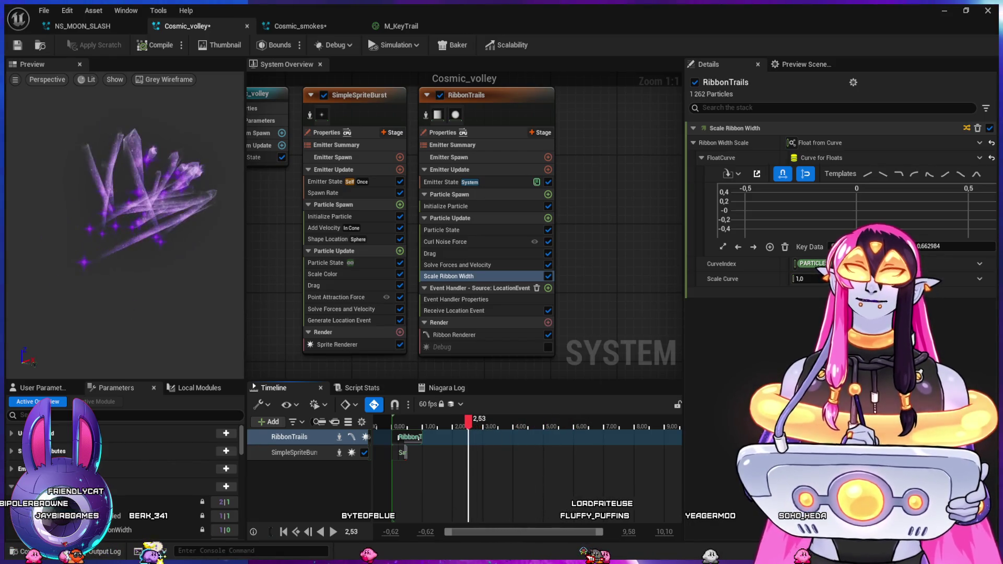
- Select the TexCoord, Mask and Power nodes in M_KeyTrail's Masking group
click(400, 25)
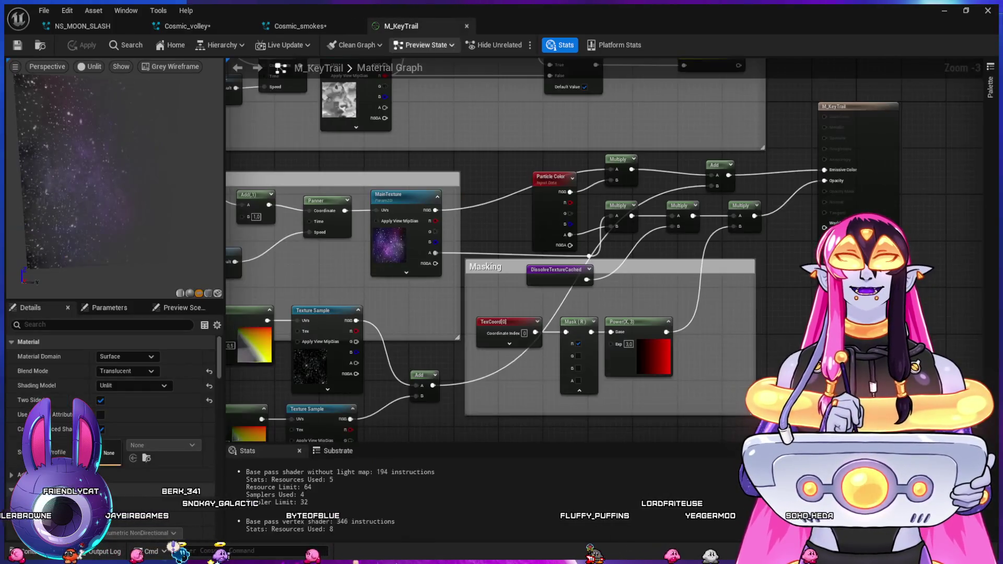
scroll(538, 285, down, 2)
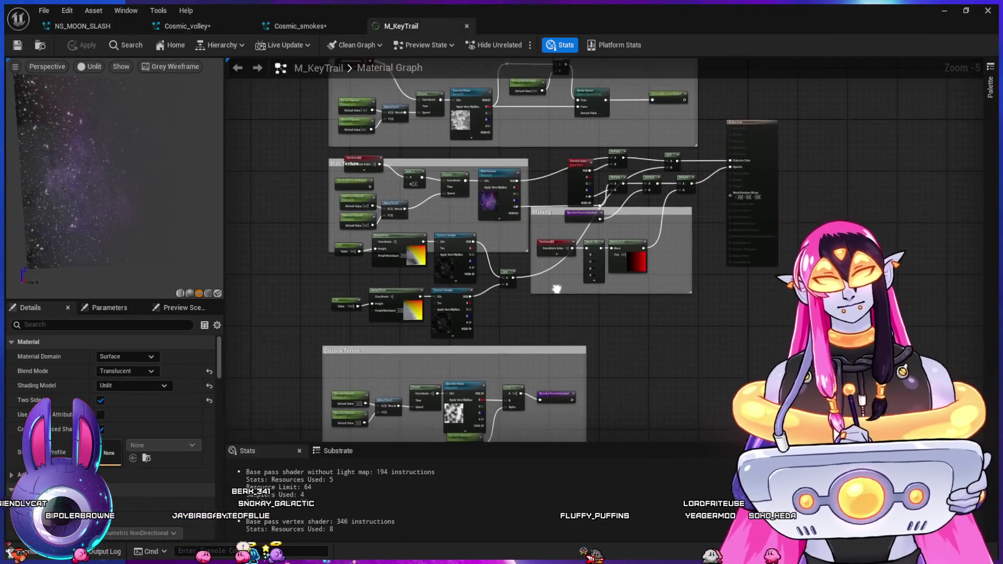
drag(523, 316, 620, 235)
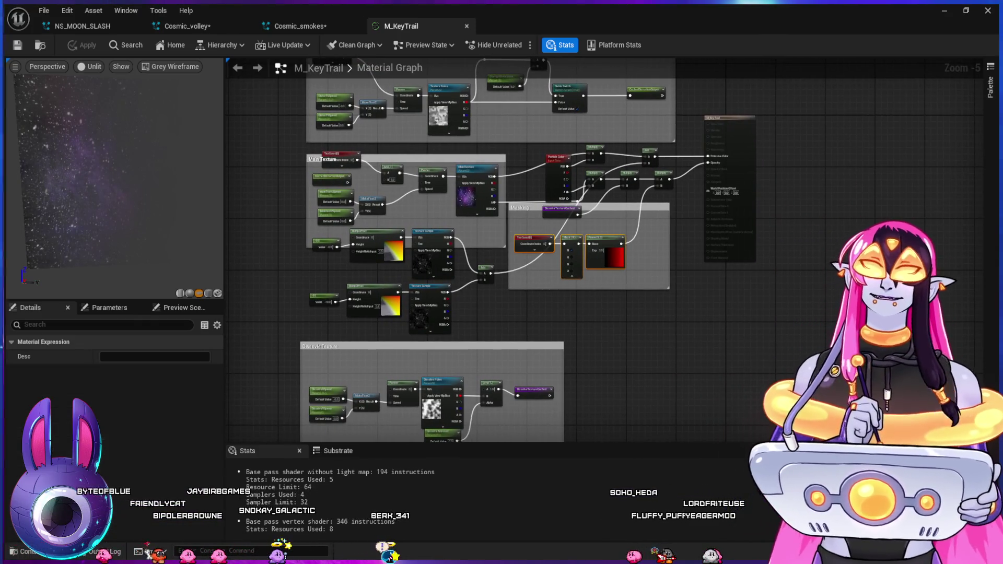
click(301, 26)
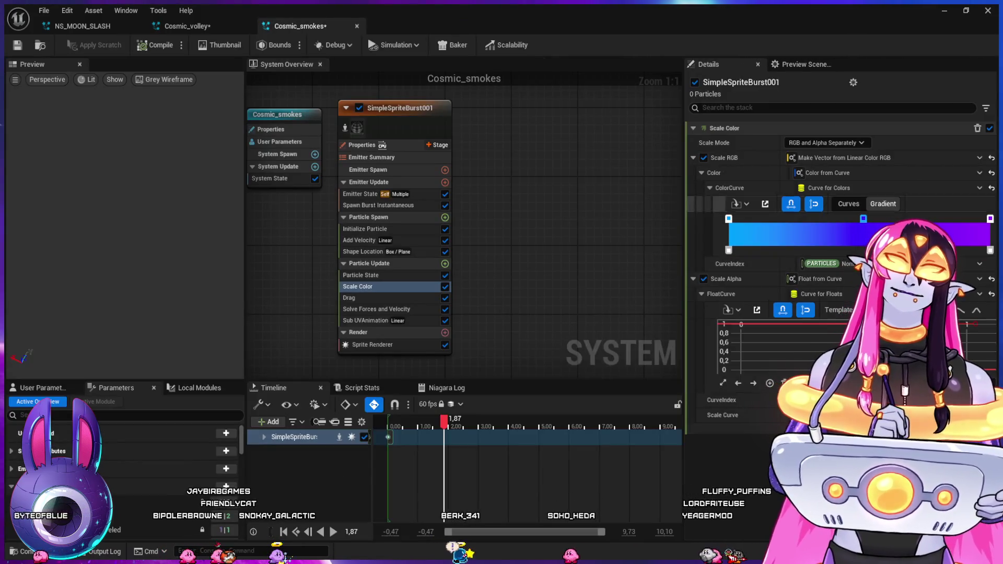
click(187, 26)
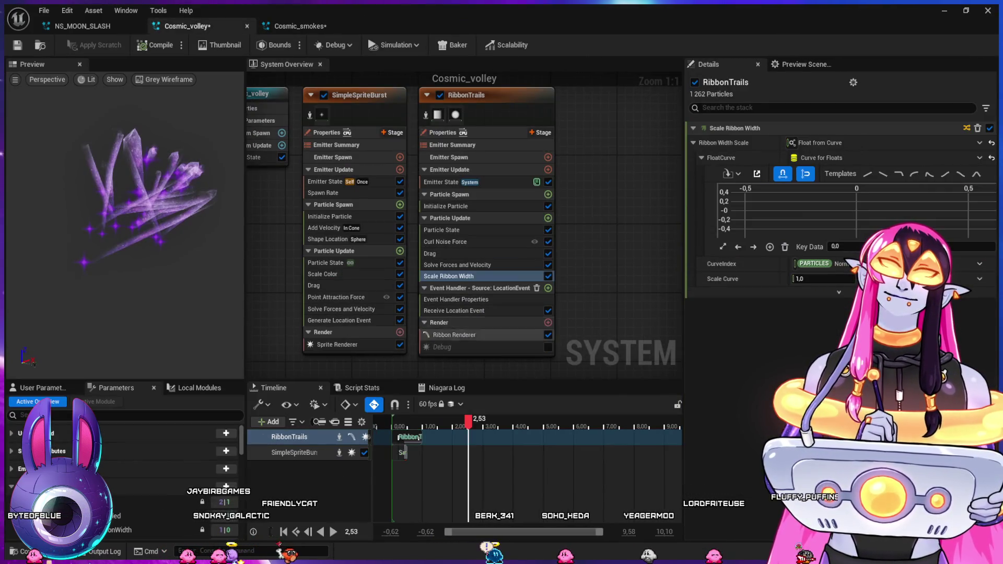
- Replace RadialGradientExponential with the pasted TexCoord, Mask and Power(X,3) nodes feeding Multiply B, and save
click(732, 164)
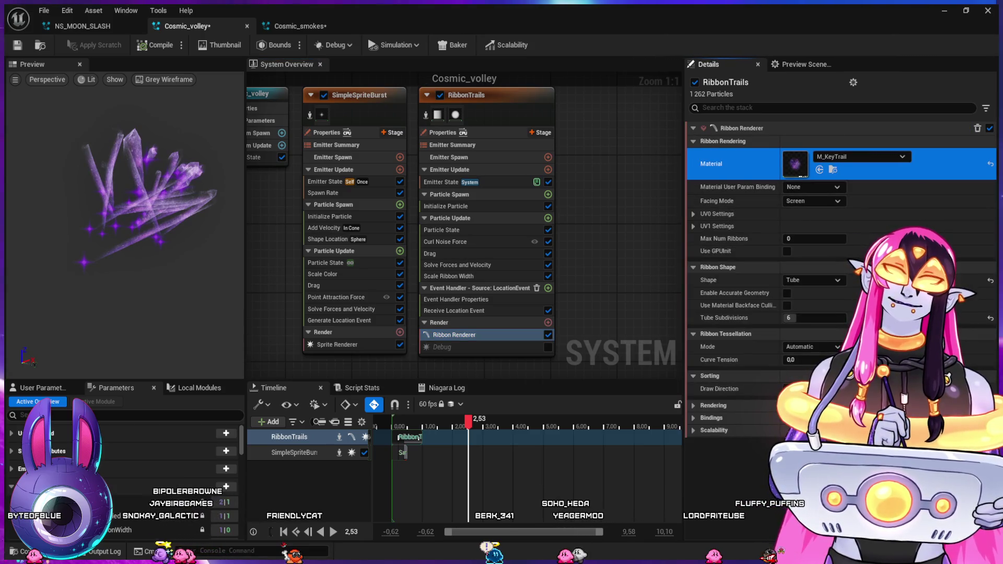
double_click(795, 164)
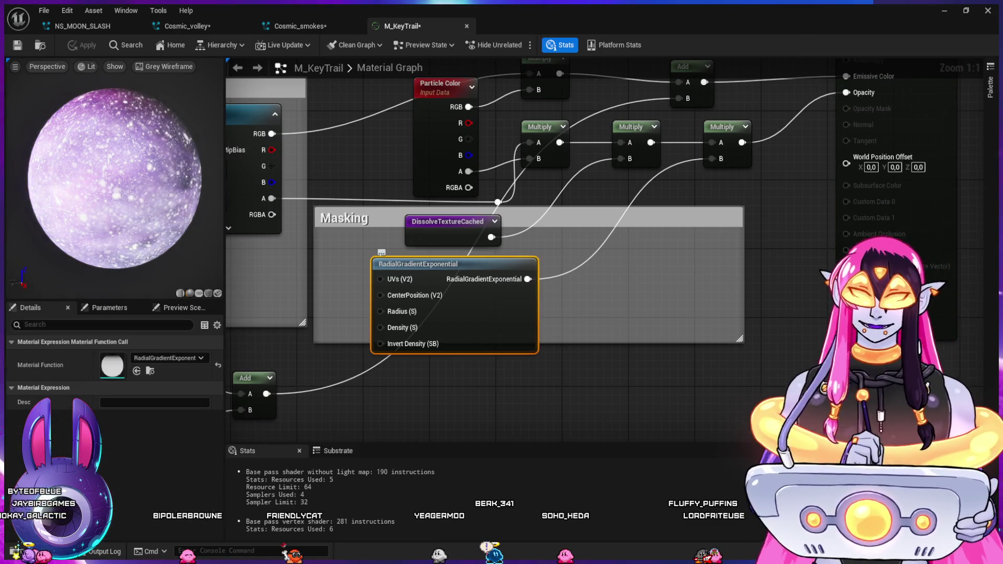
key(Delete)
key(ctrl+v)
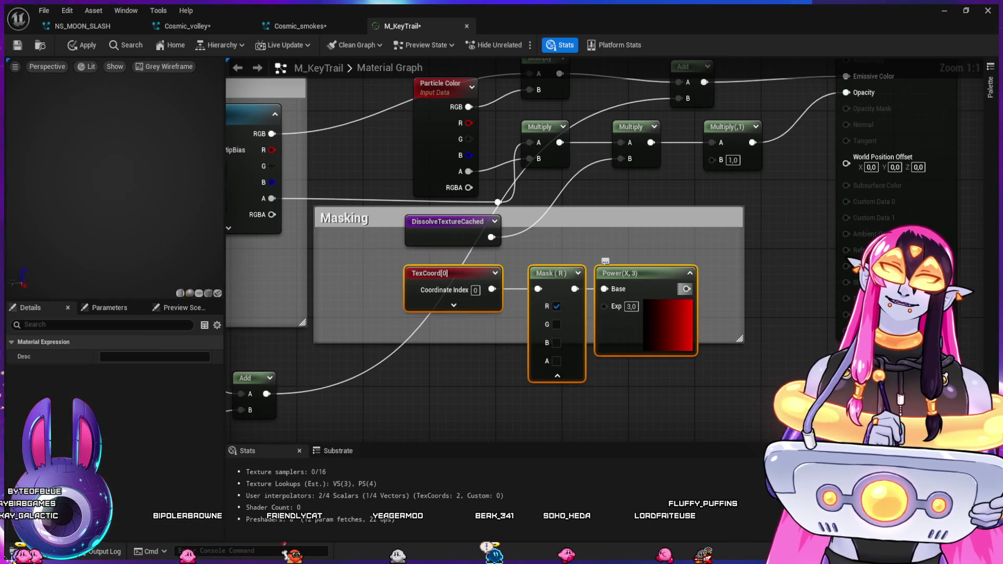
drag(686, 289, 712, 159)
drag(470, 408, 546, 407)
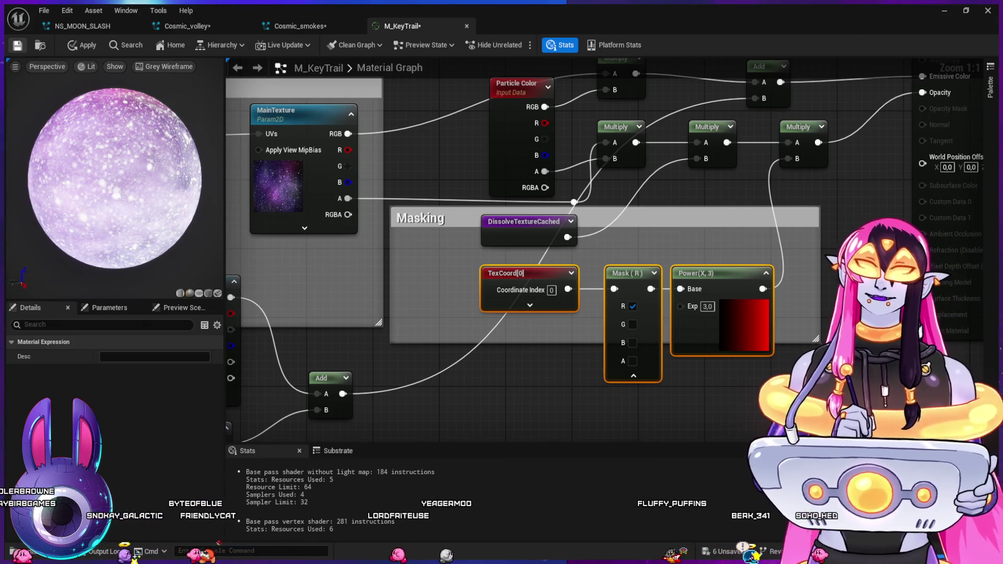
key(ctrl+s)
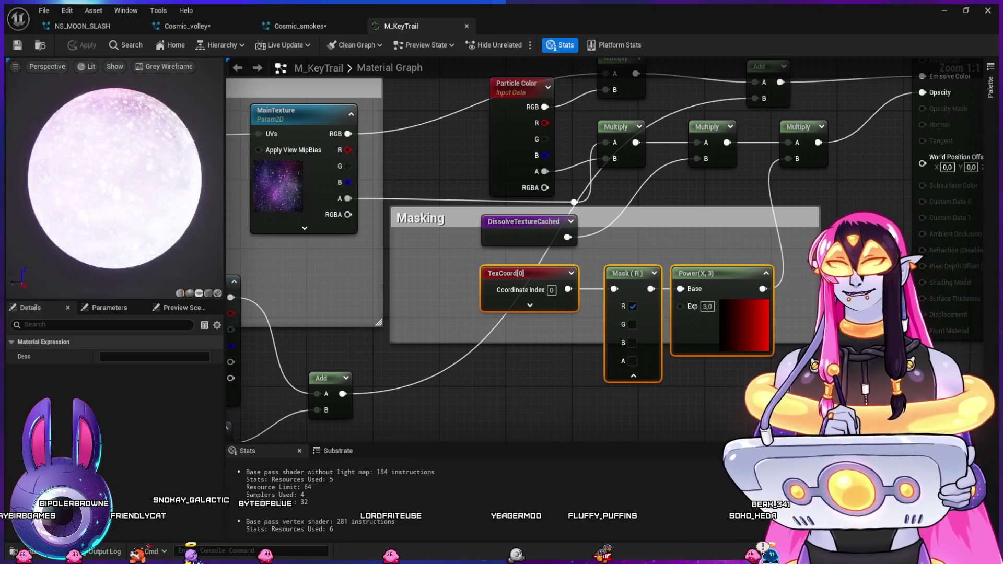
- Preview M_KeyTrail unlit on a flat plane and compare it with the Cosmic_volley trails
click(198, 293)
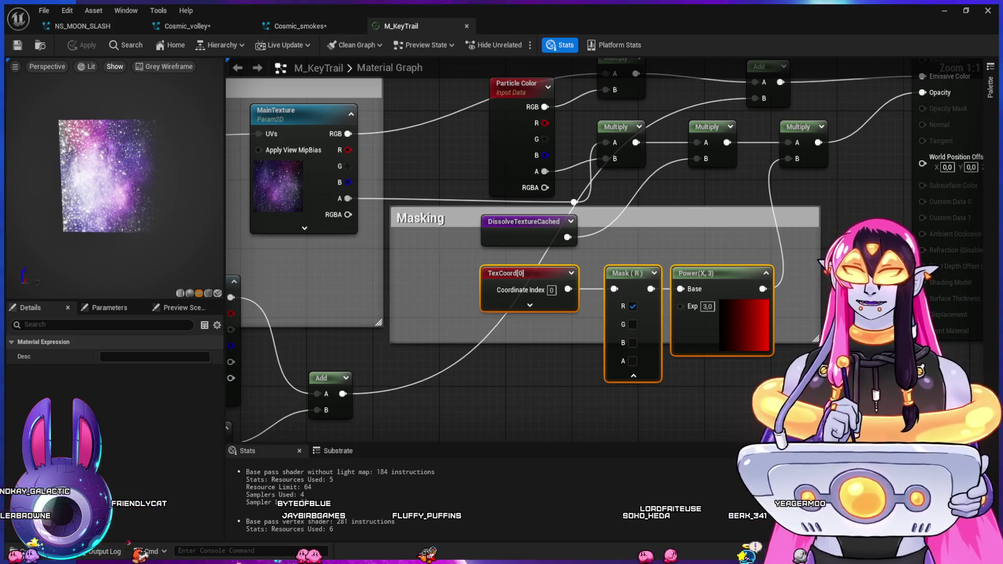
key(alt+3)
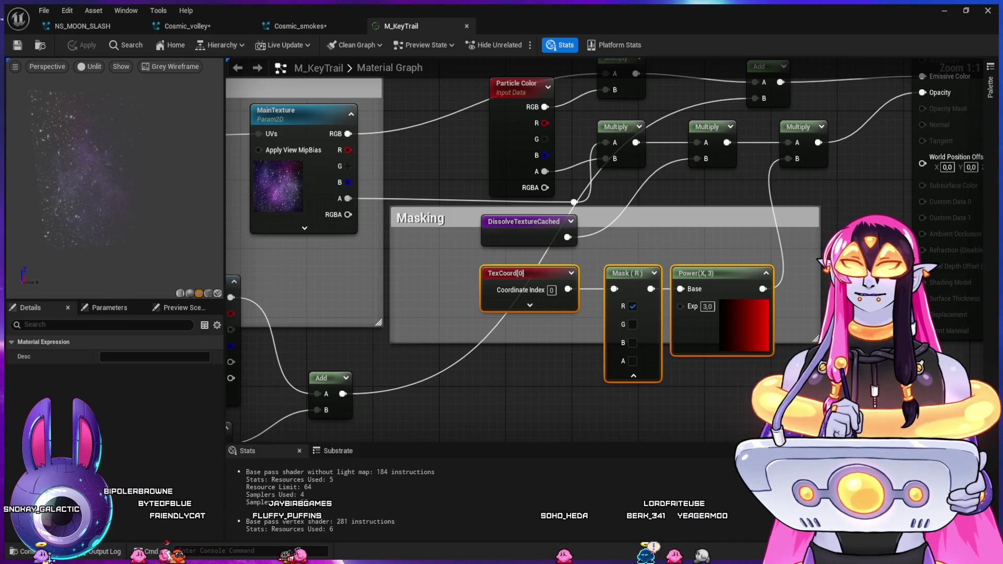
click(301, 25)
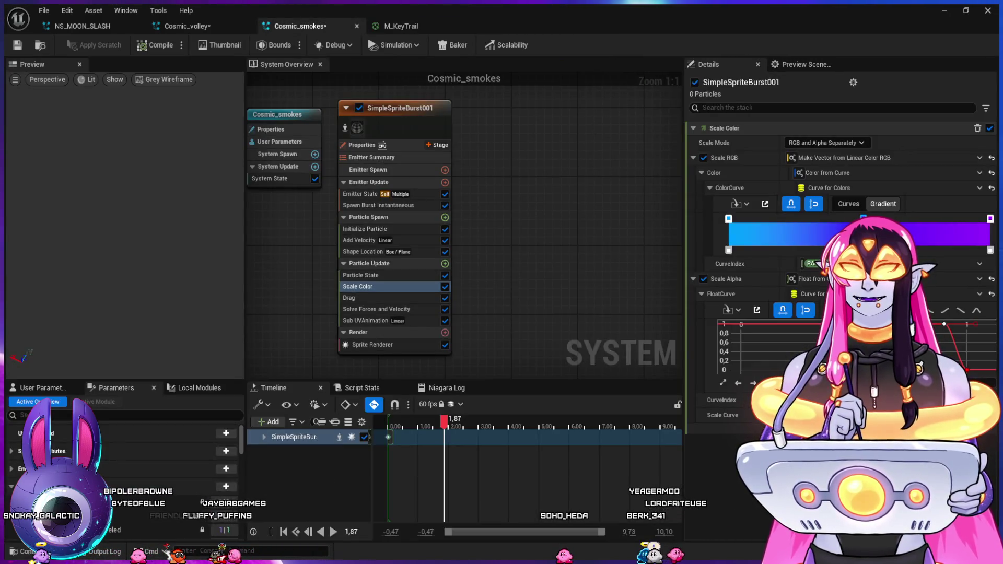
click(400, 25)
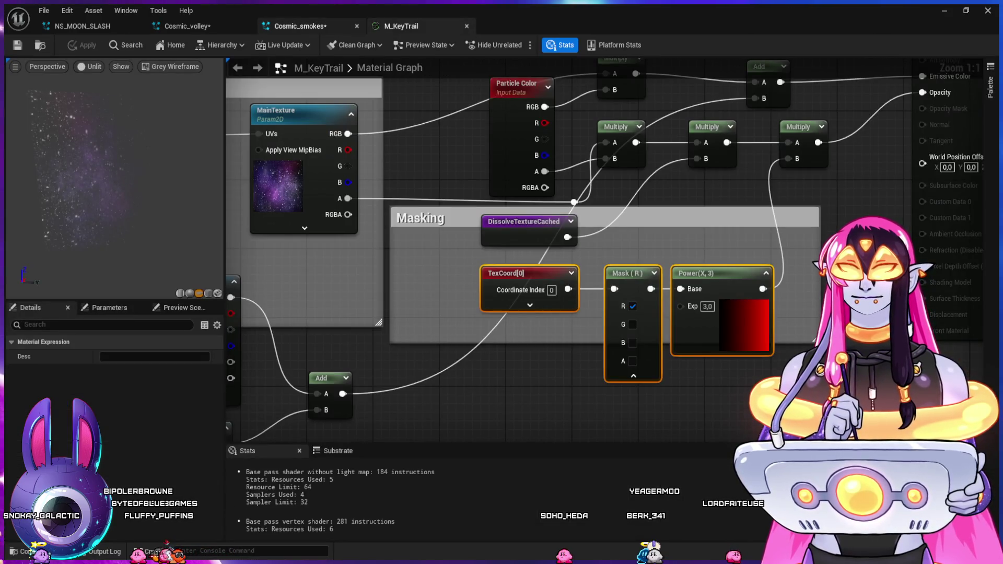
click(187, 26)
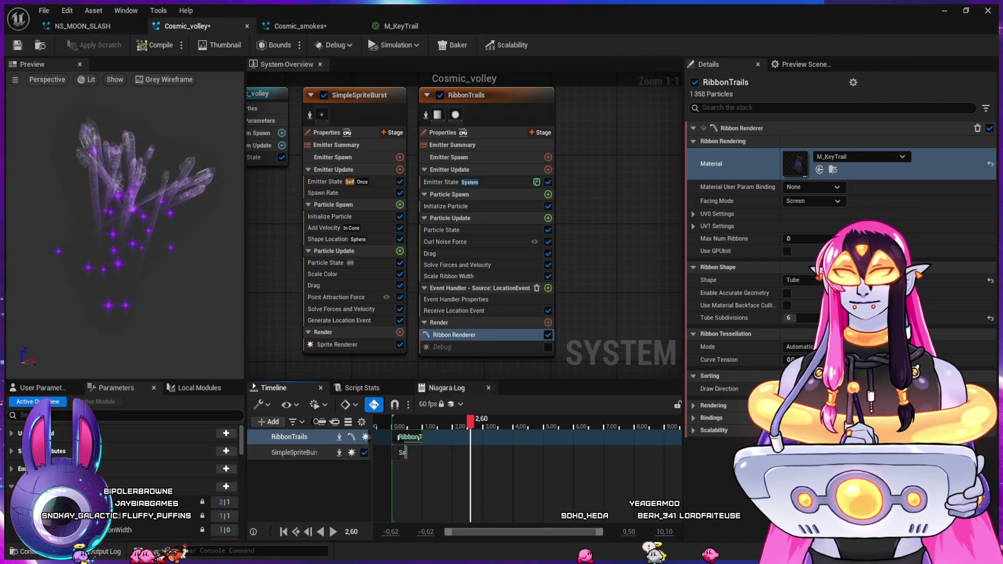
click(401, 25)
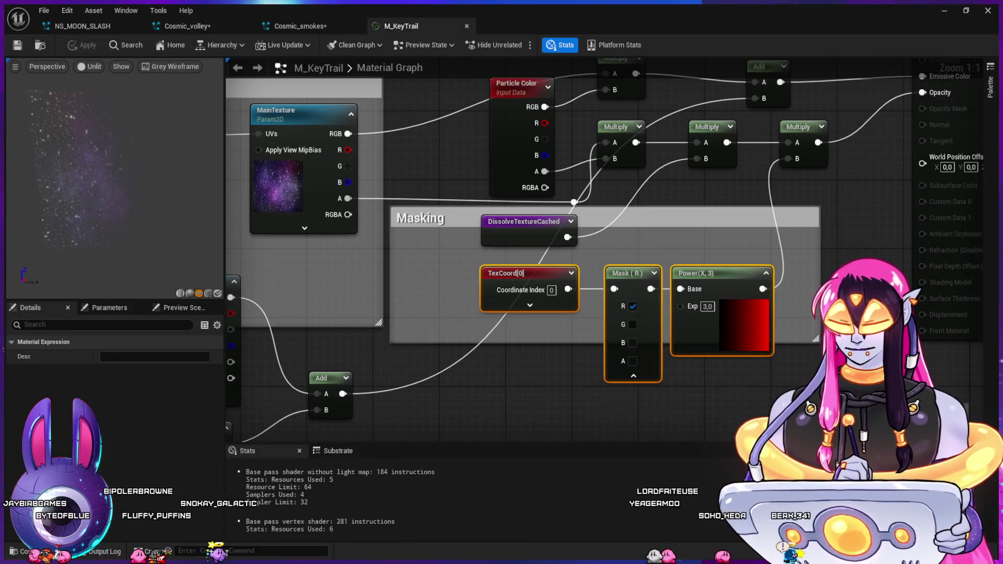
key(Escape)
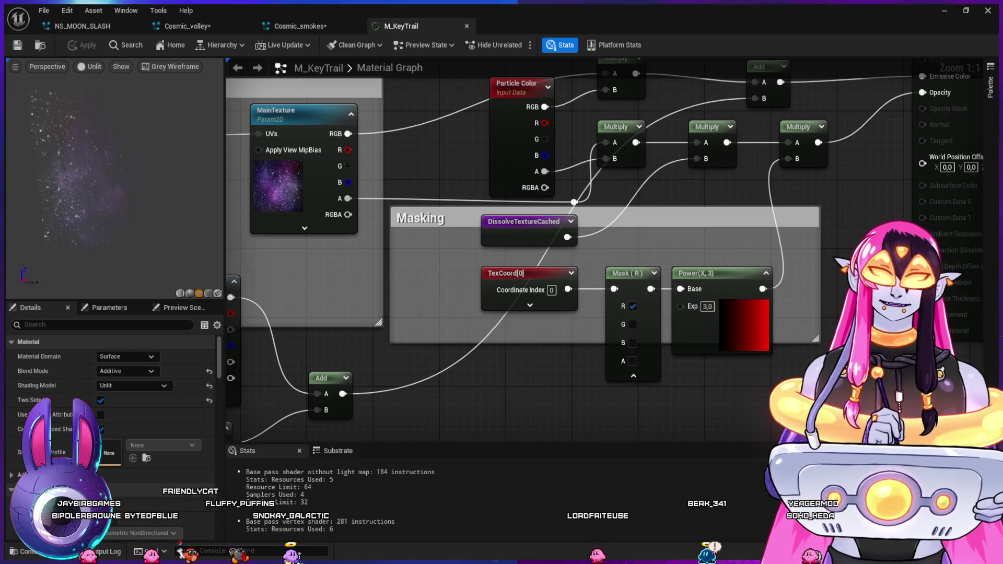
- Insert a 1-x node between Mask(R) and Power's Base to invert the mask
click(690, 395)
drag(721, 273, 762, 273)
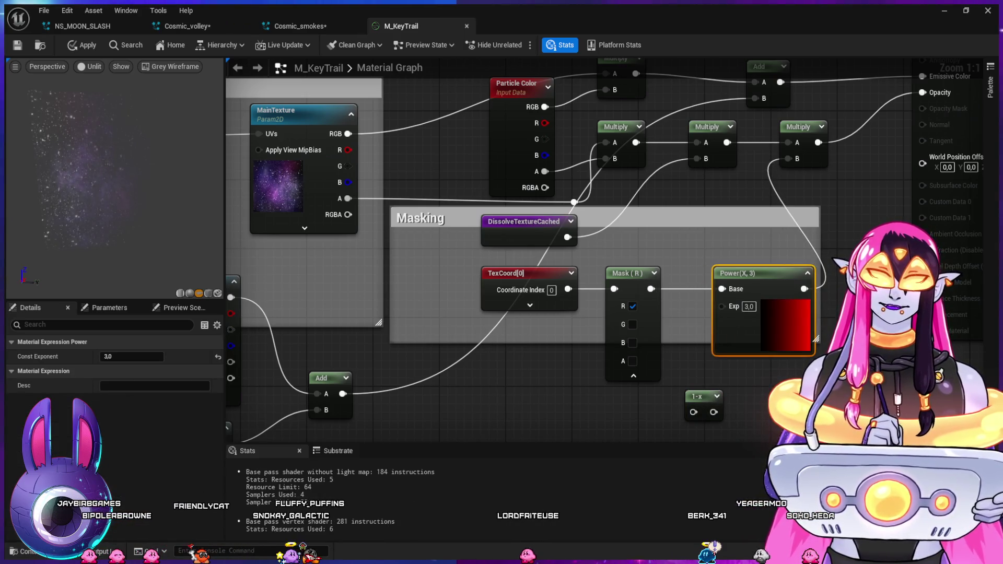
mouse_move(651, 288)
mouse_down()
mouse_move(694, 413)
mouse_move(722, 289)
mouse_up()
drag(698, 397, 685, 308)
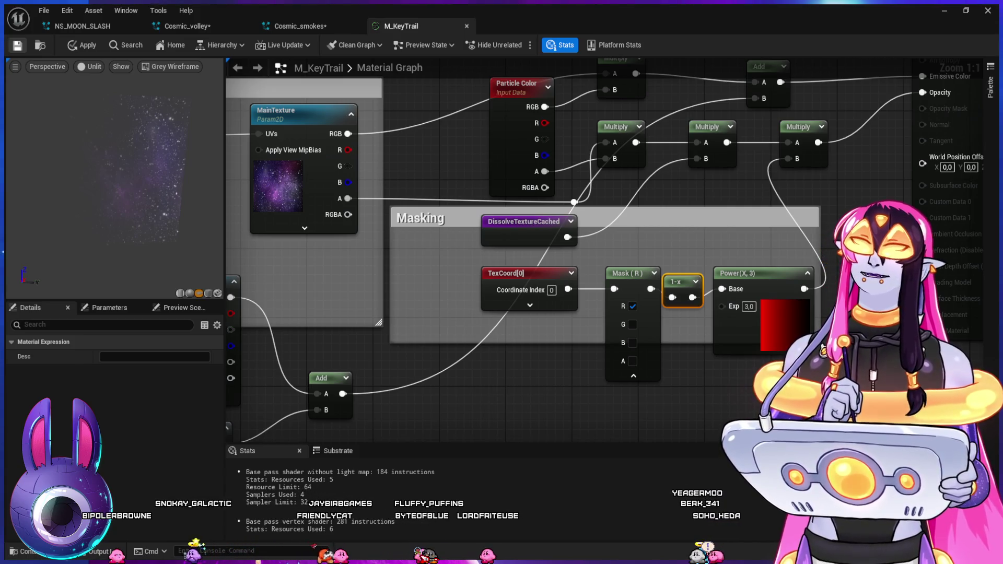
click(187, 26)
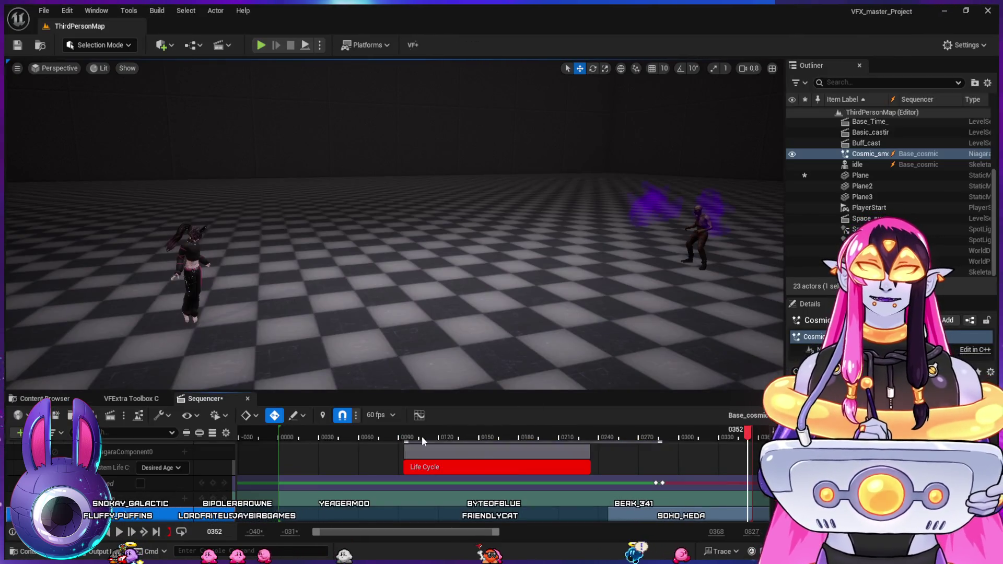
- Rewind and scrub the level sequence to watch the purple ribbon trails, then return to M_KeyTrail
click(403, 436)
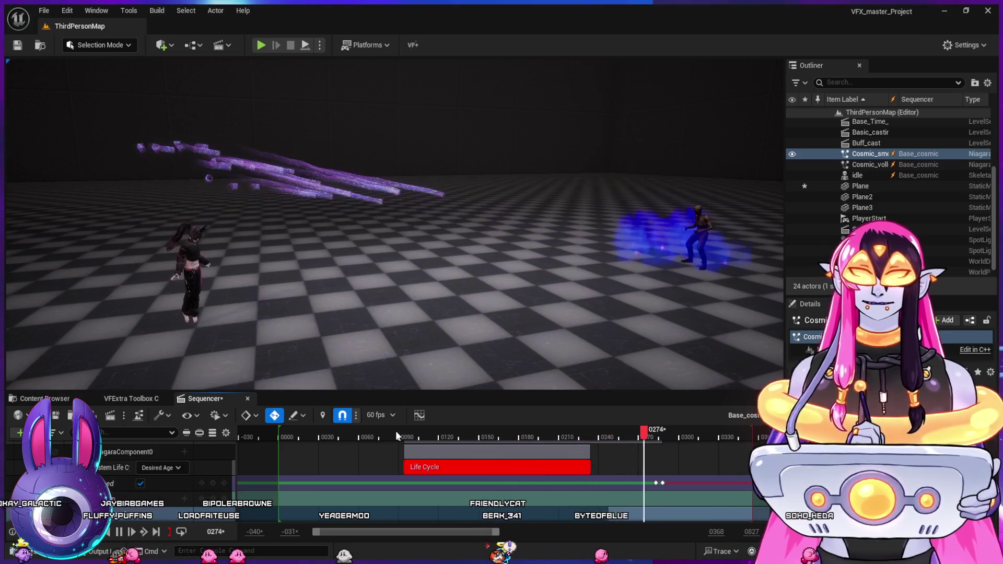
key(space)
drag(411, 437, 613, 461)
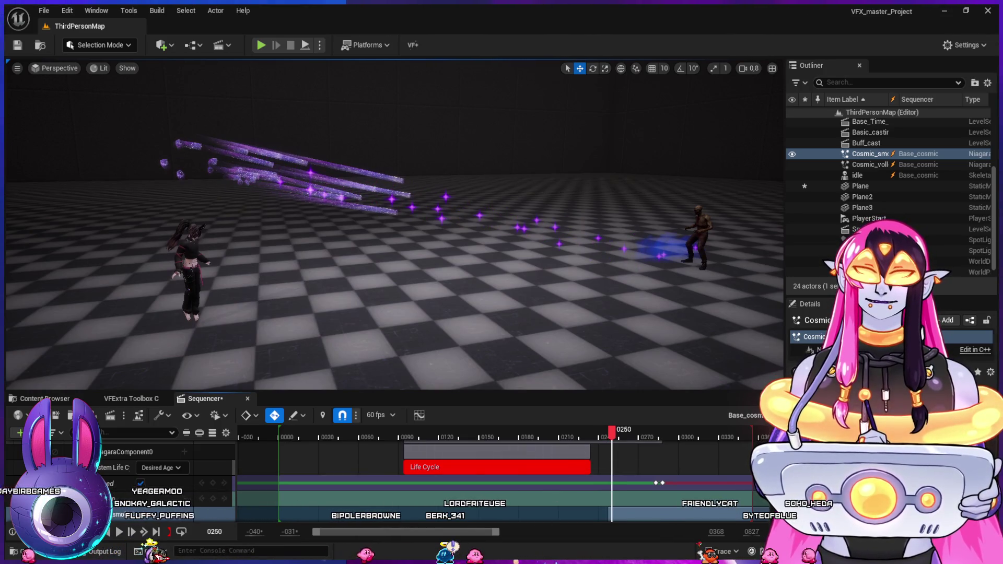
key(alt+Tab)
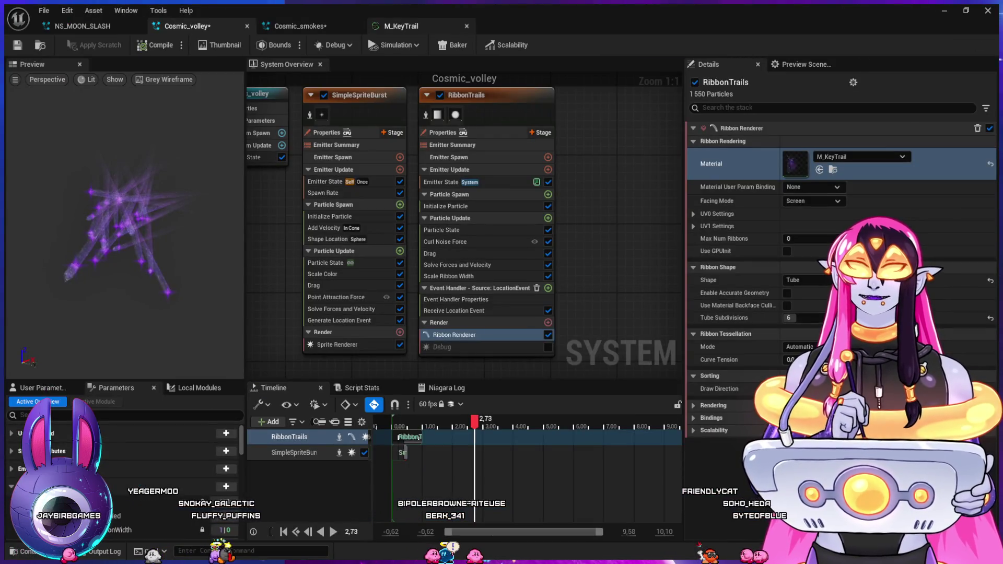
click(402, 26)
- Switch M_KeyTrail's Blend Mode from Additive to Translucent and check the Power exponent
key(Escape)
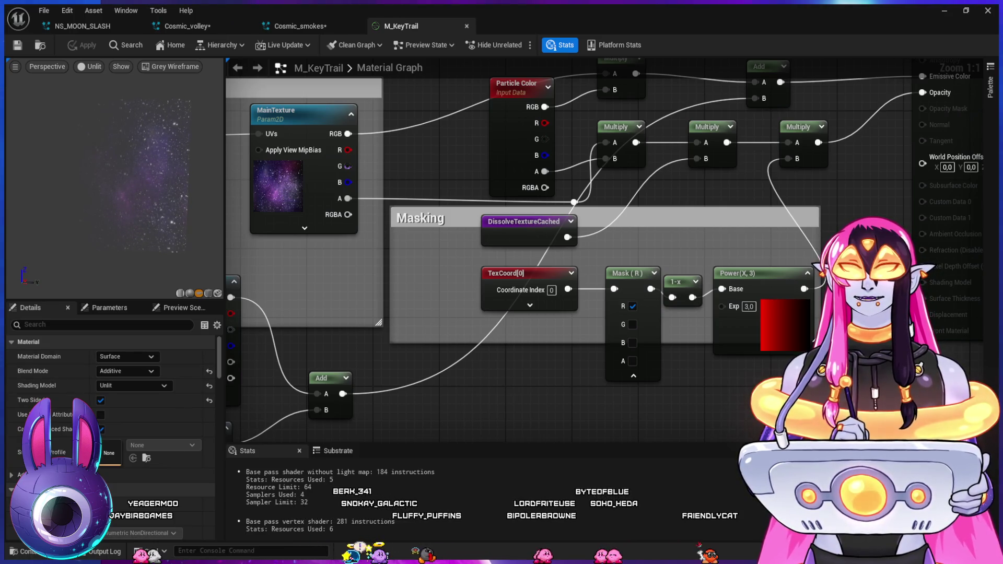
key(ctrl+z)
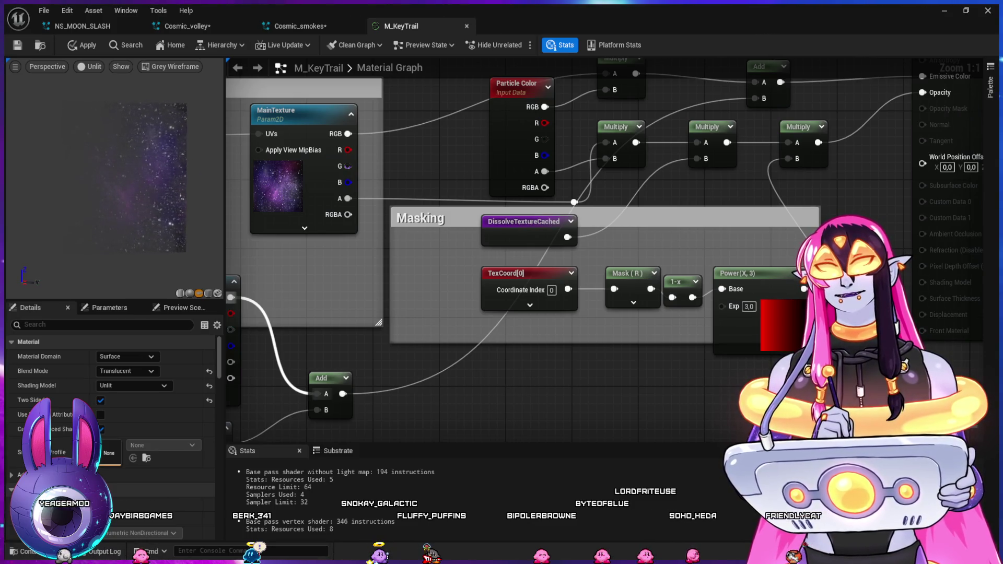
click(749, 307)
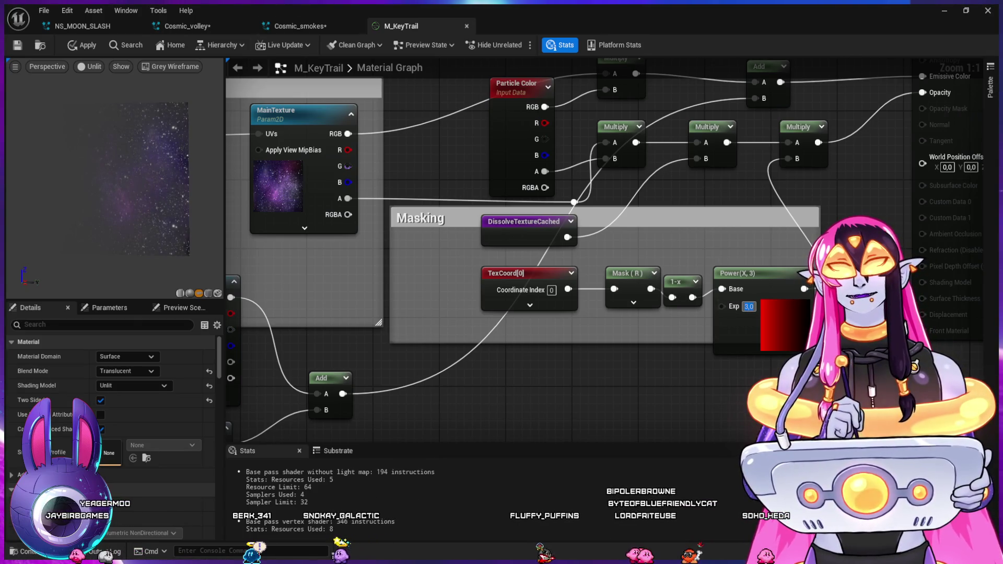
click(301, 26)
click(401, 26)
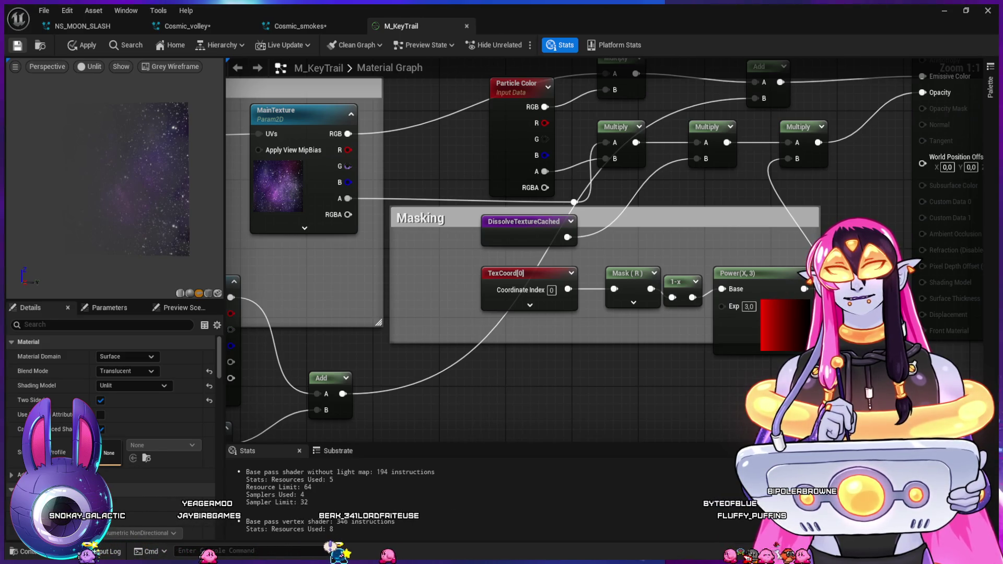
click(187, 26)
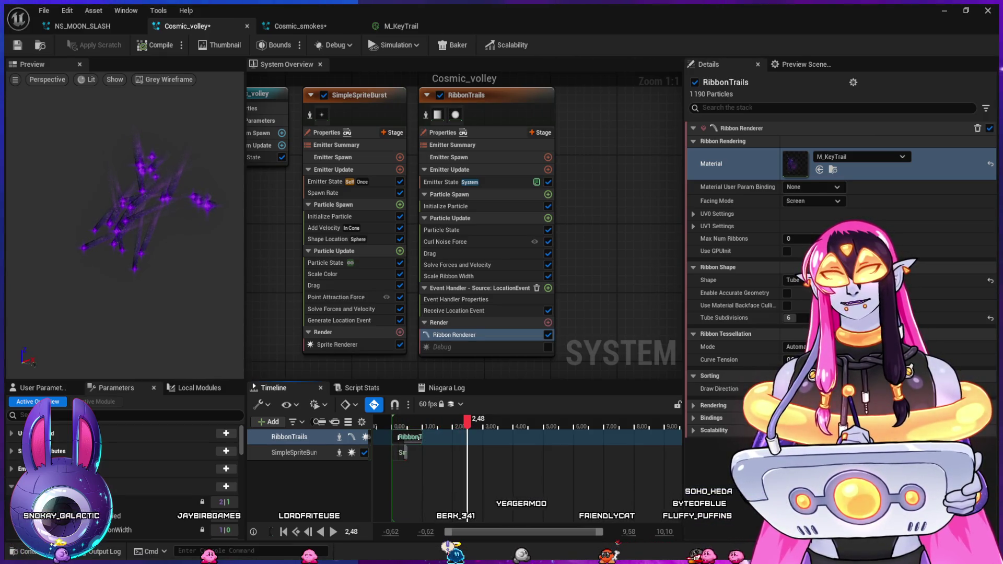
- Set the Lifetime in RibbonTrails' Initialize Particle to 3.0
click(445, 207)
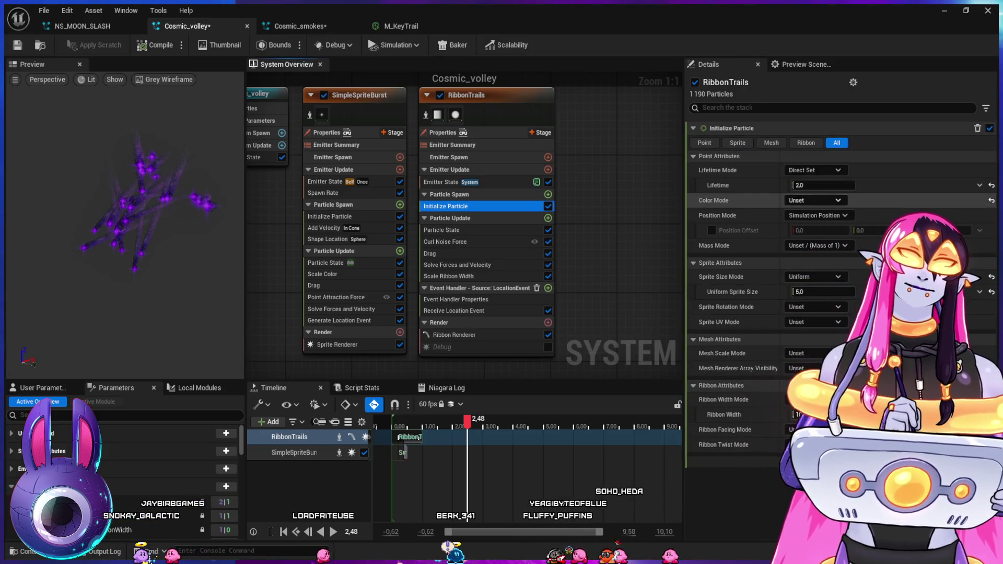
click(823, 185)
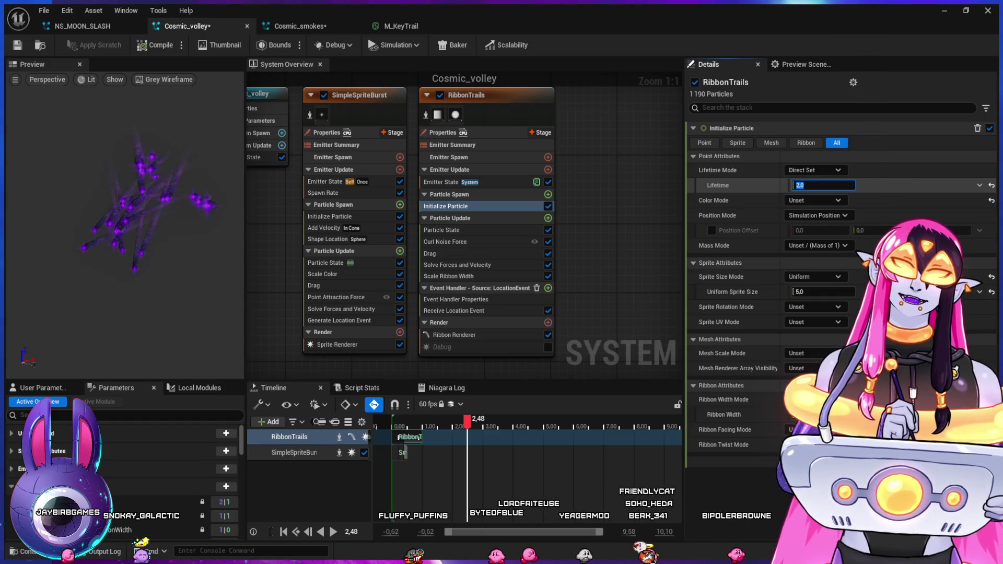
text(3)
key(Return)
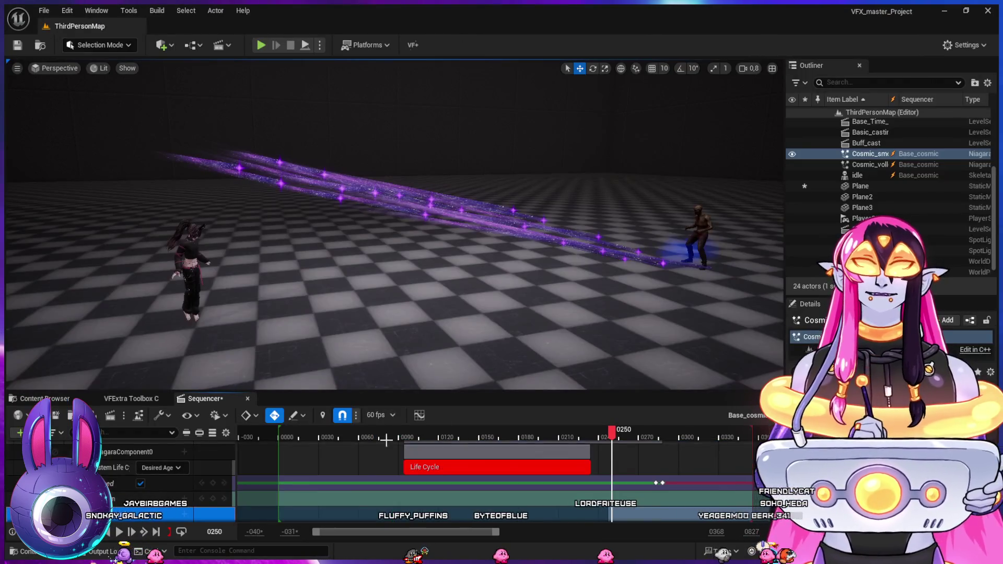
- Play, stop and scrub the level sequence to watch the longer-lived ribbon trails reach the enemy
click(380, 432)
key(space)
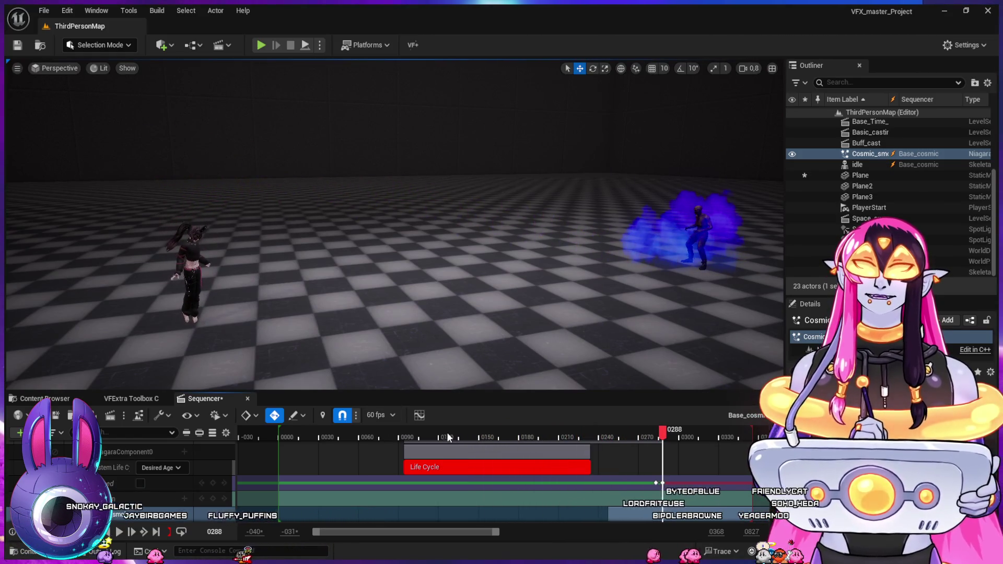
click(406, 436)
mouse_move(414, 437)
mouse_down()
mouse_move(602, 467)
mouse_move(559, 462)
mouse_move(583, 473)
mouse_move(590, 440)
mouse_move(619, 453)
mouse_up()
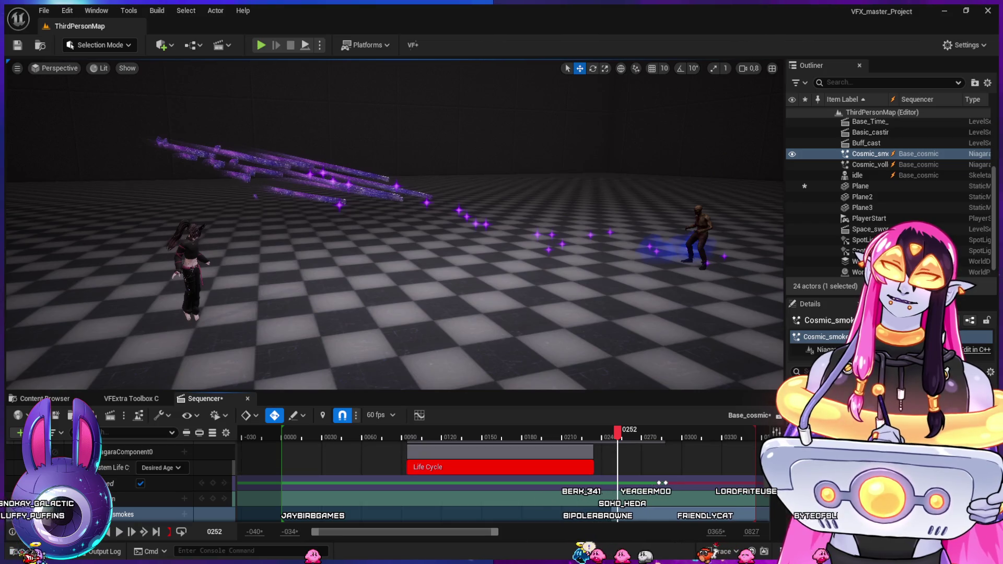
key(alt+Tab)
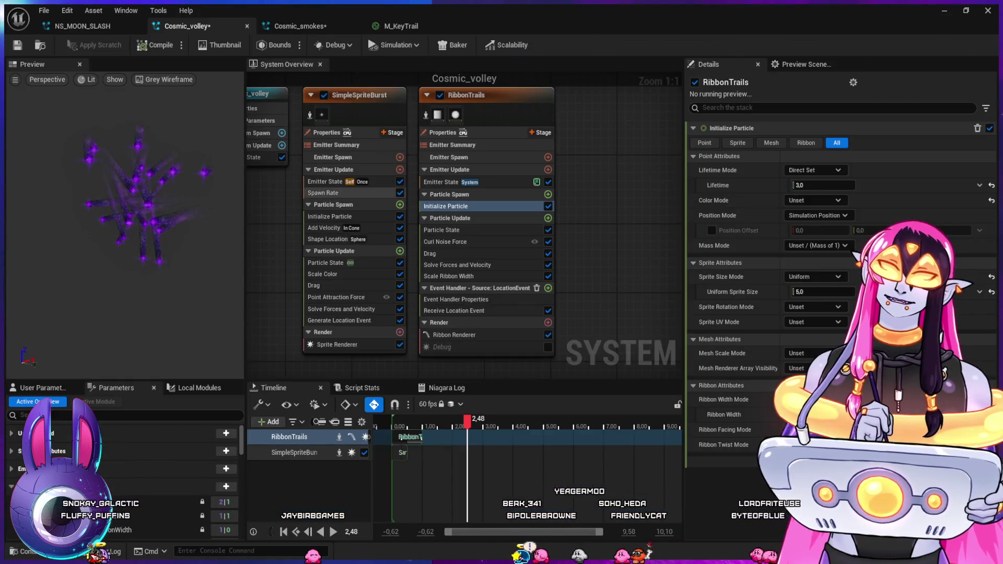
click(325, 182)
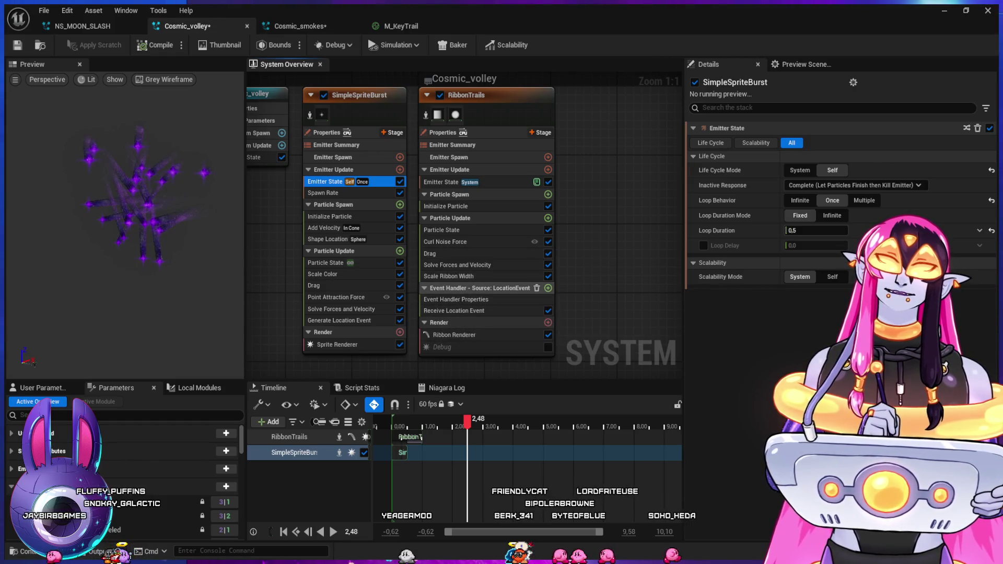
click(455, 310)
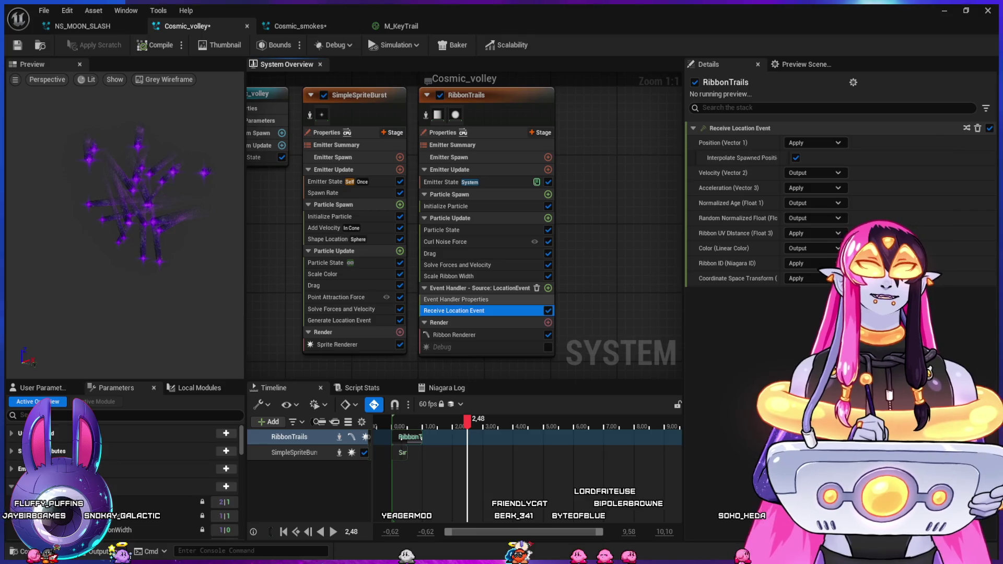
click(455, 300)
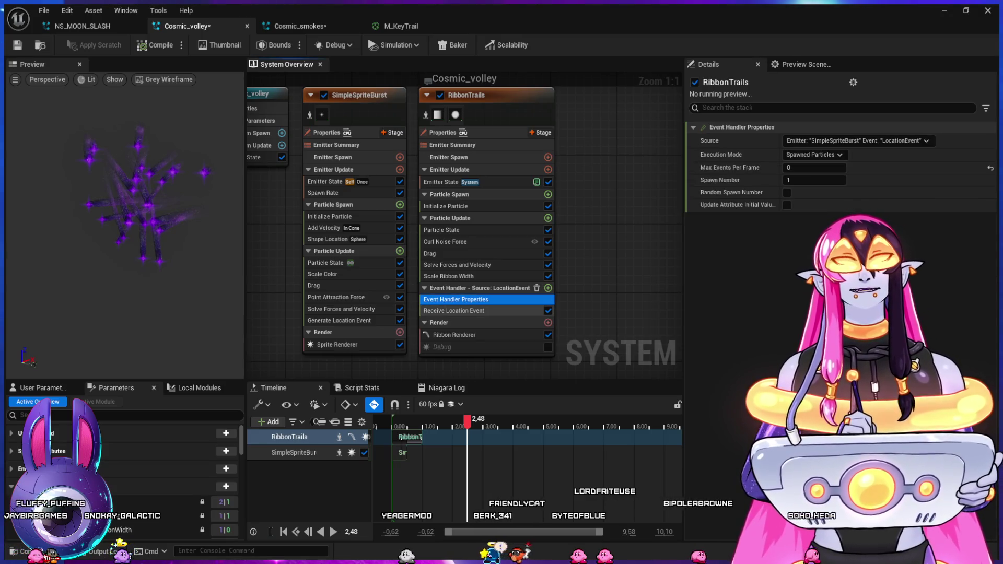
click(454, 310)
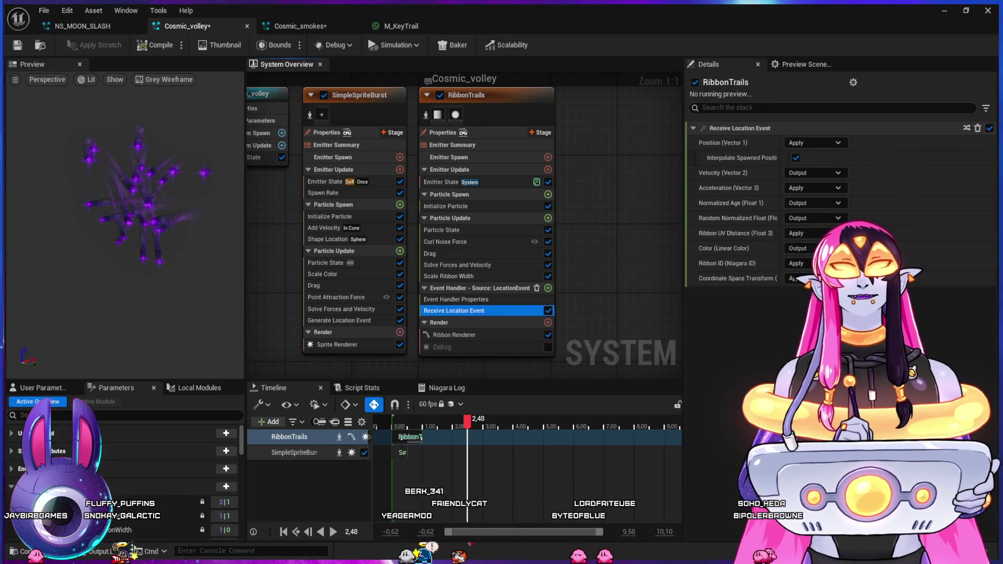
click(339, 320)
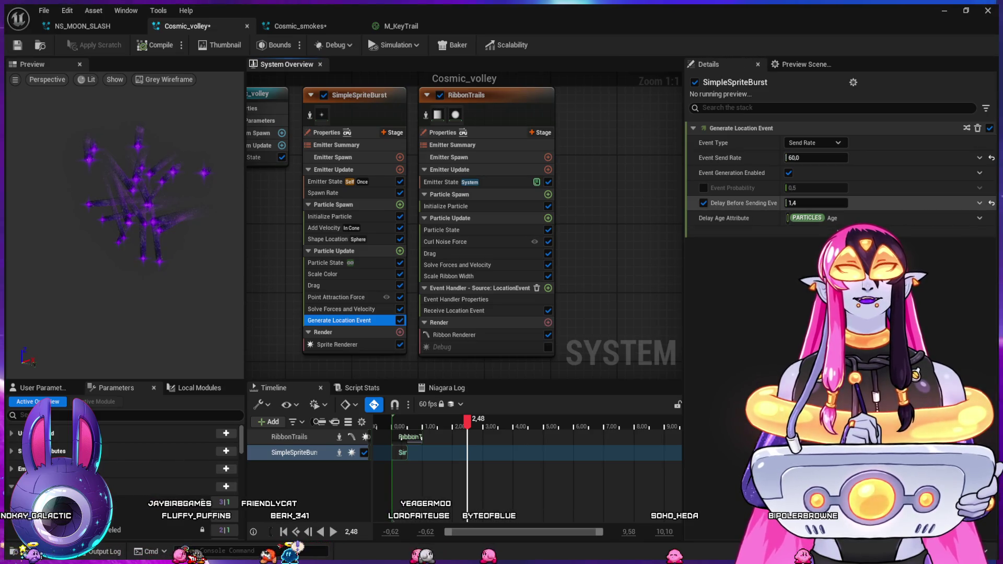
click(841, 231)
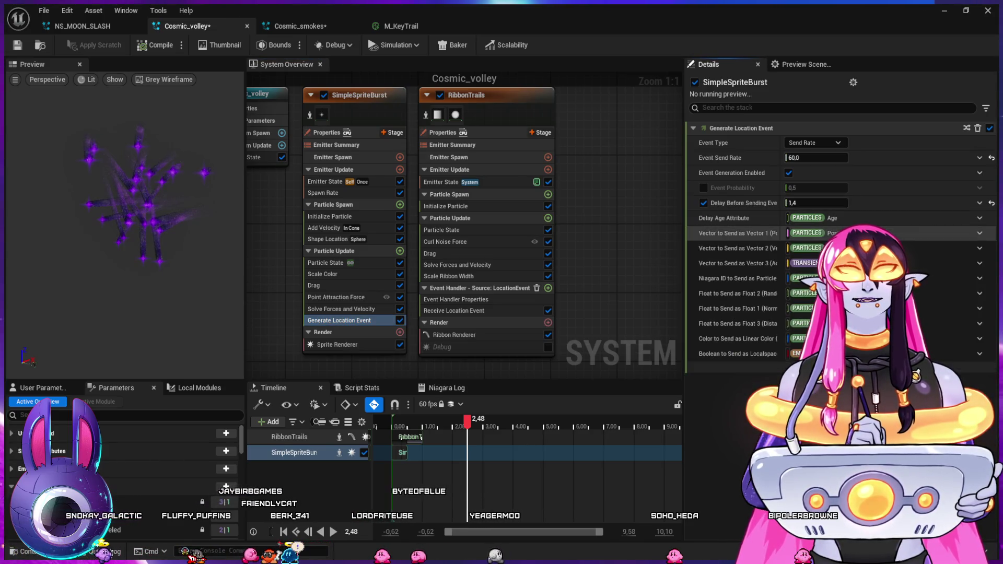
click(842, 367)
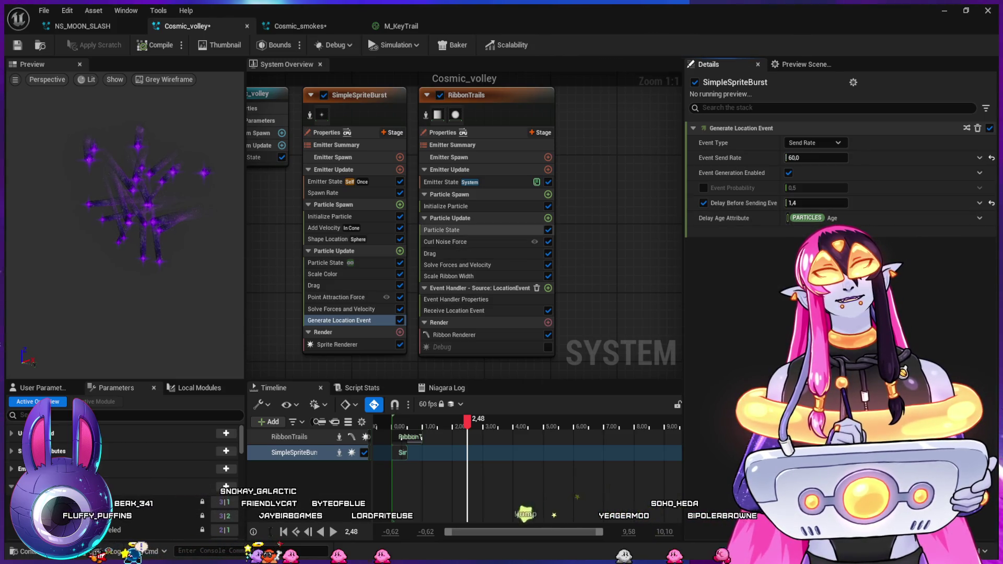
click(446, 206)
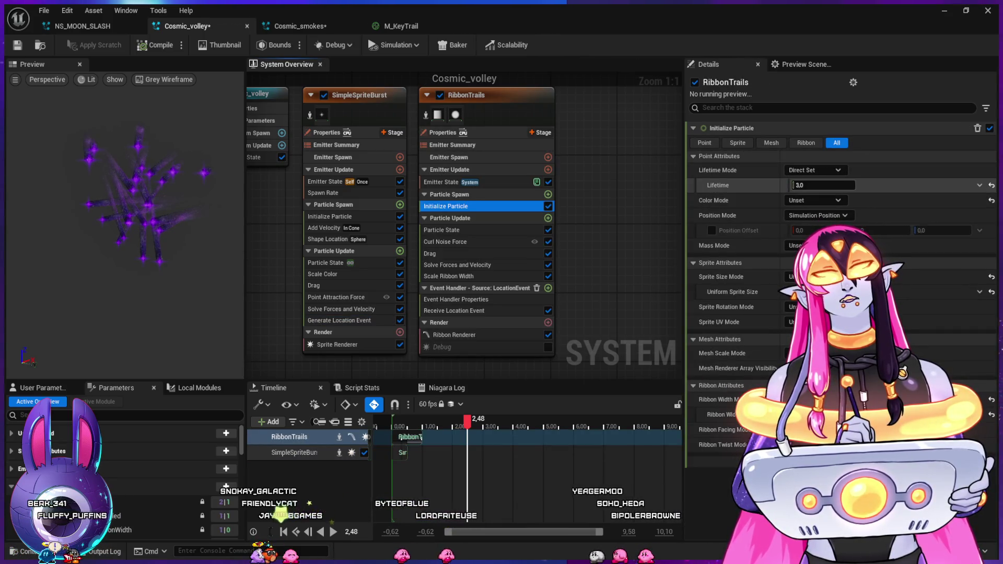
click(794, 185)
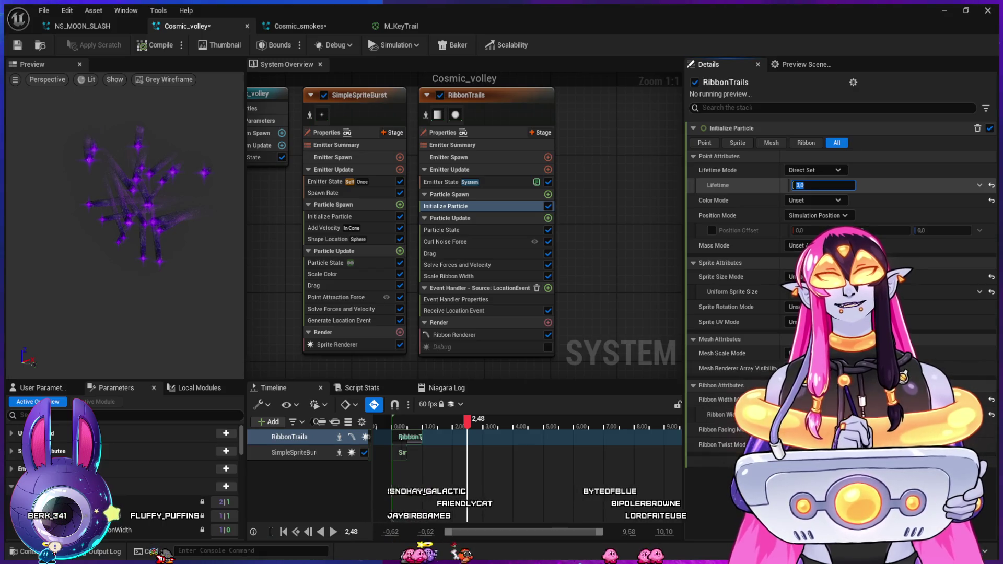
- Change RibbonTrails' Lifetime to 0.4 and switch to the M_KeyTrail material graph
text(0)
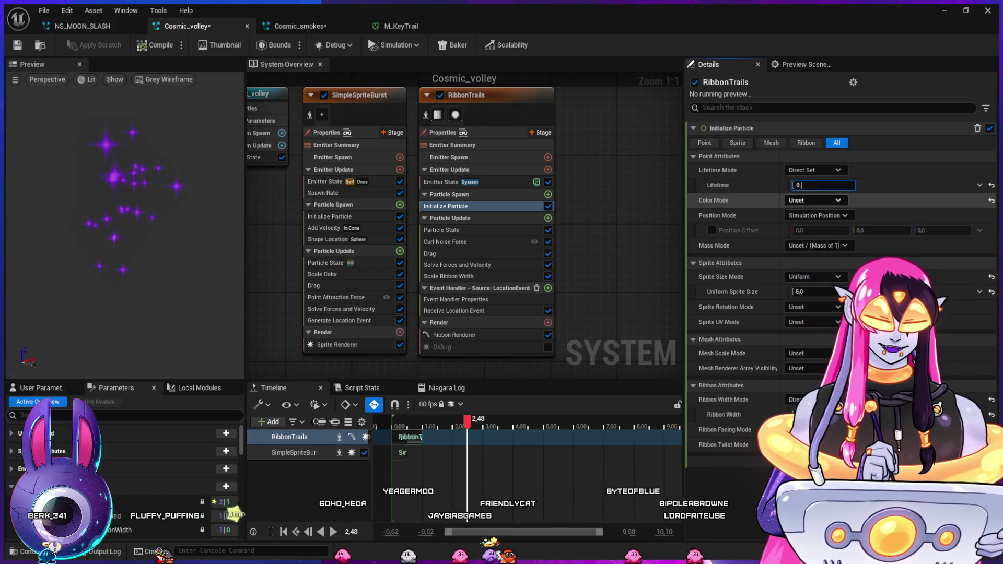
text(.4)
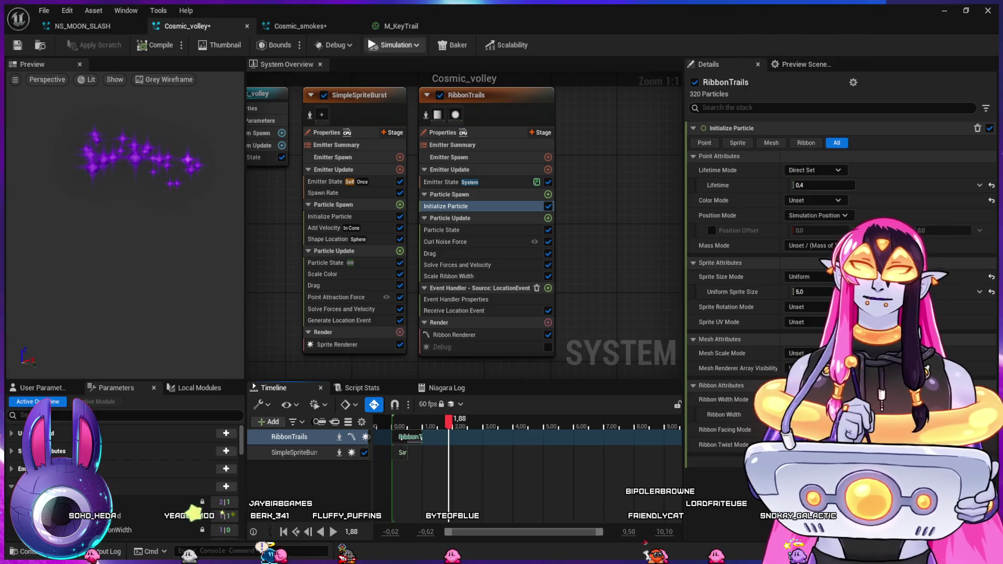
click(401, 26)
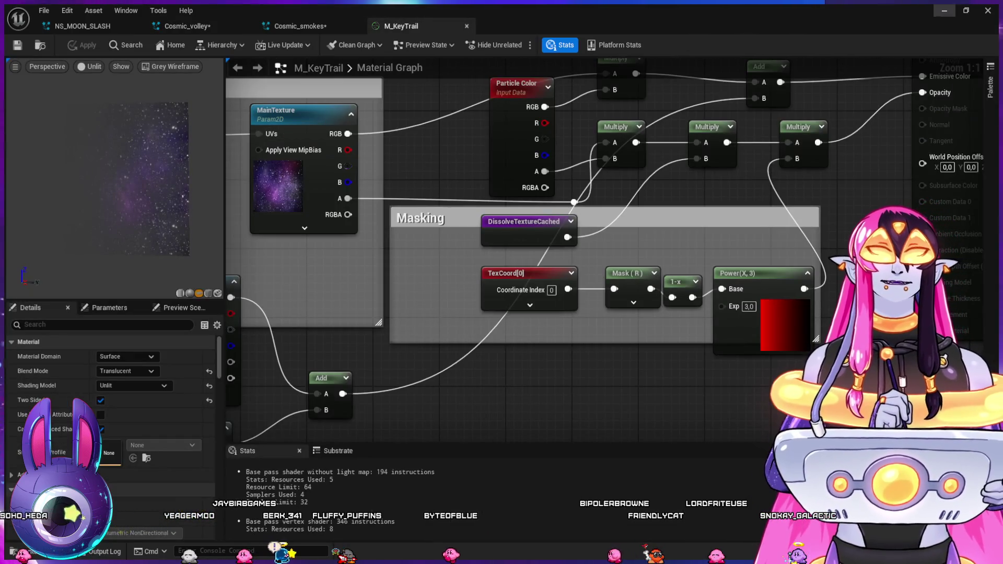
- Rename the M_KeyTrail material to M_StarTrail in the Cosmic_Spell folder
key(ctrl+space)
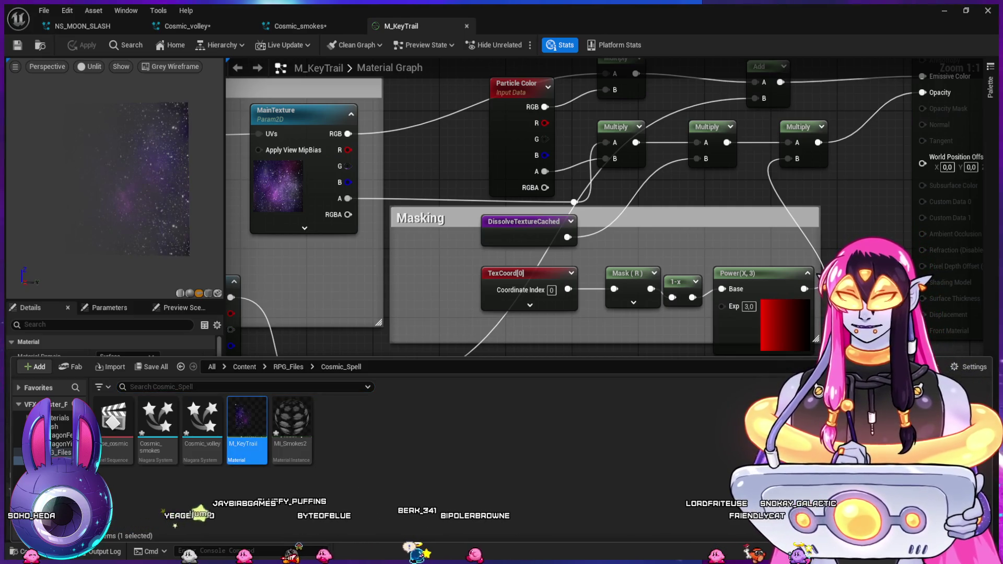
click(250, 445)
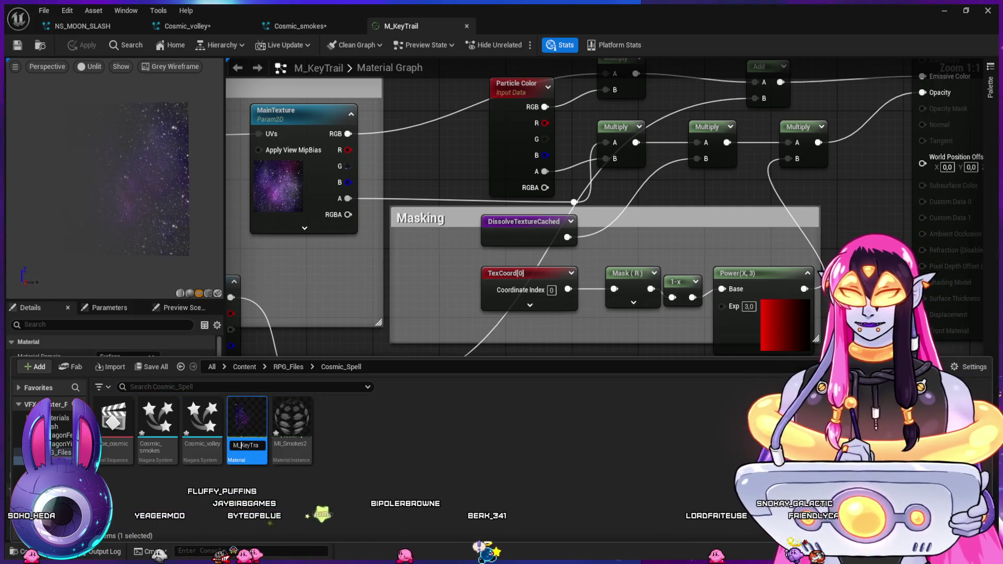
key(BackSpace)
text(M_Stars)
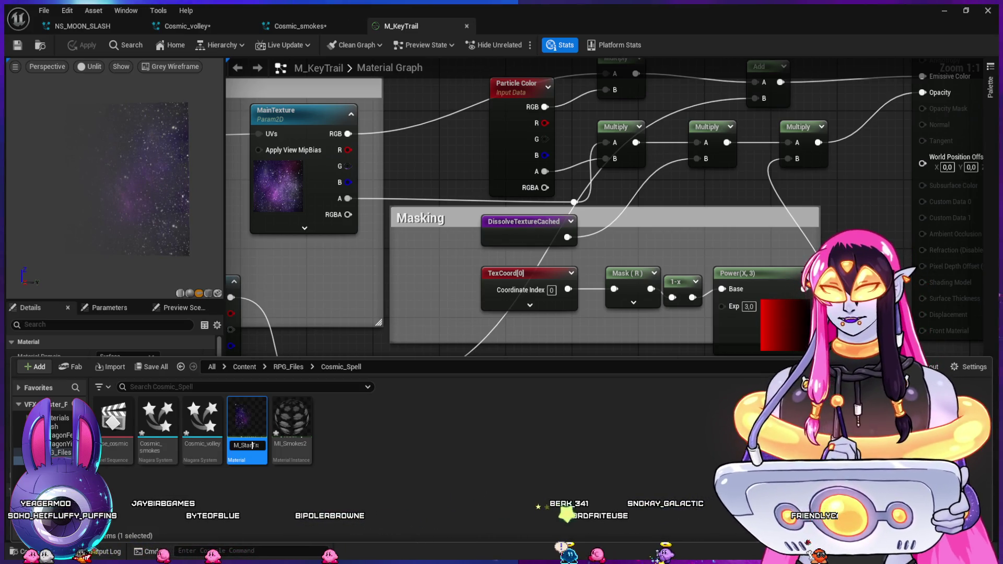
key(Return)
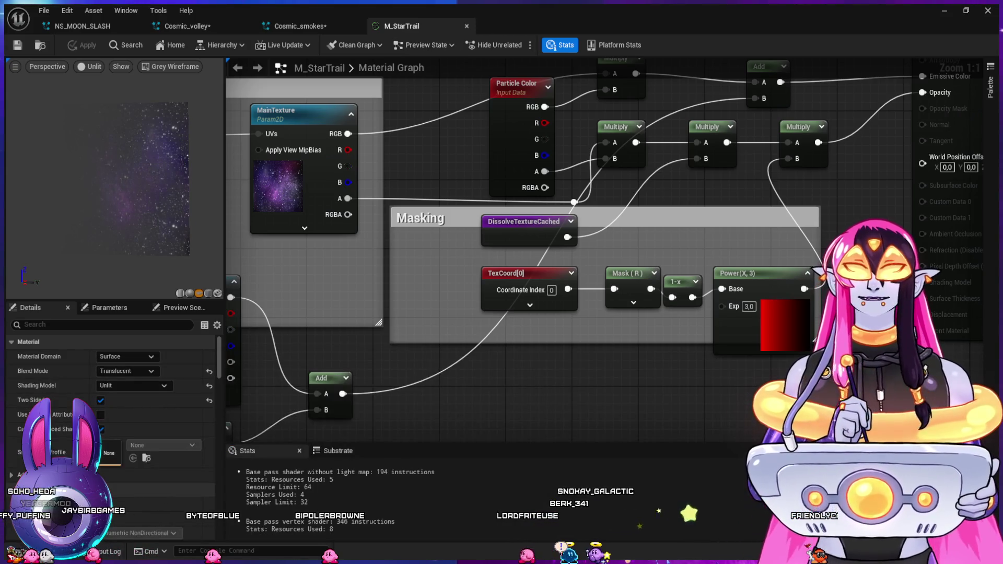
- Duplicate M_StarTrail as M_Star and open the copy in the Material Editor
key(ctrl+space)
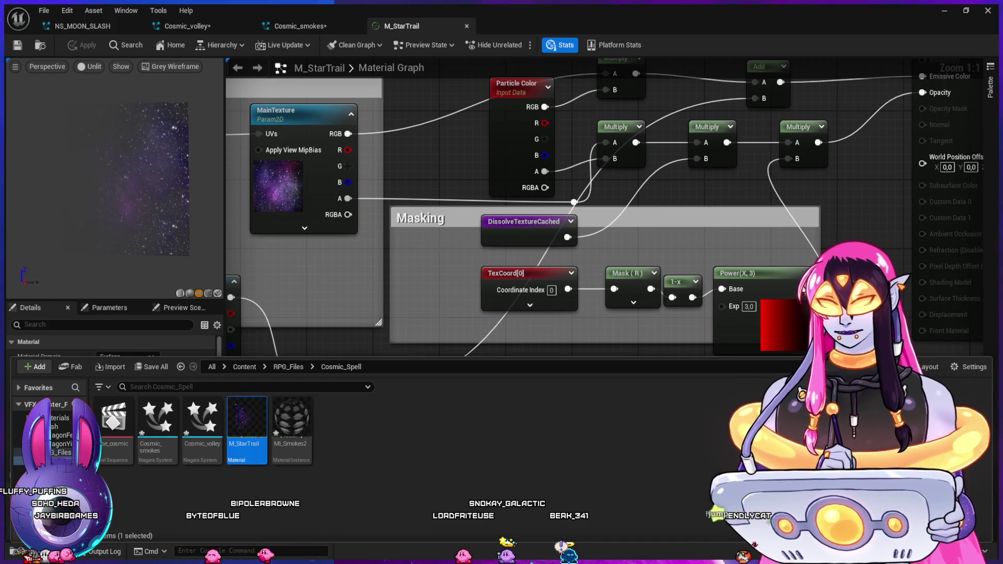
key(ctrl+d)
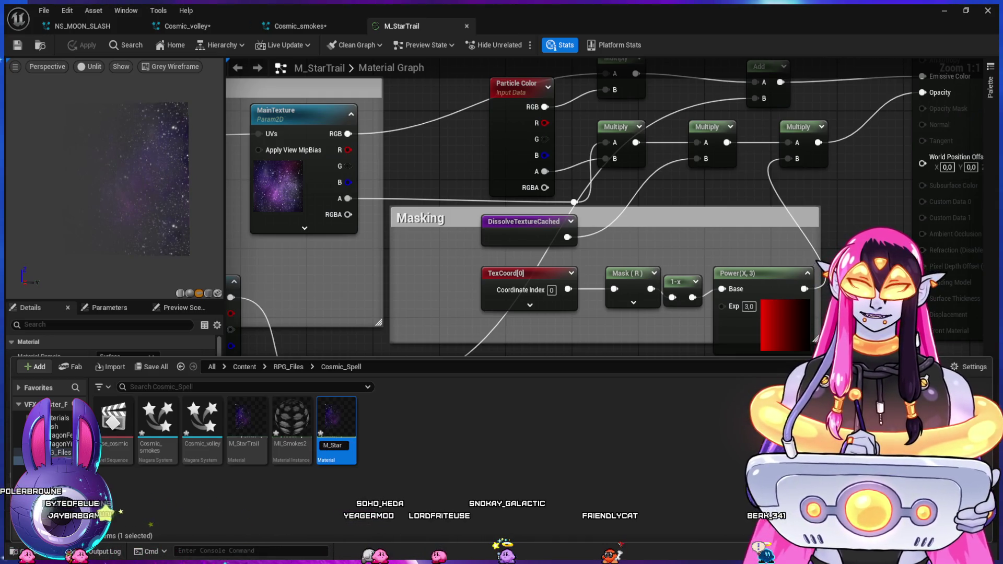
key(Return)
key(ctrl+space)
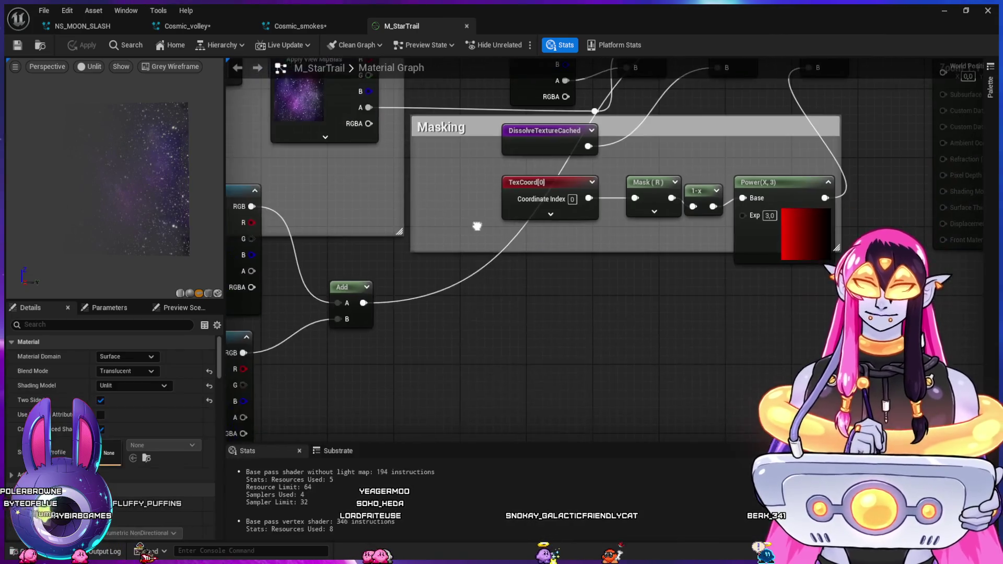
key(ctrl+space)
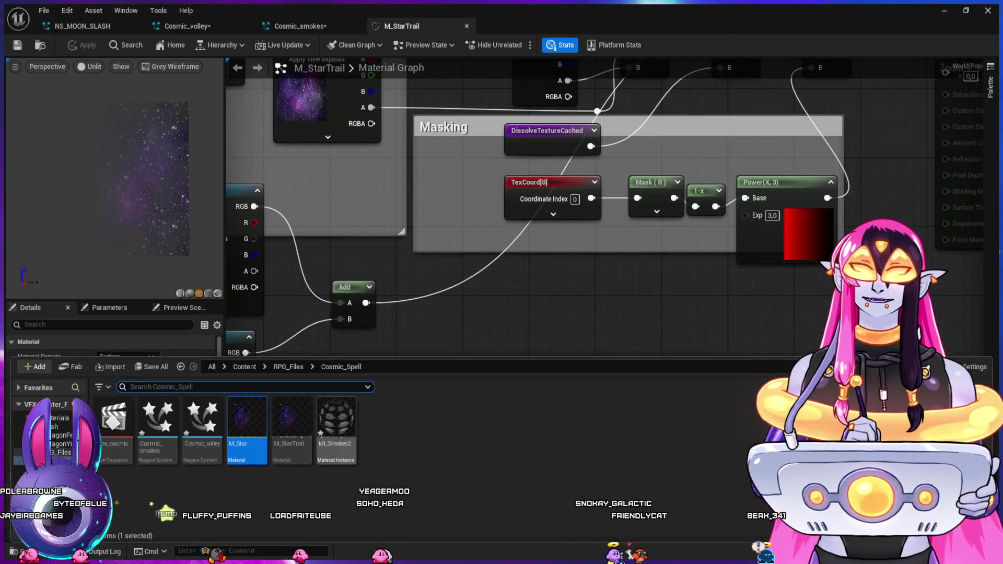
double_click(247, 423)
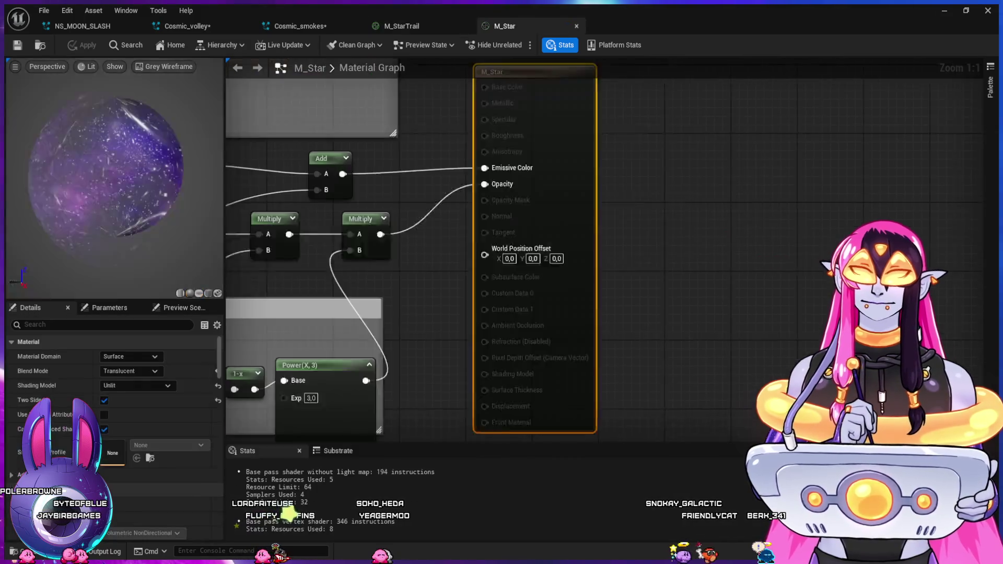
- Delete the DissolveUspeed, DissolveVspeed, MakeFloat2 and Panner nodes from M_Star's Dissolve Texture group
scroll(562, 241, down, 4)
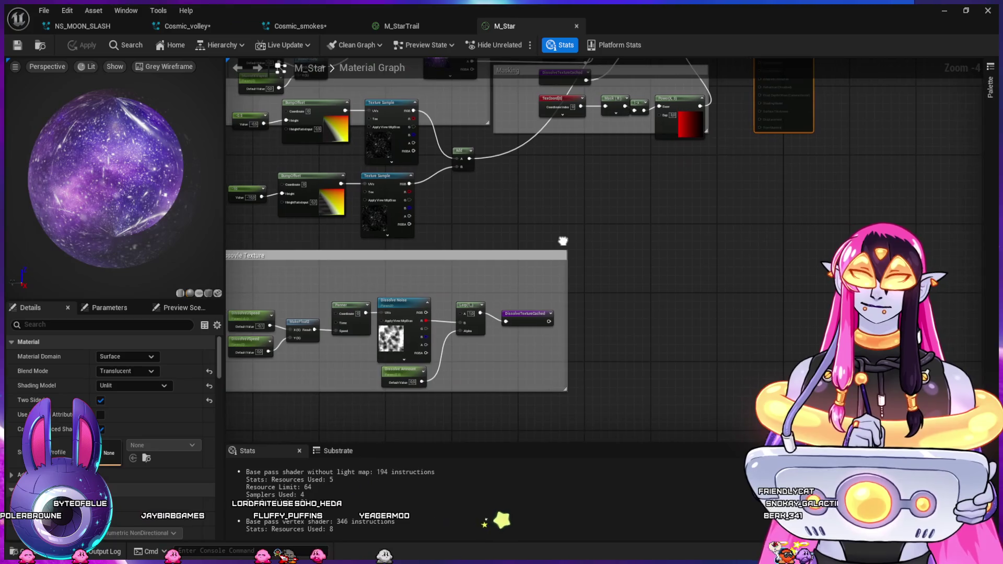
drag(562, 241, 590, 232)
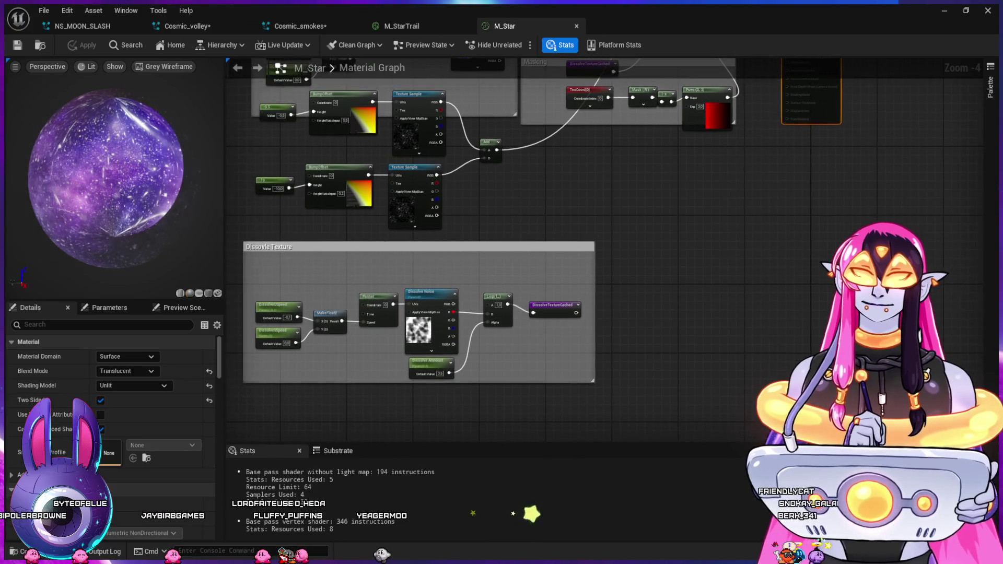
click(430, 319)
drag(251, 284, 402, 355)
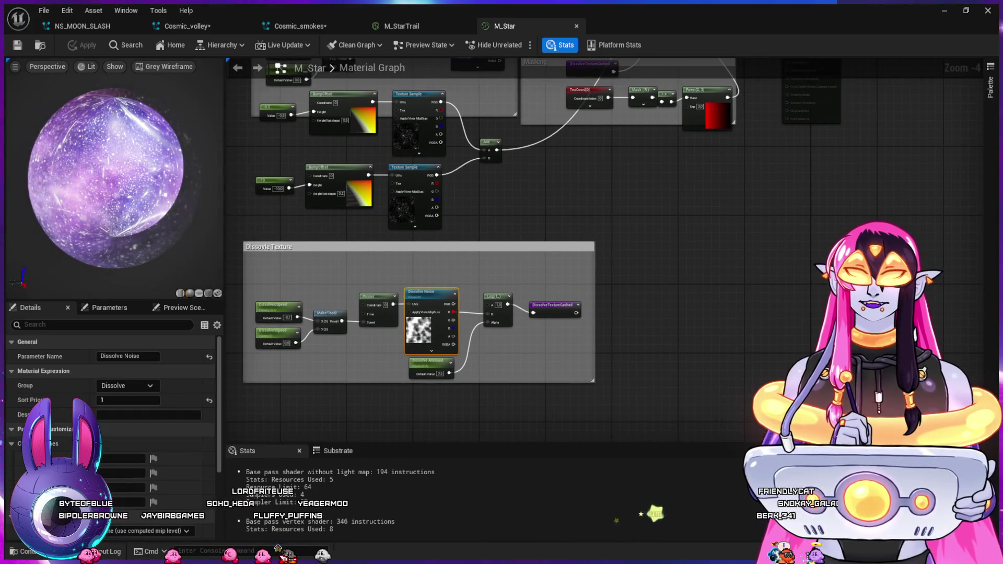
key(Delete)
click(410, 289)
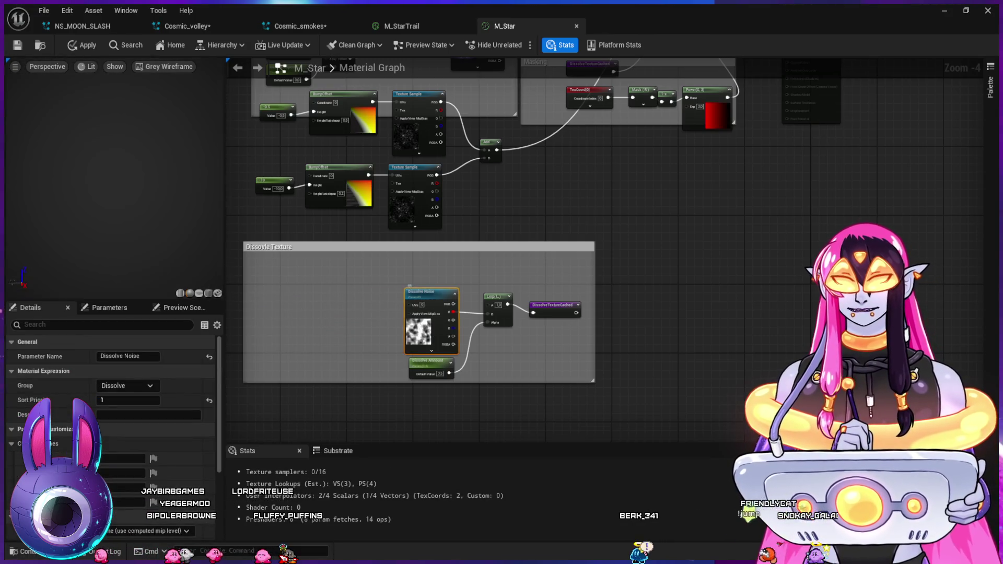
- Show the Textures/Burst folder in the asset browser
key(ctrl+space)
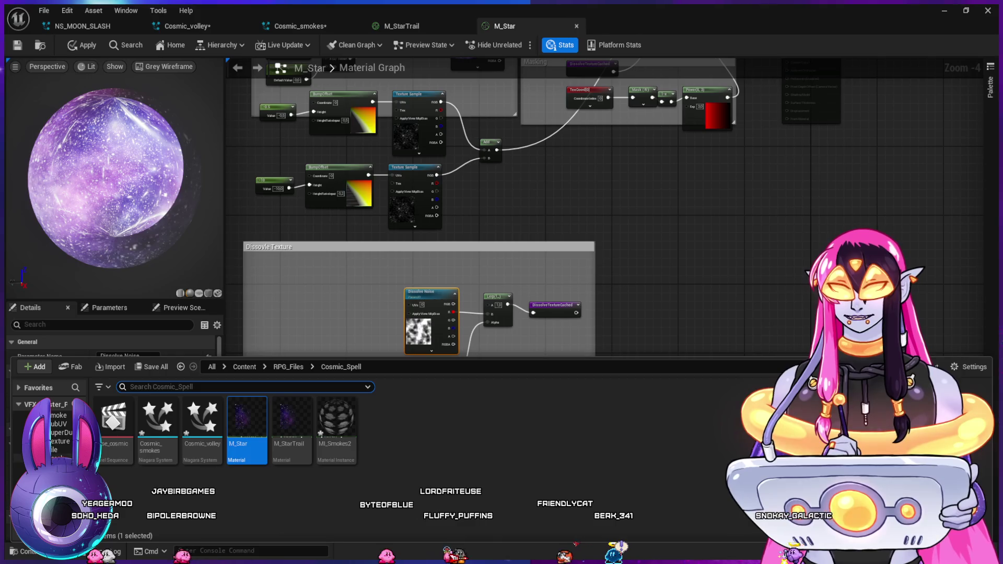
scroll(52, 434, up, 3)
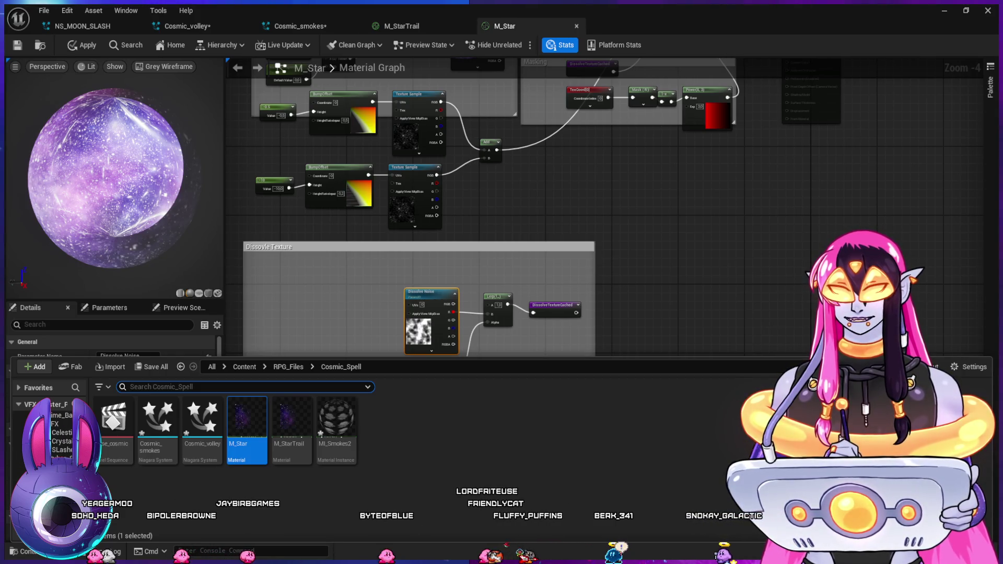
click(52, 460)
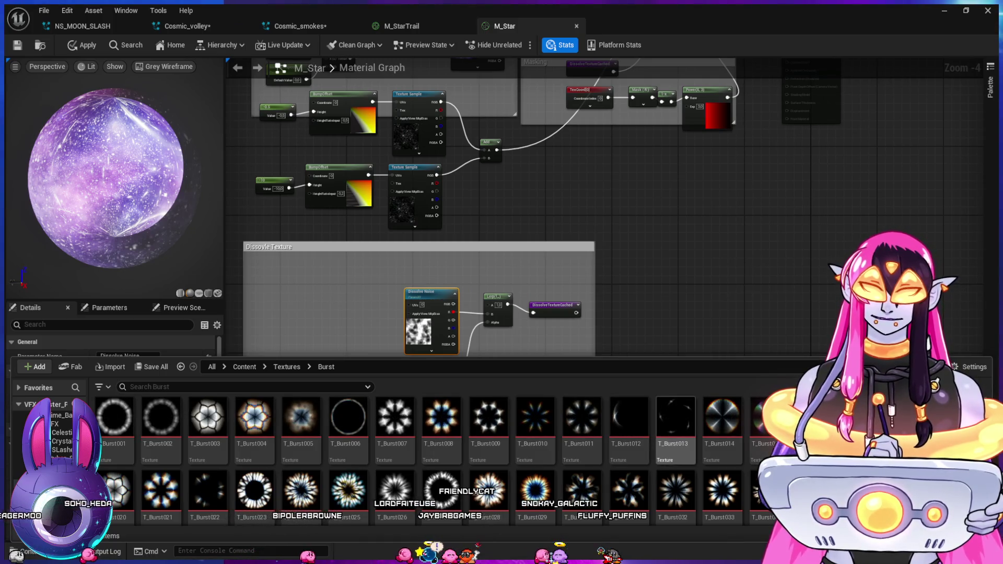
- Browse the CandleFire, Aura, firesingle and Flare texture folders
scroll(488, 460, down, 5)
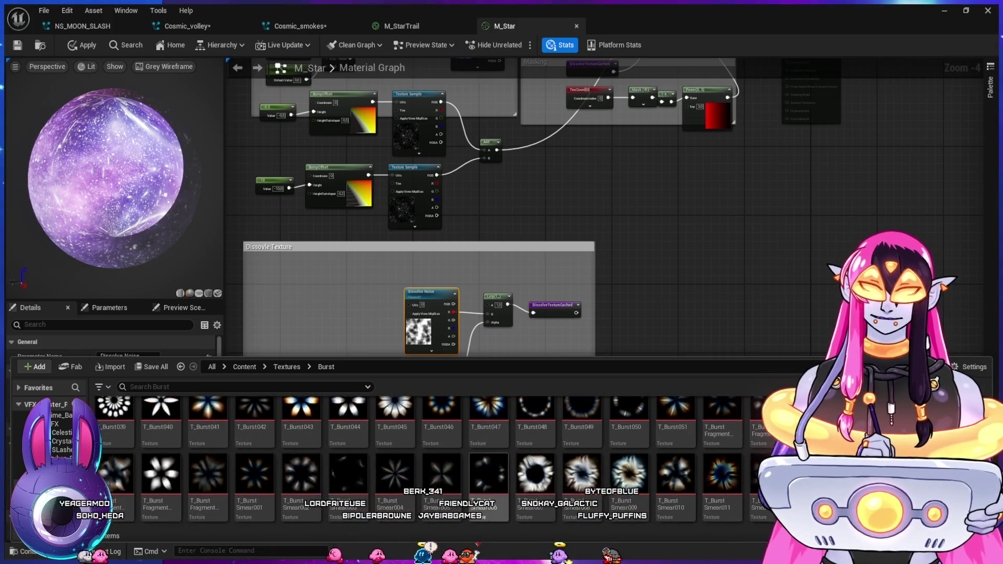
scroll(209, 470, up, 1)
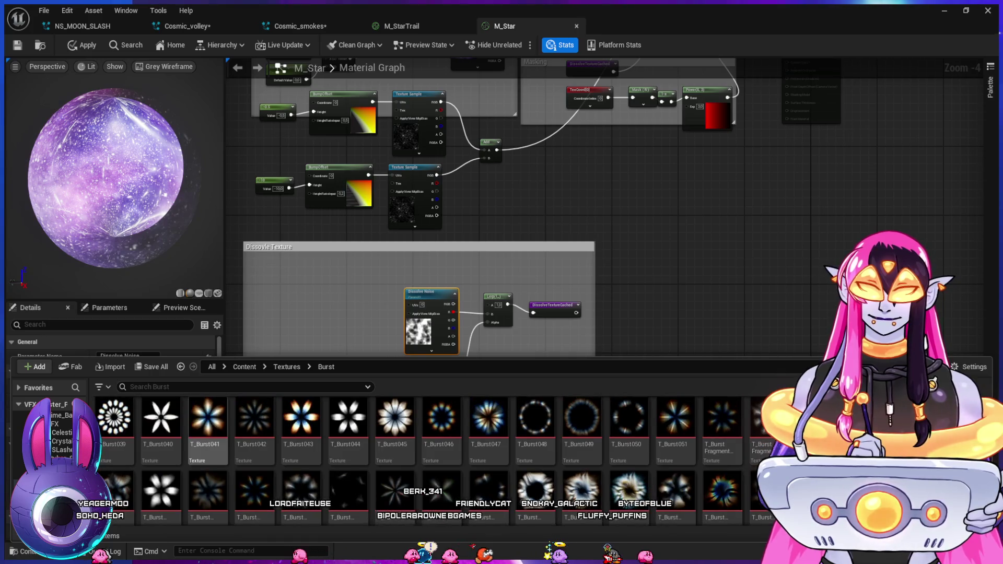
click(57, 470)
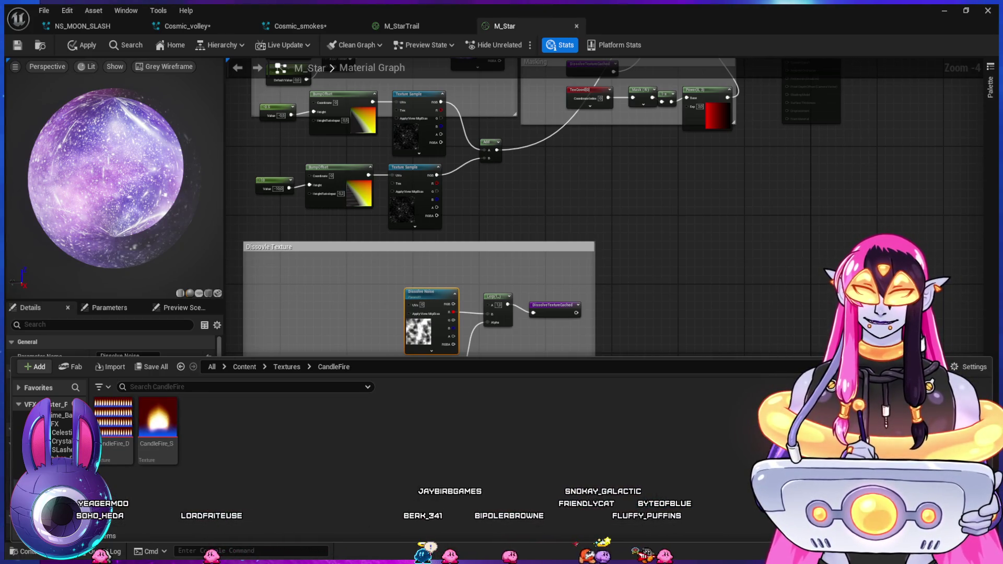
click(58, 454)
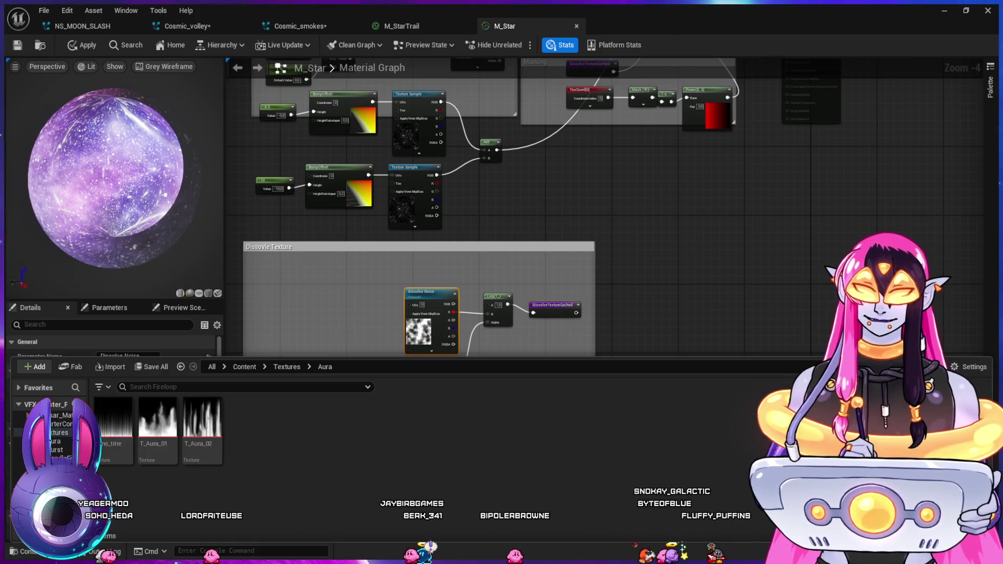
key(Down)
key(Down)
key(Down)
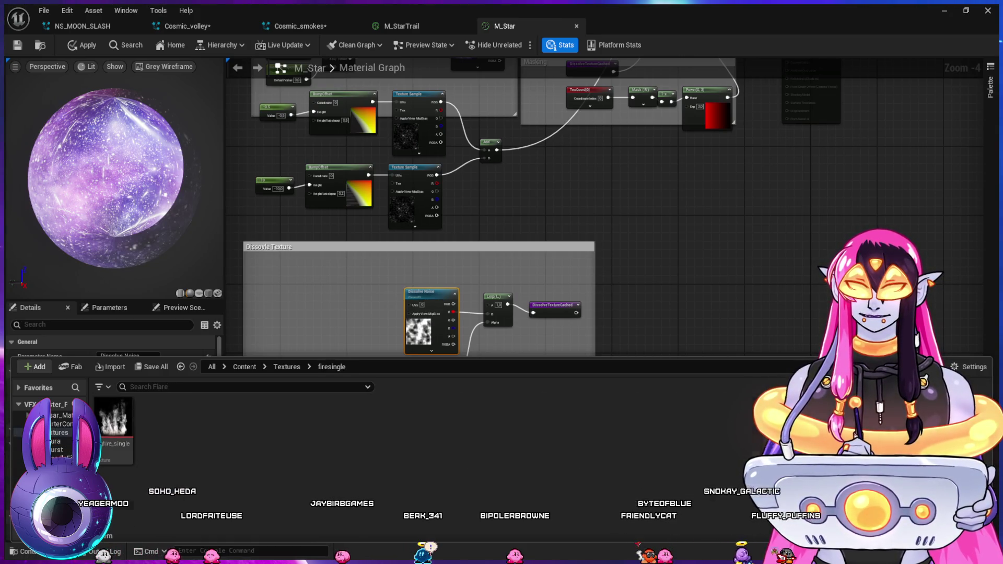
key(Down)
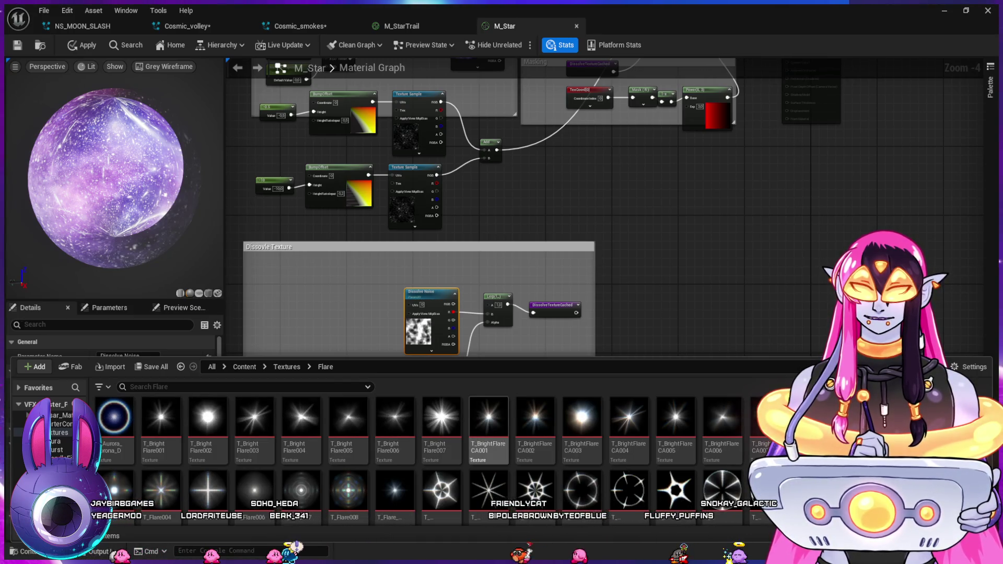
- Select T_StarFlare005 in the Flare folder and apply the M_Star material changes
scroll(207, 444, down, 1)
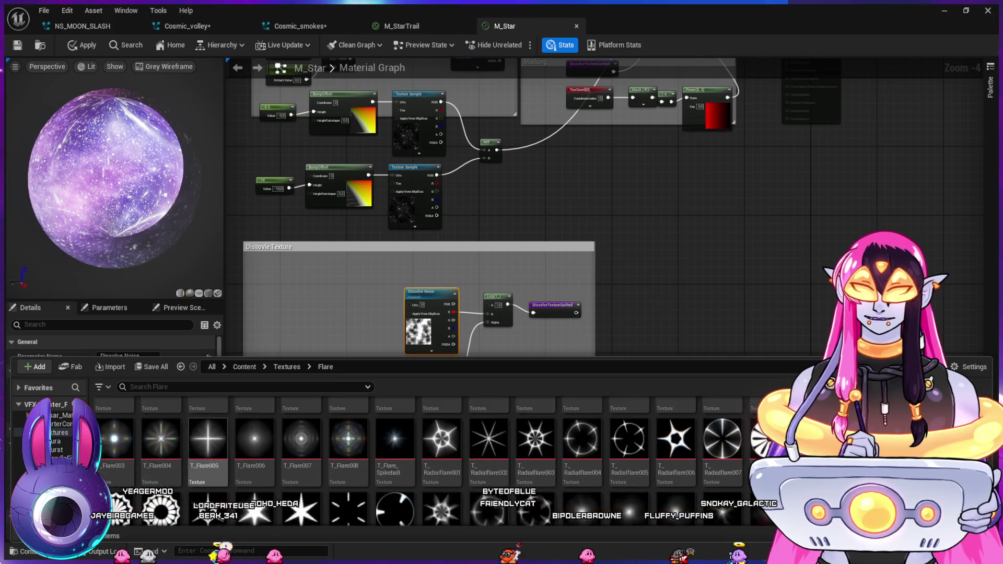
scroll(207, 444, down, 1)
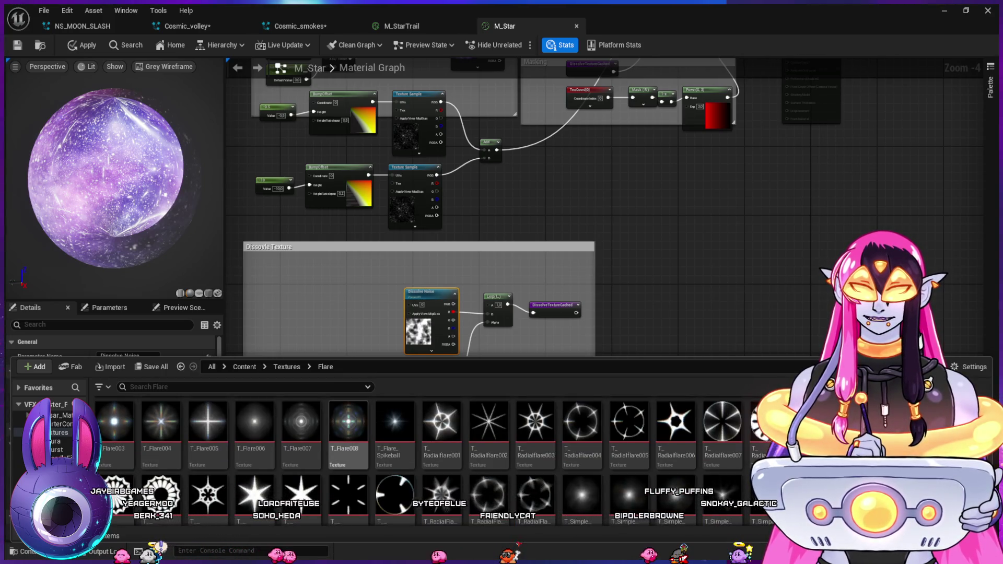
scroll(301, 429, down, 3)
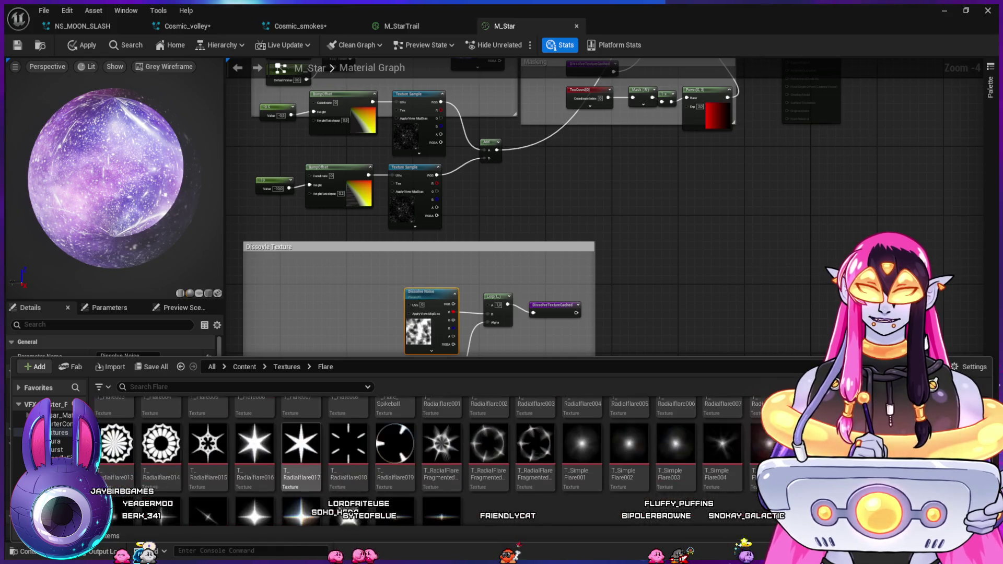
scroll(348, 428, down, 2)
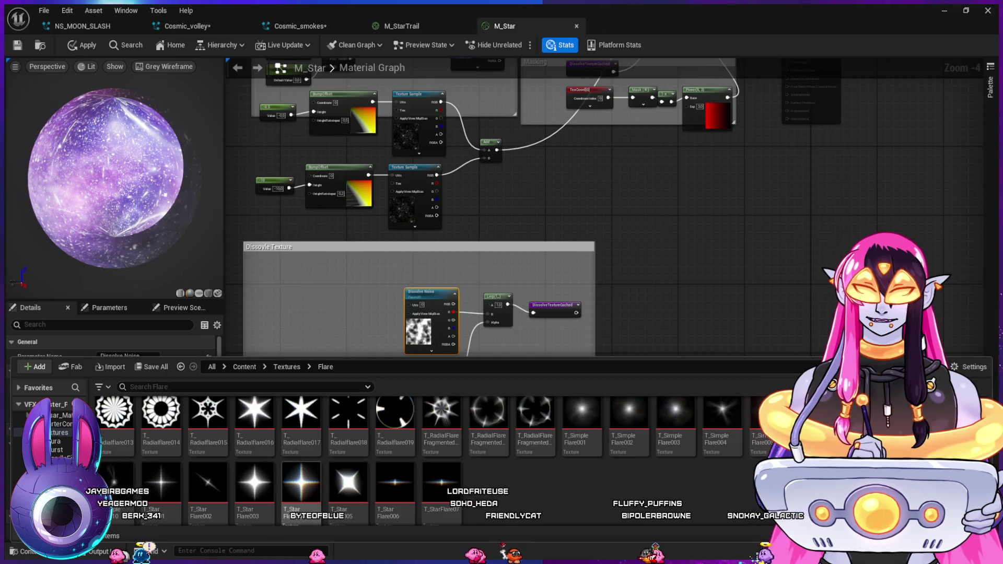
click(348, 483)
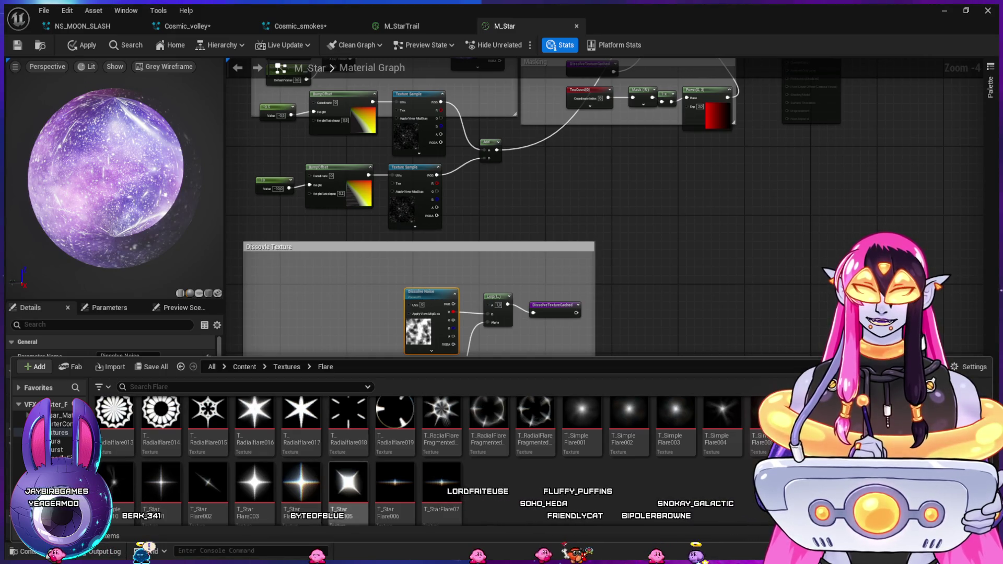
click(82, 45)
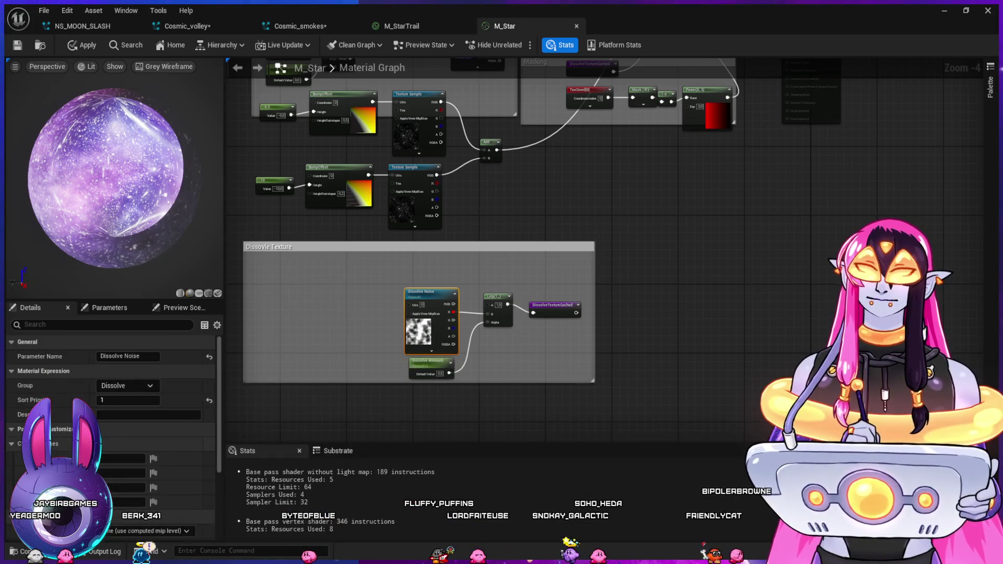
scroll(112, 397, down, 3)
scroll(113, 397, down, 1)
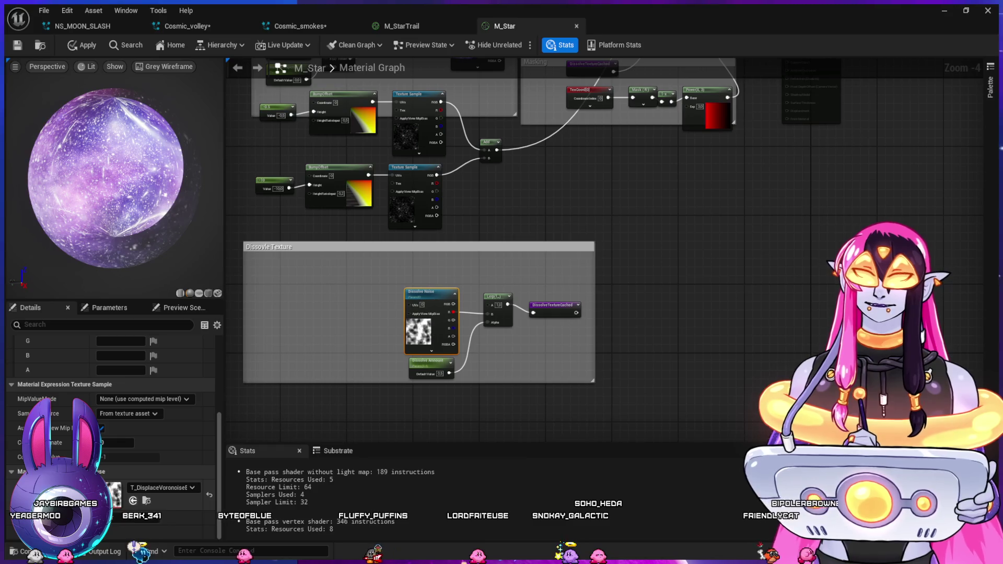
- Assign T_StarFlare005 to the dissolve sampler and delete the TexCoord, Mask and Power nodes
click(132, 500)
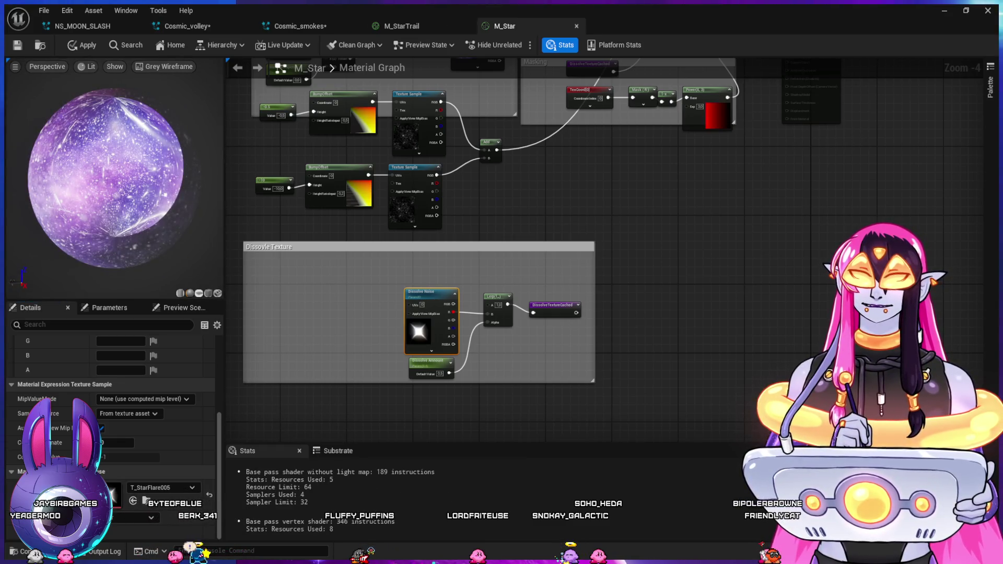
click(198, 293)
scroll(113, 173, up, 3)
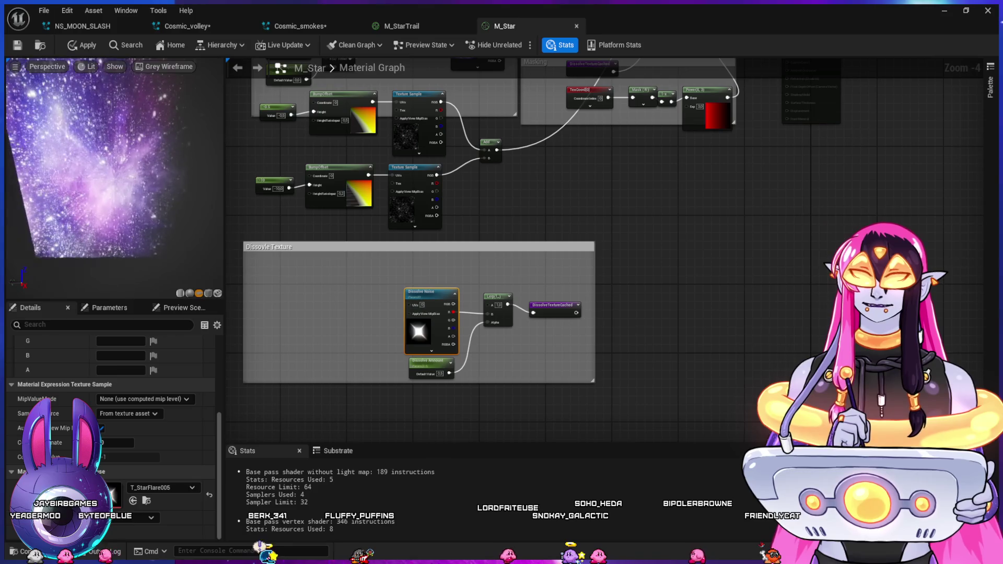
mouse_move(691, 252)
mouse_down()
mouse_move(570, 196)
mouse_move(570, 186)
mouse_up()
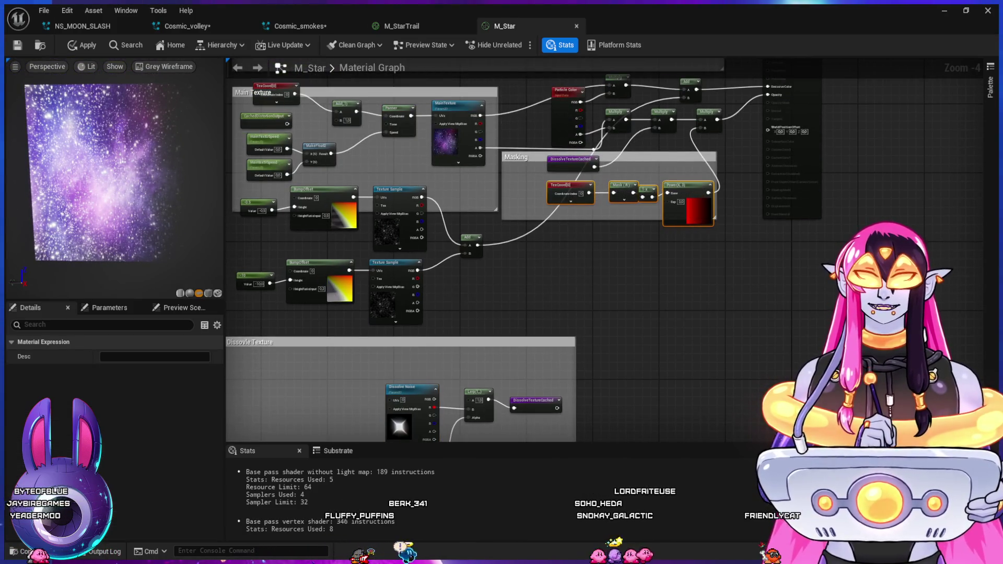
key(Delete)
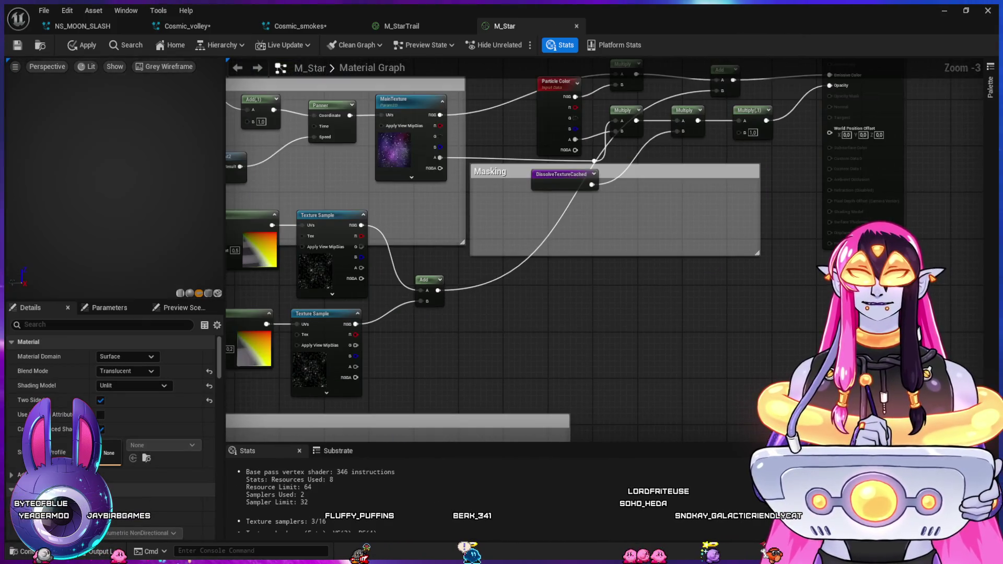
- Lower M_Star's Dissolve Amount default to 0.1, then go back to Cosmic_volley
scroll(632, 342, up, 1)
mouse_move(632, 341)
mouse_down()
mouse_move(614, 259)
mouse_move(619, 187)
mouse_up()
scroll(614, 259, down, 1)
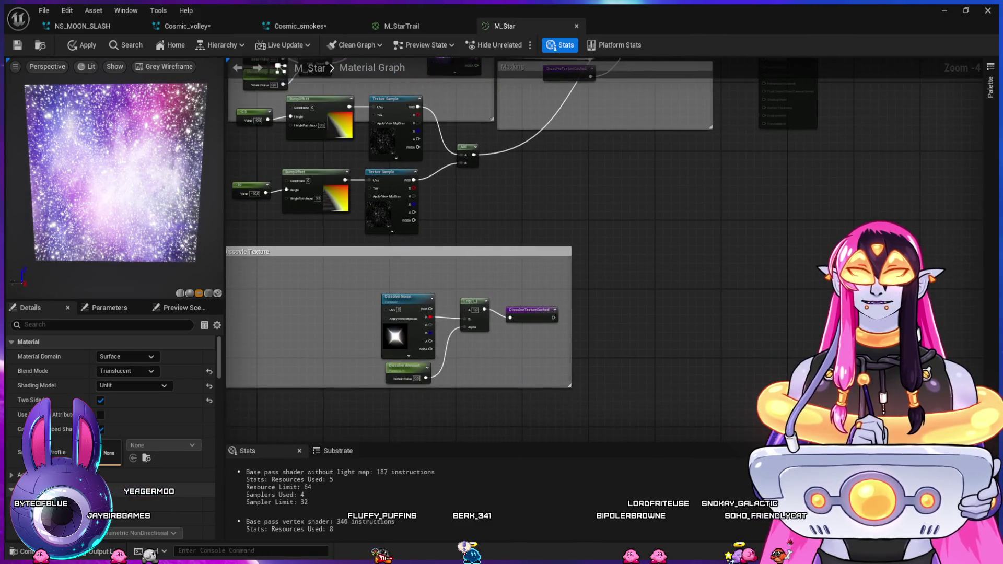
click(416, 379)
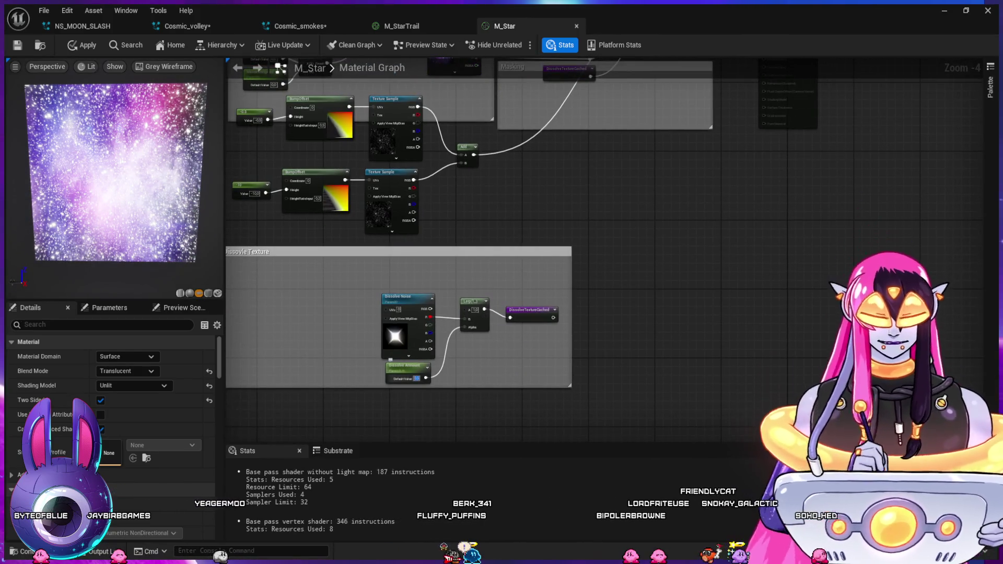
text(0.1)
key(Return)
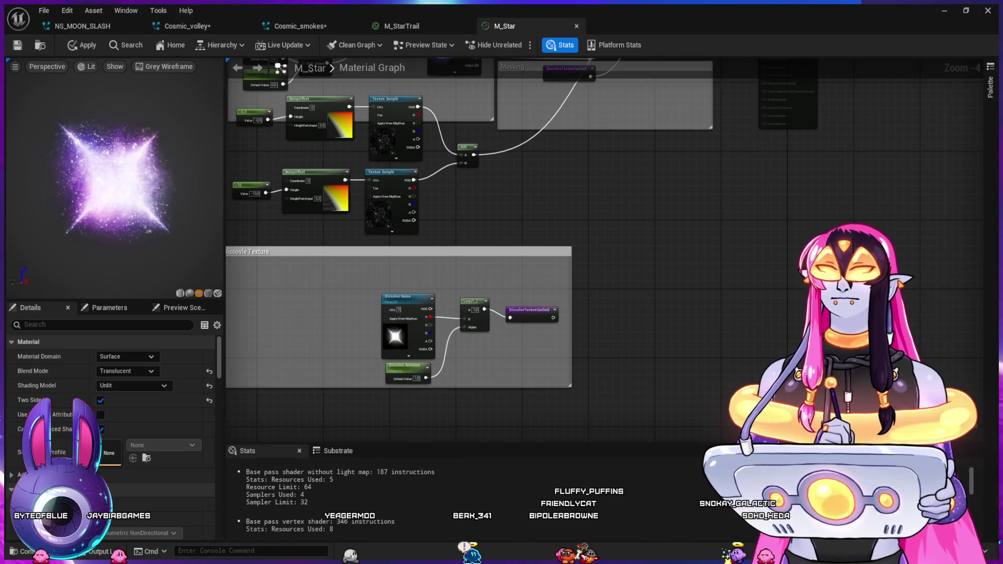
drag(628, 229, 598, 269)
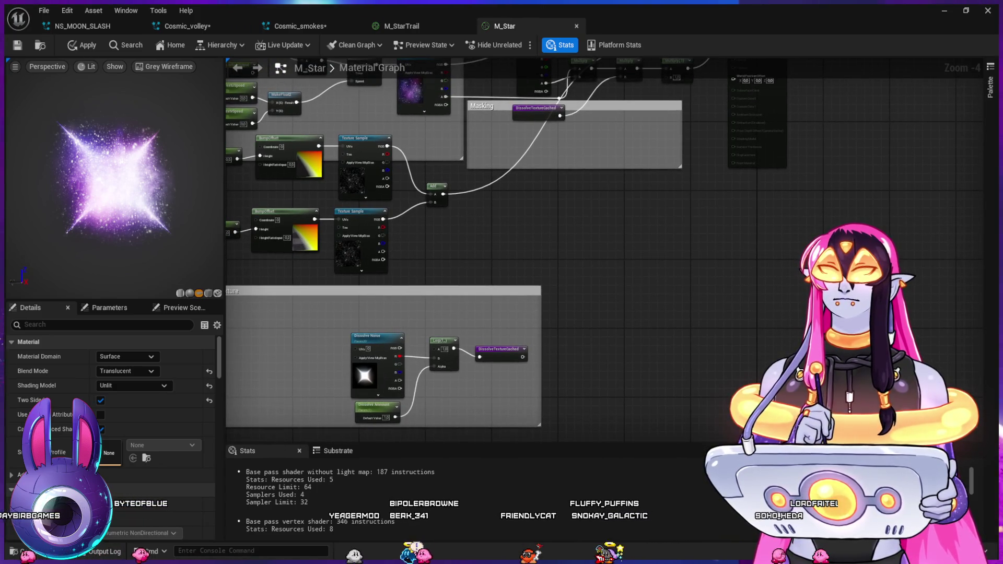
drag(598, 269, 514, 394)
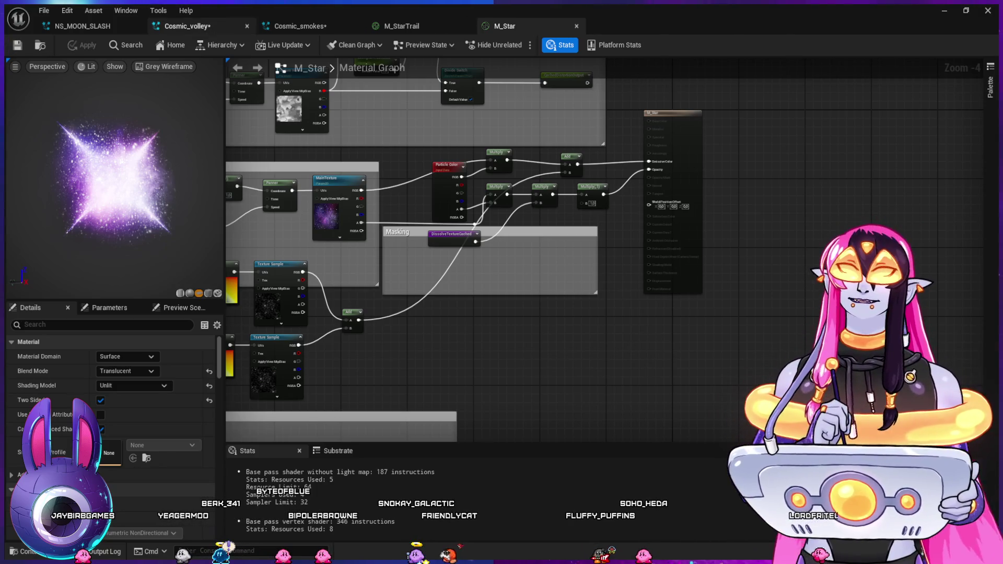
click(187, 26)
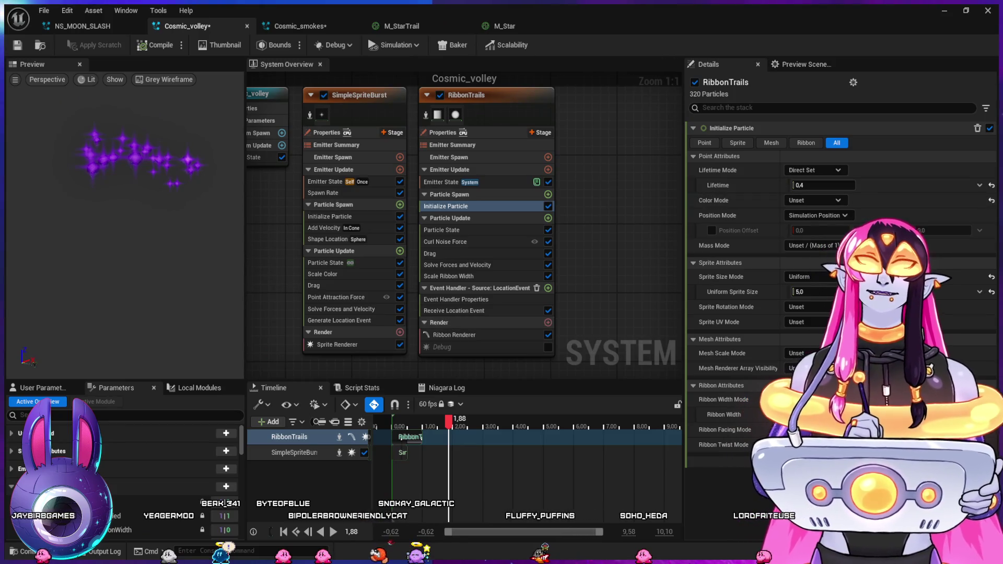
- Replace MI_Star with M_Star as the SimpleSpriteBurst Sprite Renderer's material
click(337, 344)
click(833, 170)
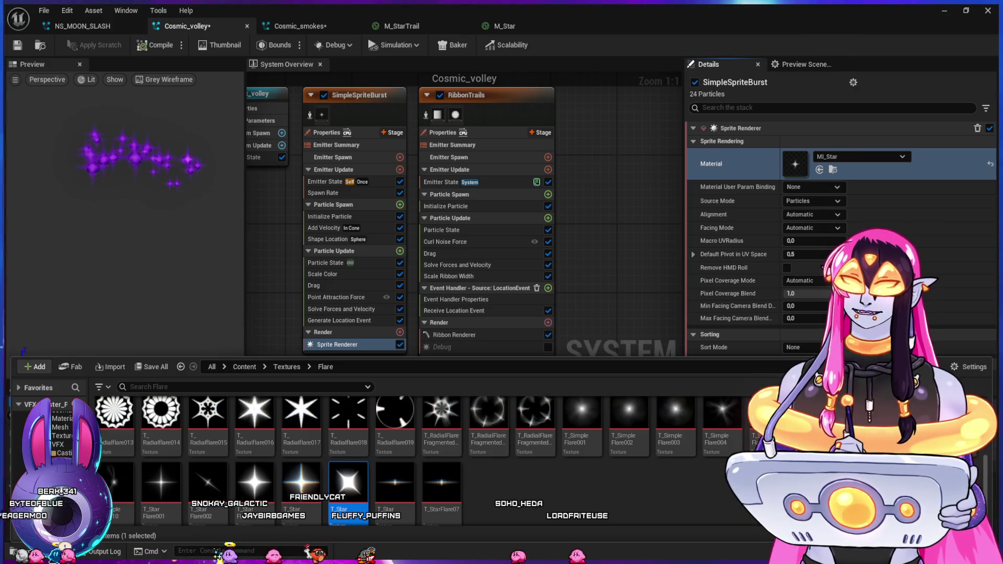
scroll(57, 433, down, 2)
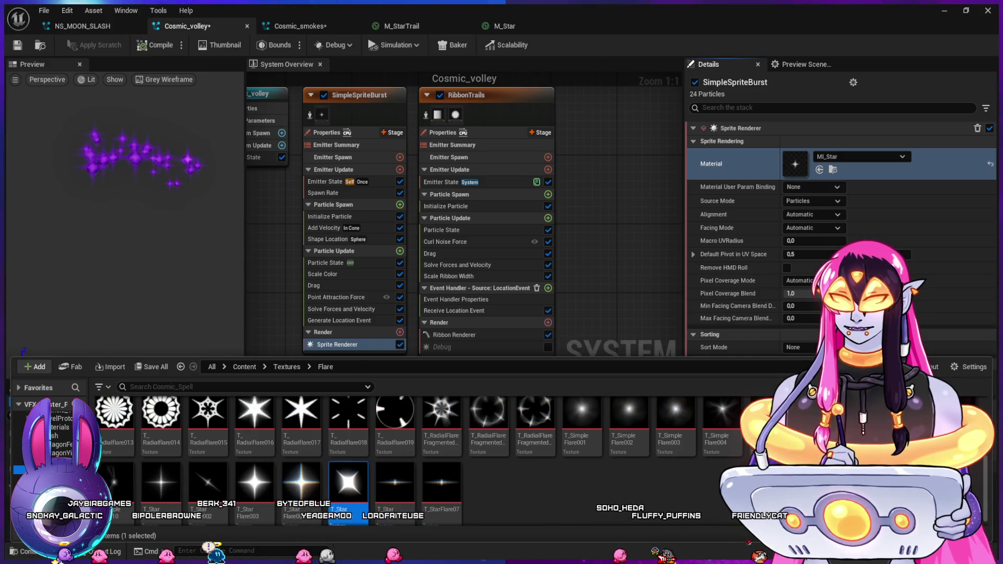
click(833, 169)
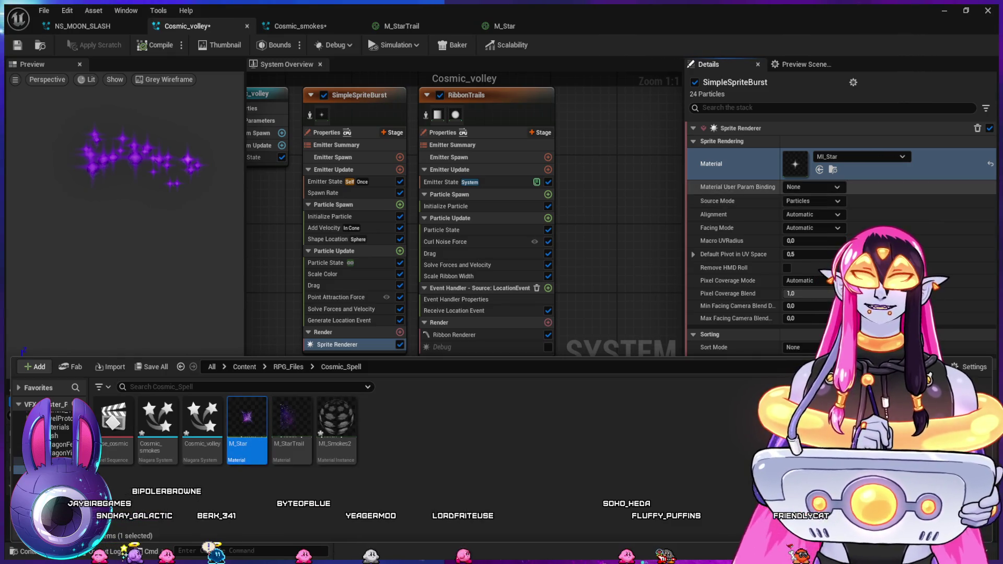
click(819, 170)
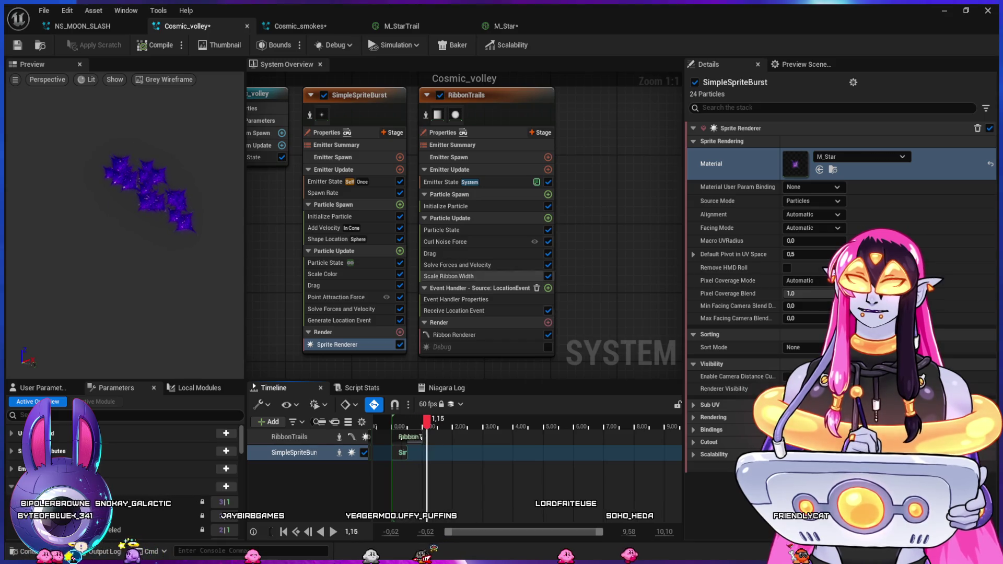
- Tint the burst's Initialize Particle color light pink and add a Sprite Rotation Rate module to Particle Update
click(345, 216)
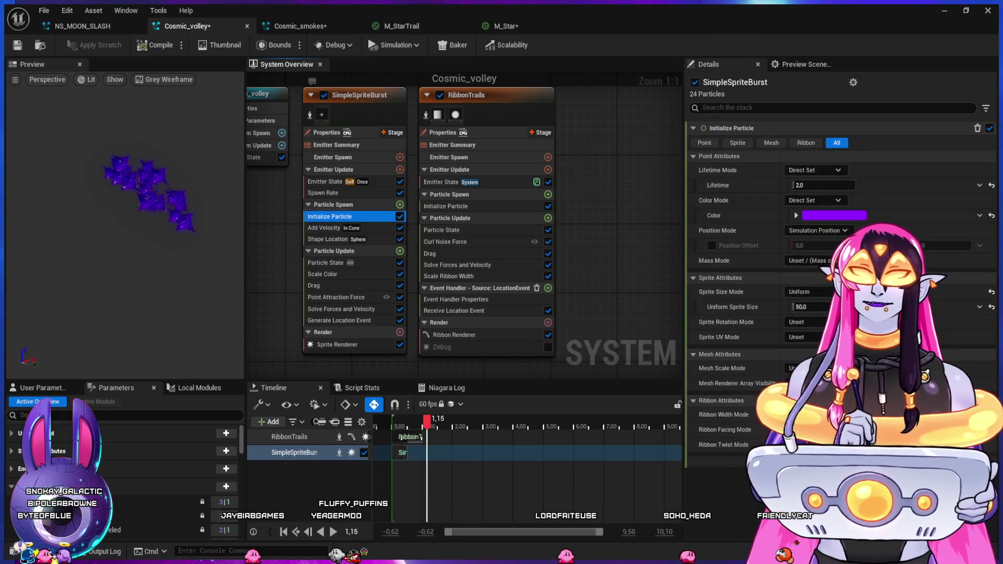
key(ctrl+z)
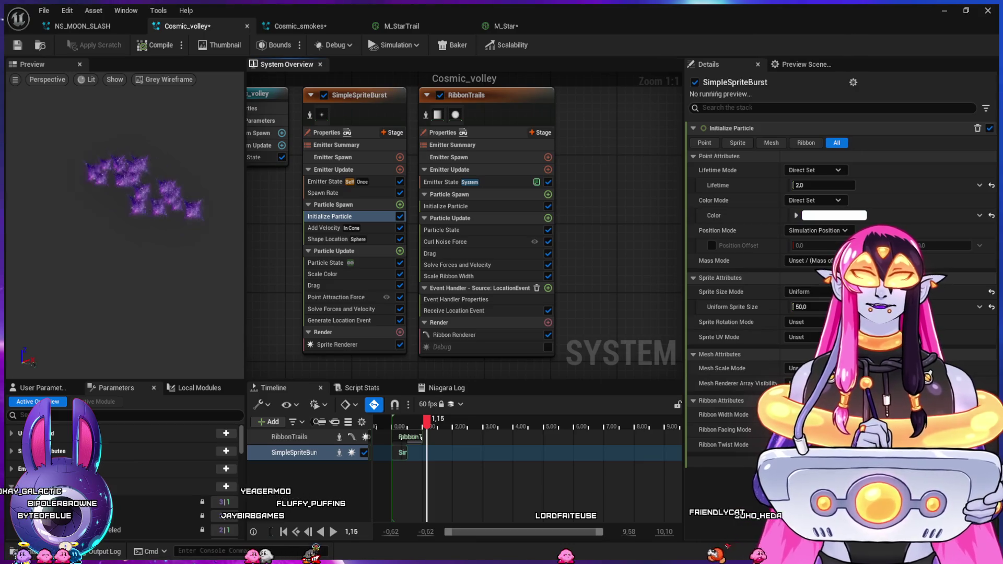
key(ctrl+z)
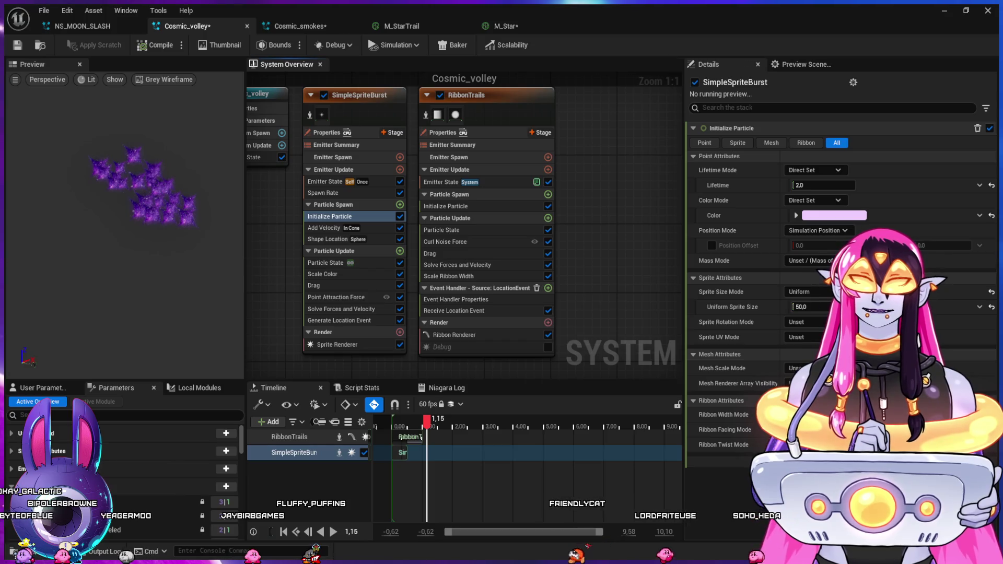
click(337, 217)
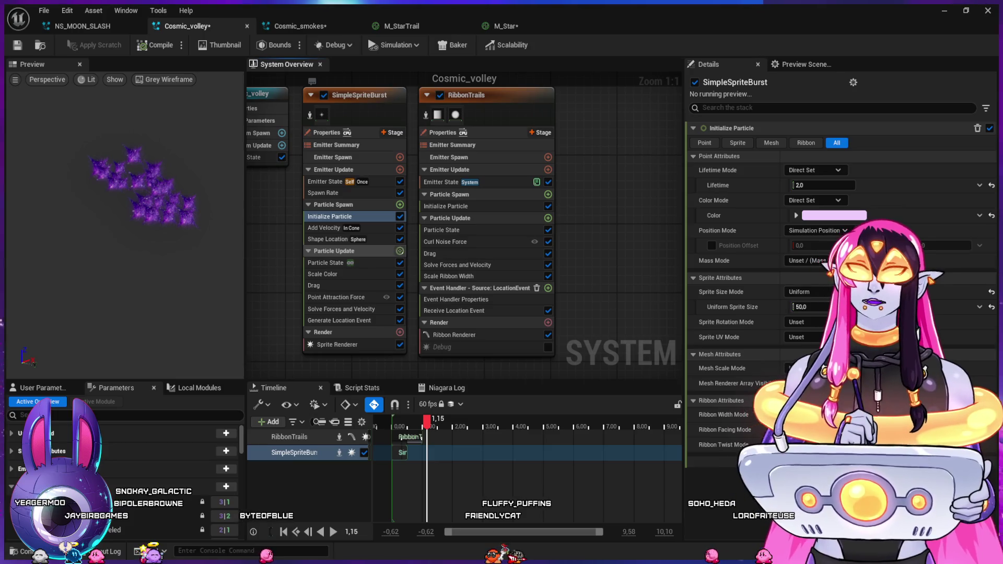
key(ctrl+v)
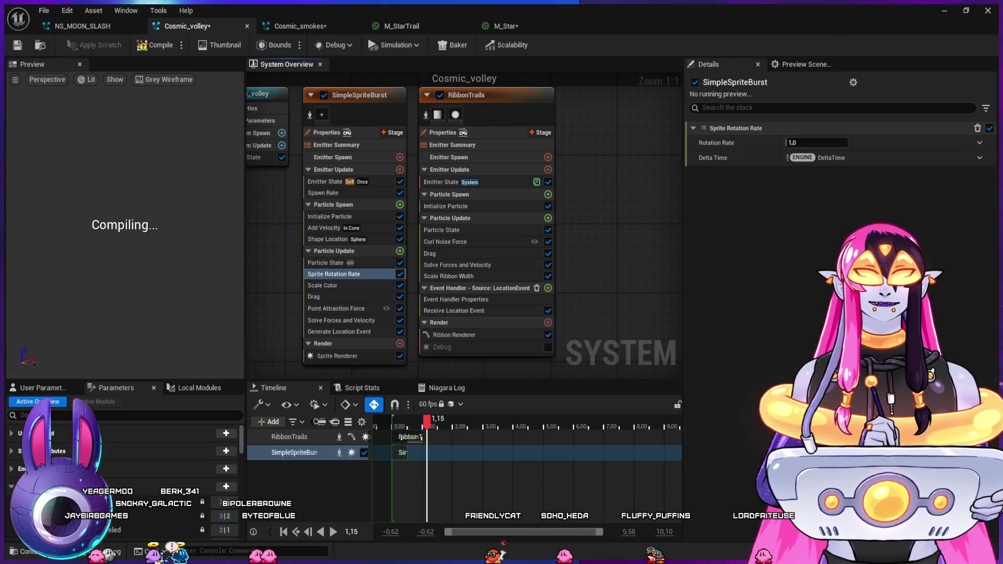
- Make Sprite Rotation Rate a random range, trying 0.8–1.2 and 10–15 before settling on 100–150
click(824, 158)
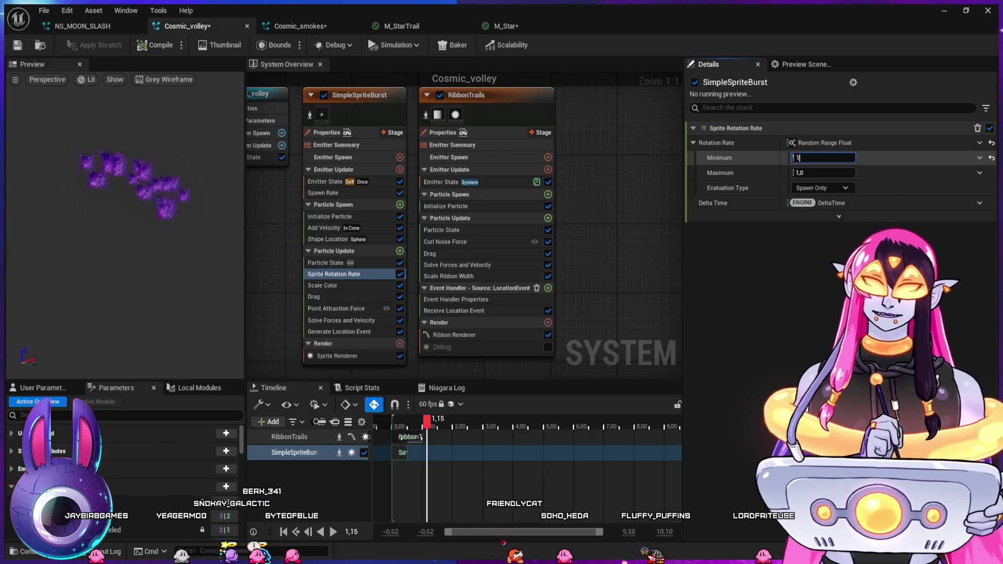
text(1)
key(Tab)
click(823, 158)
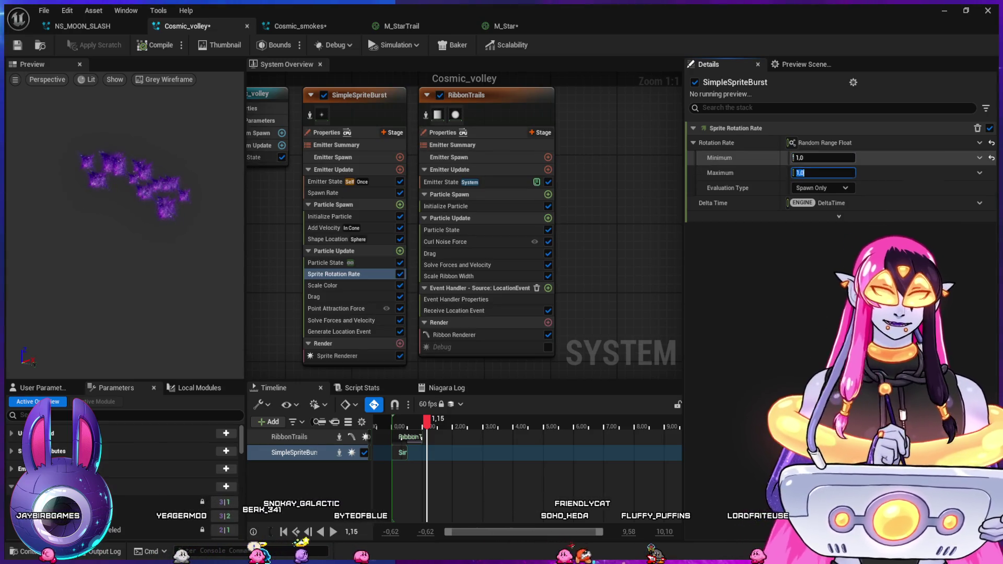
text(0.8)
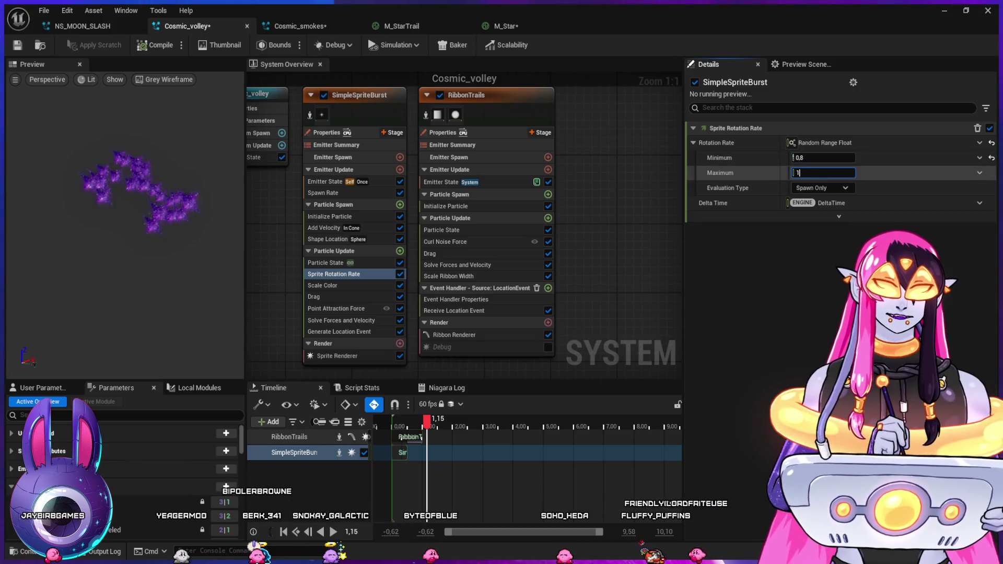
key(Tab)
text(1.2)
key(Return)
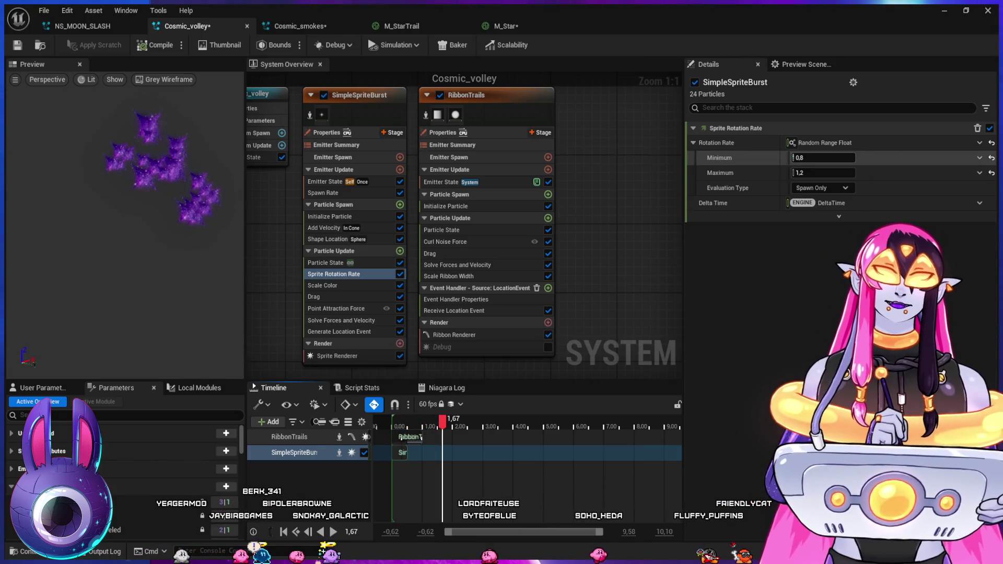
text(10)
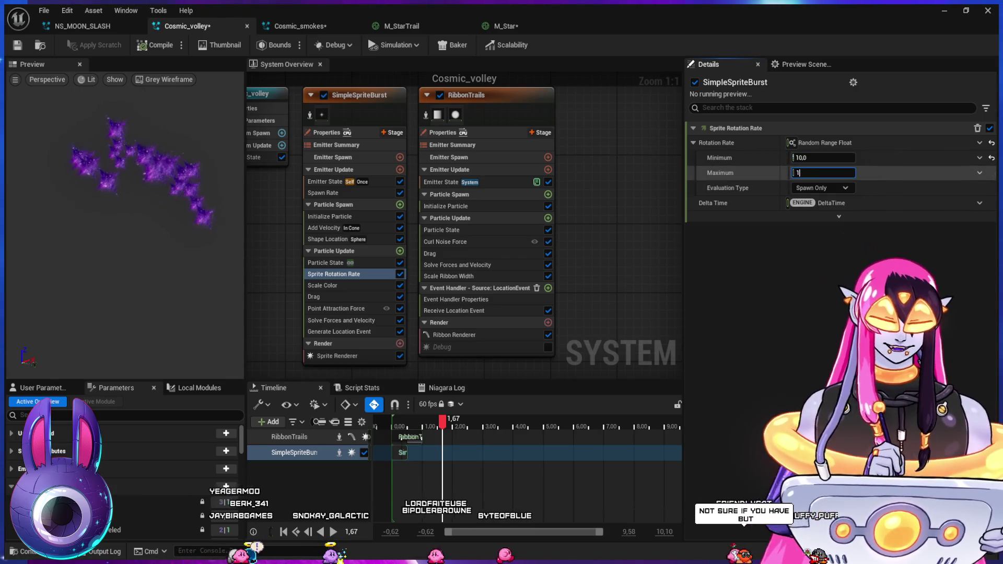
text(15)
key(Return)
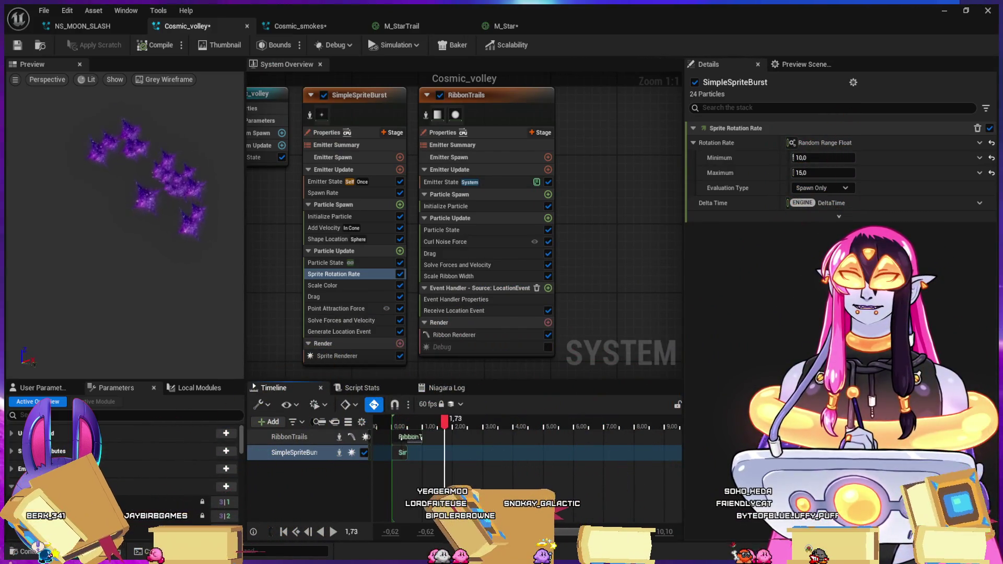
click(823, 157)
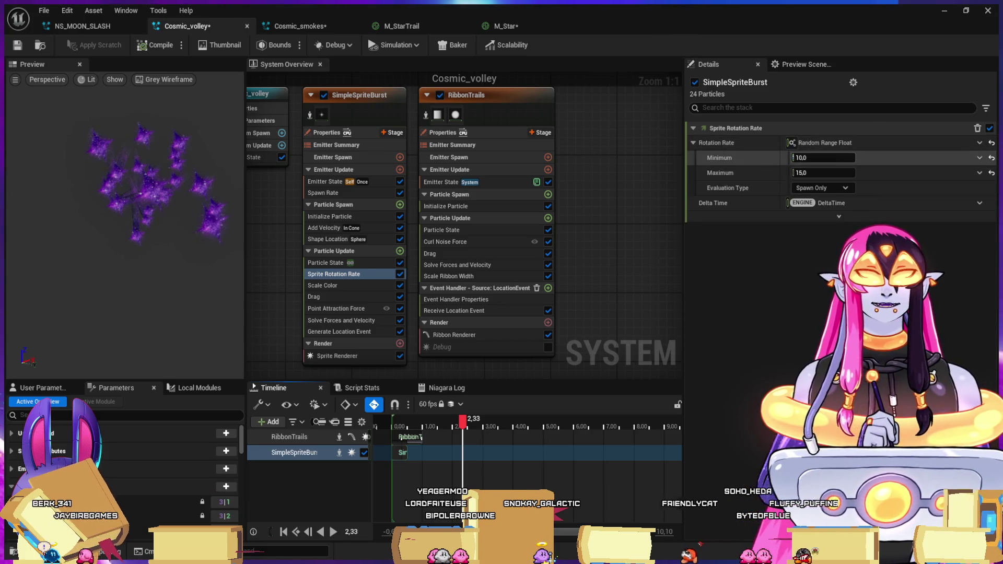
text(100)
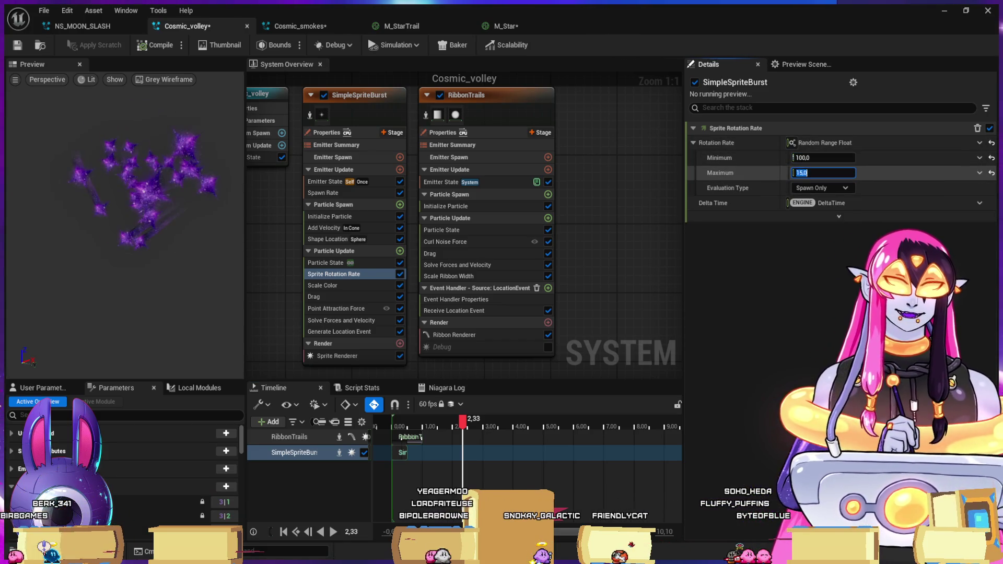
text(150)
key(Return)
- Replay the burst preview from the start, then pause it
key(space)
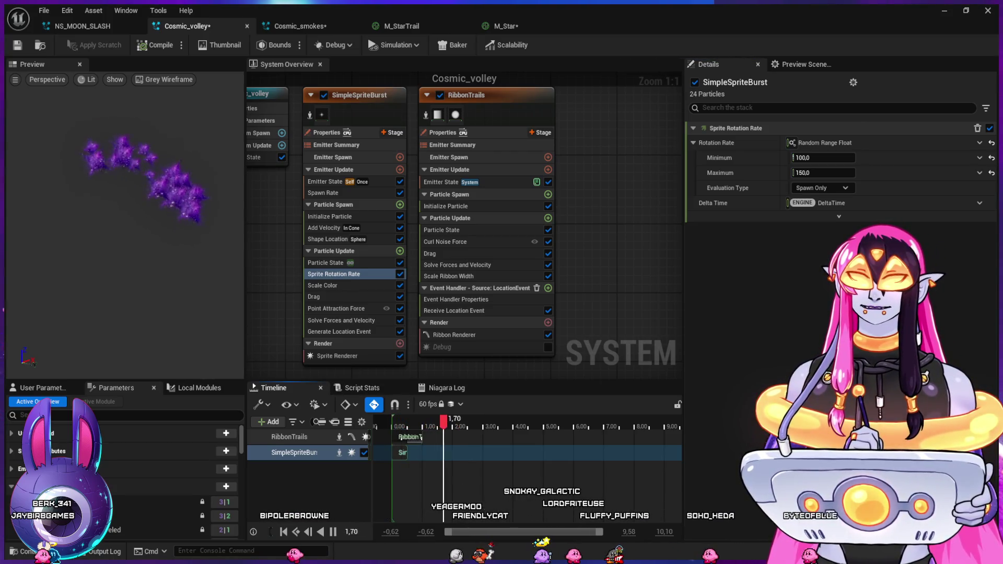
key(space)
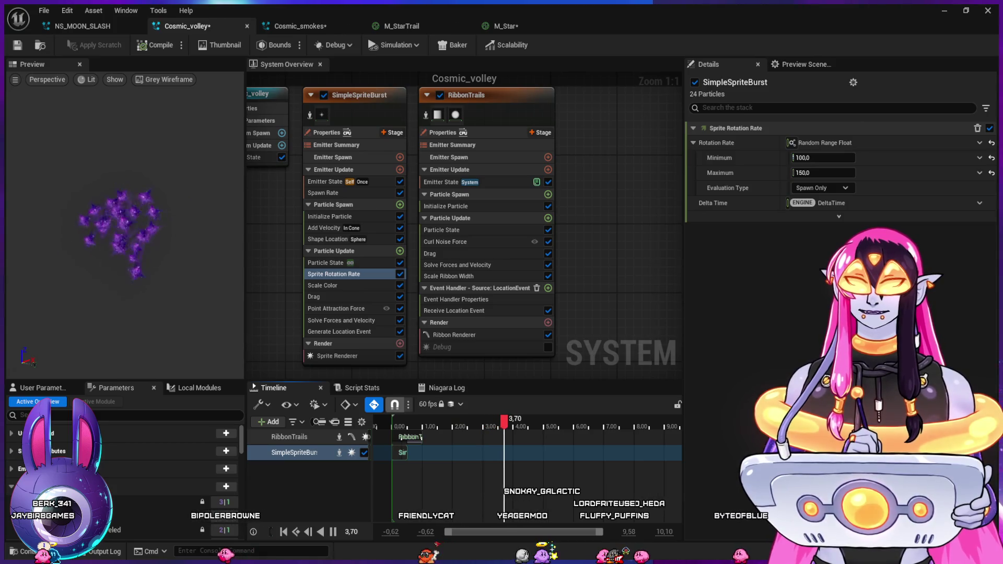
click(339, 216)
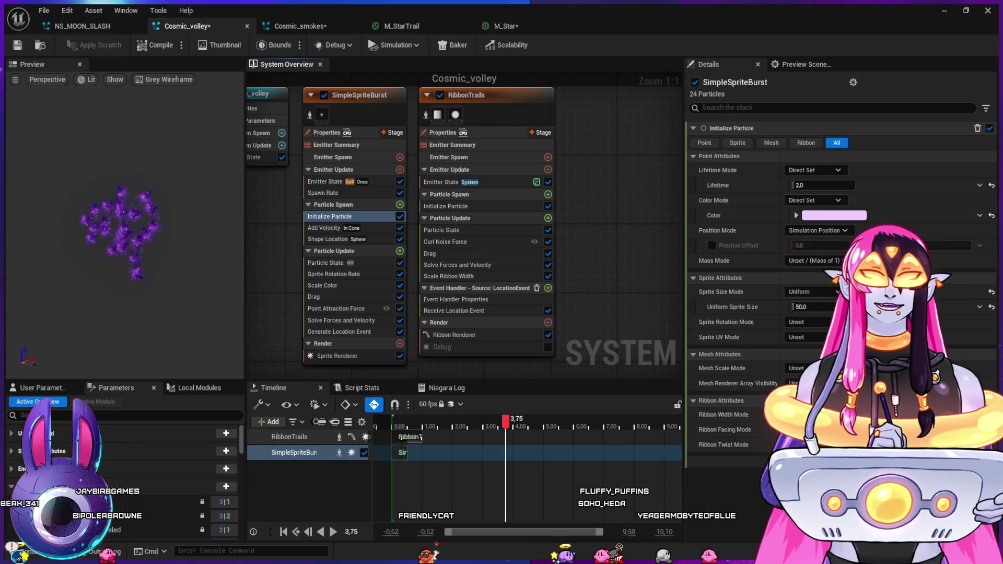
- Set the burst's Sprite Rotation Mode to Random, check RibbonTrails' Initialize Particle, and replay the preview
click(807, 345)
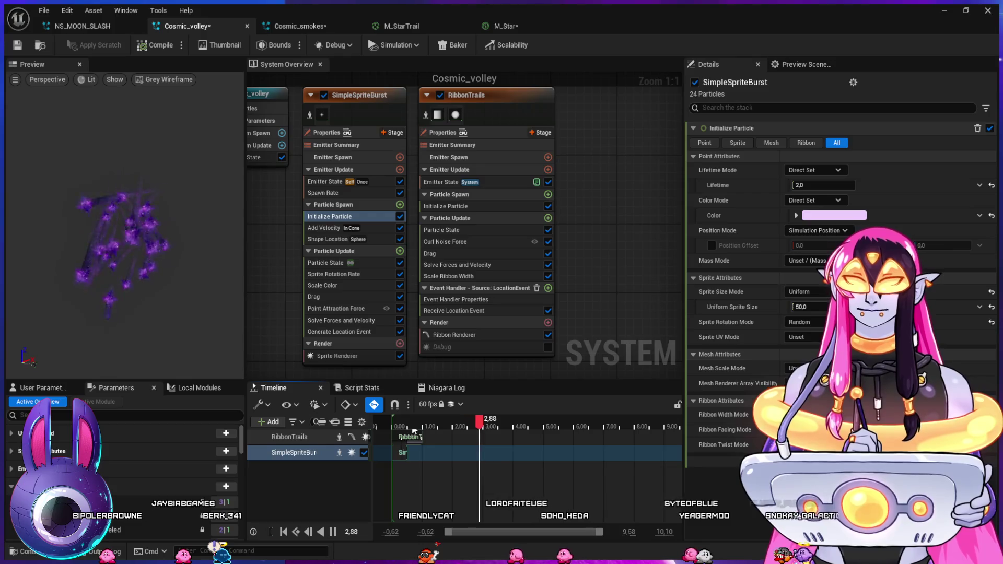
key(space)
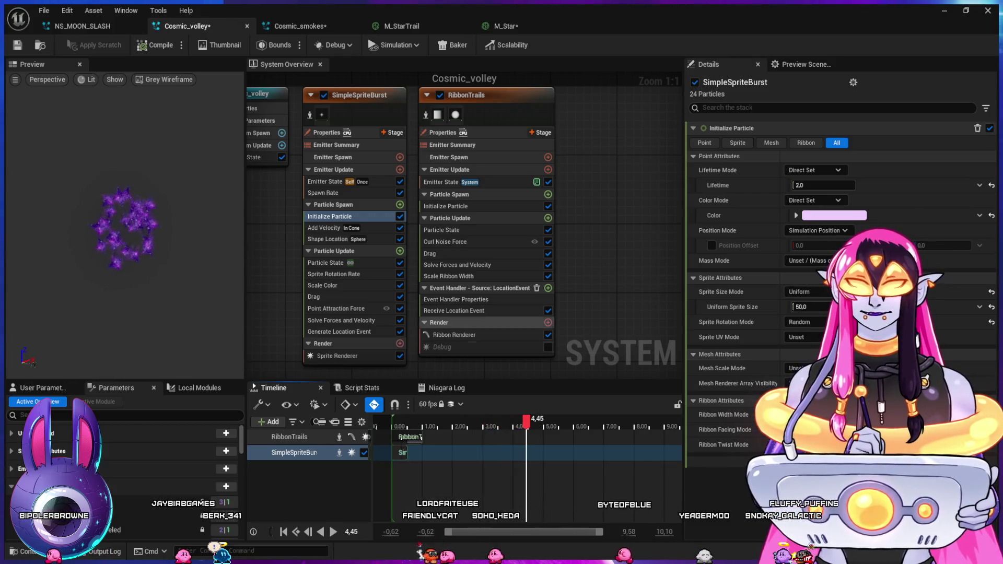
click(455, 207)
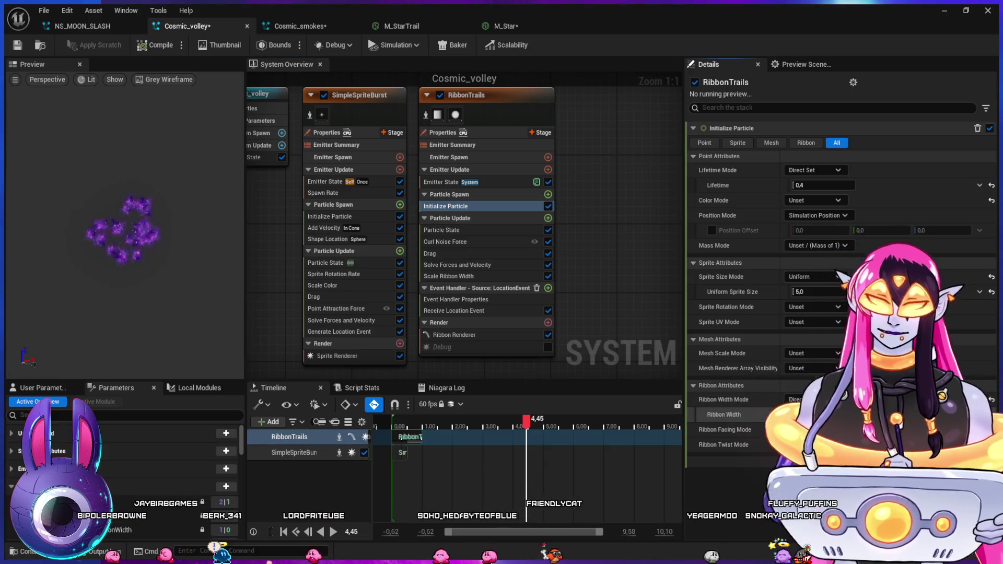
click(411, 427)
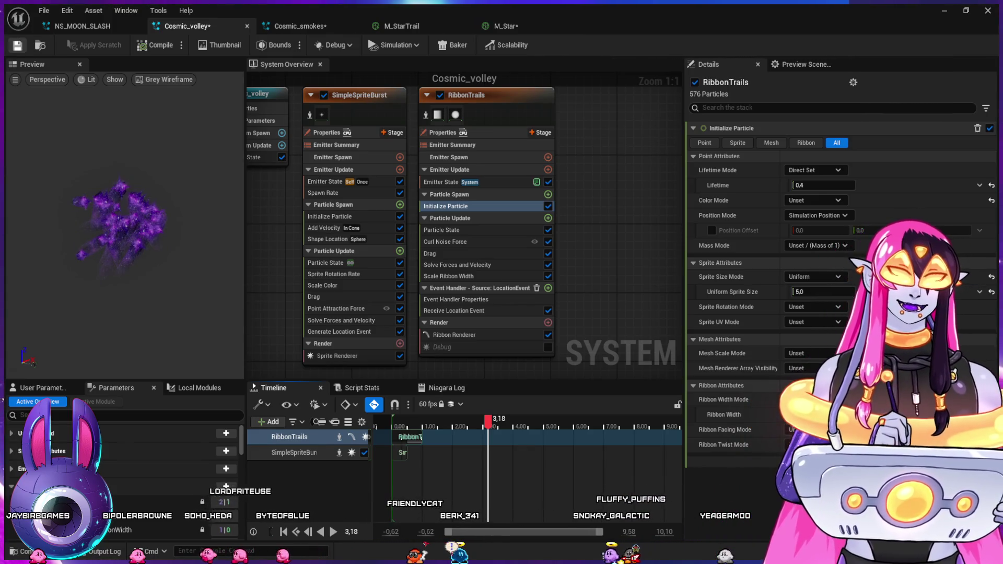
key(alt+Tab)
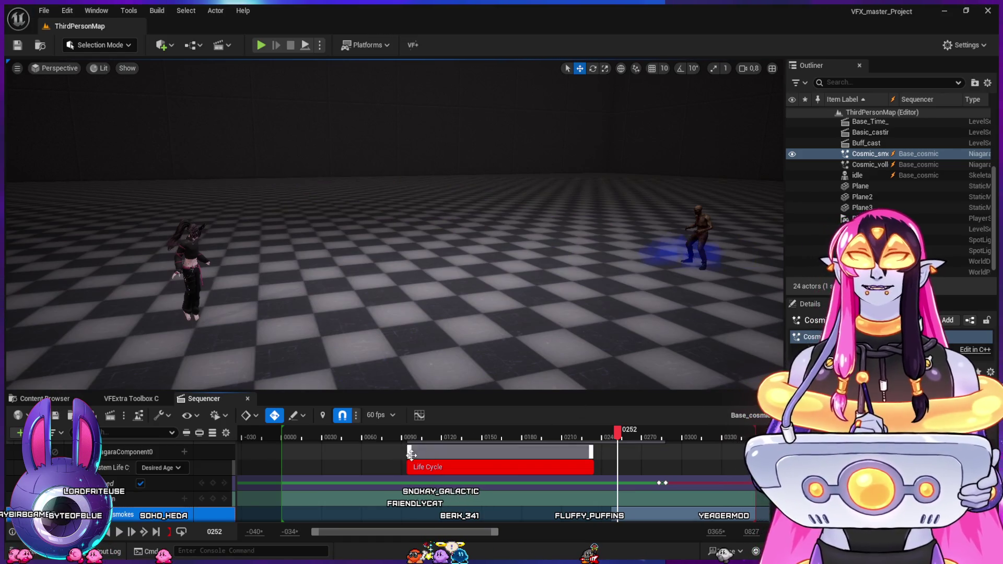
- Rewind, play and scrub the Base_cosmic Sequencer to watch the star volley in ThirdPersonMap
click(396, 432)
key(space)
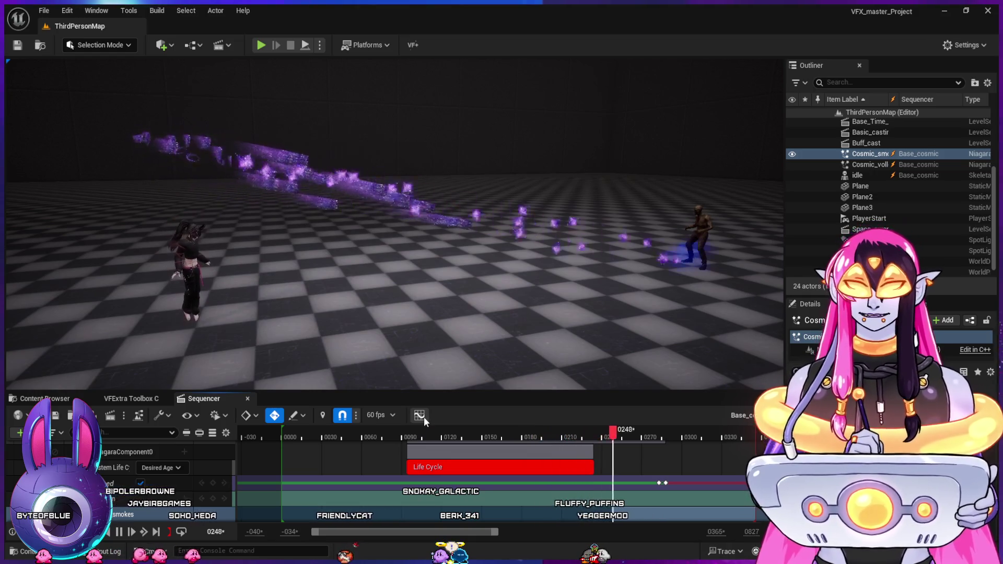
key(space)
mouse_move(441, 434)
mouse_down()
mouse_move(602, 467)
mouse_move(572, 463)
mouse_move(595, 470)
mouse_up()
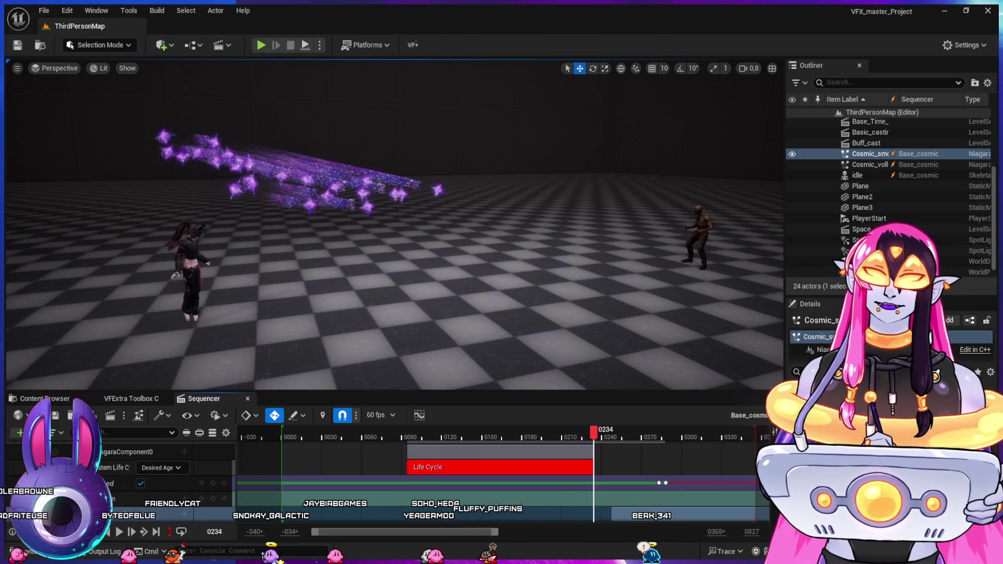
key(alt+Tab)
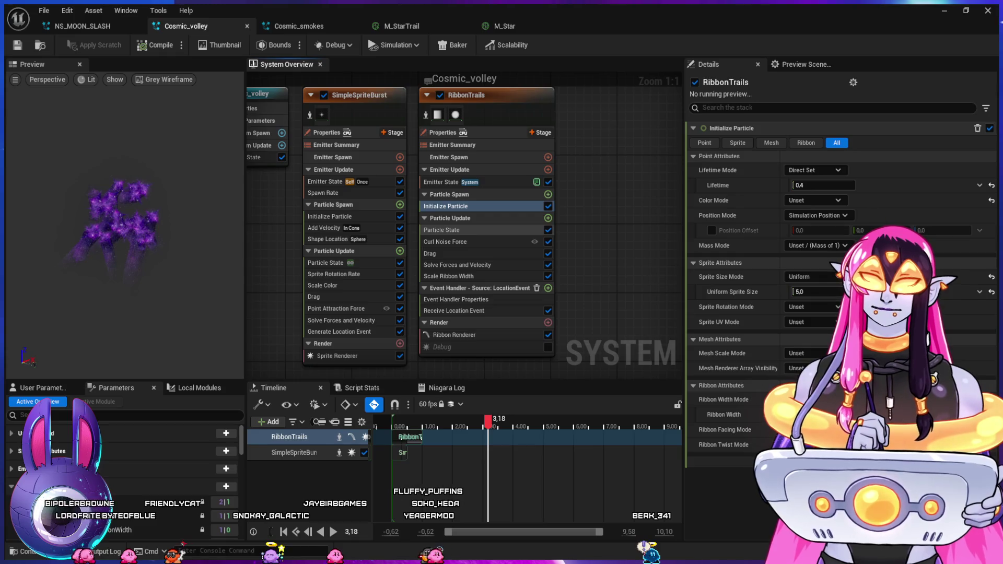
- Shorten RibbonTrails' particle Lifetime in Initialize Particle from 0.4 to 0.2 seconds
click(442, 230)
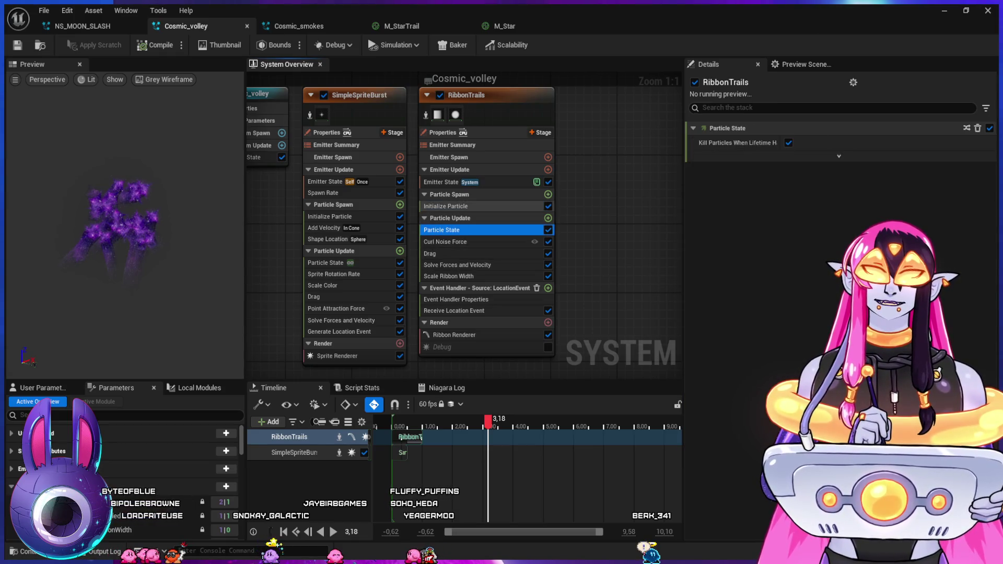
click(446, 206)
text(0.2)
key(Return)
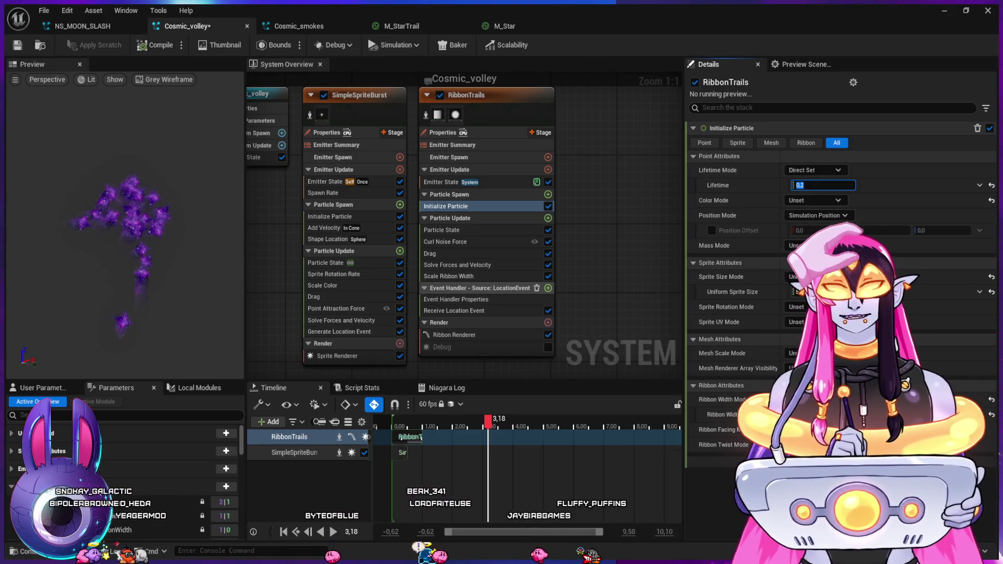
- Switch off the 1.4 Delay Before Sending Event in SimpleSpriteBurst's Generate Location Event
click(340, 332)
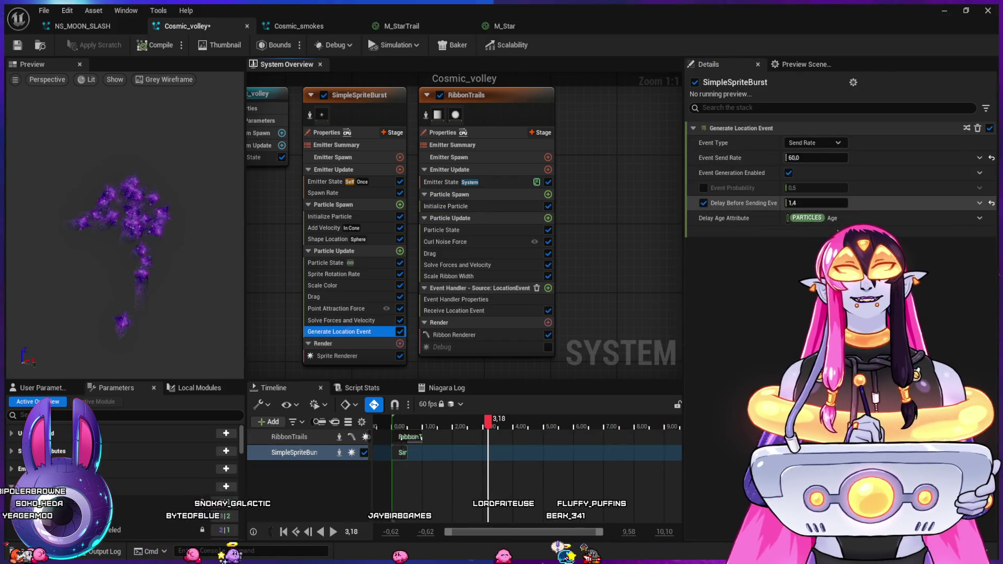
click(742, 203)
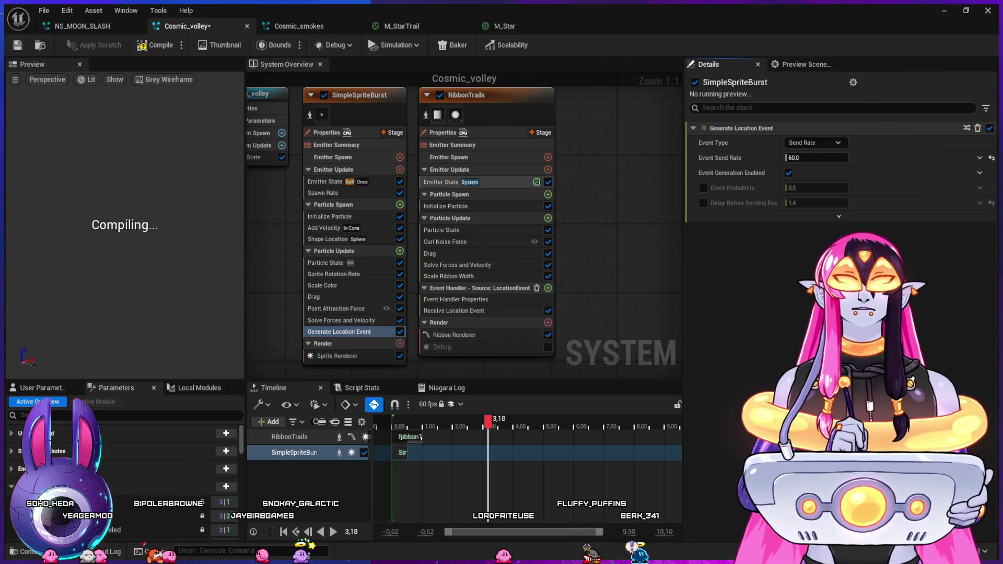
click(444, 182)
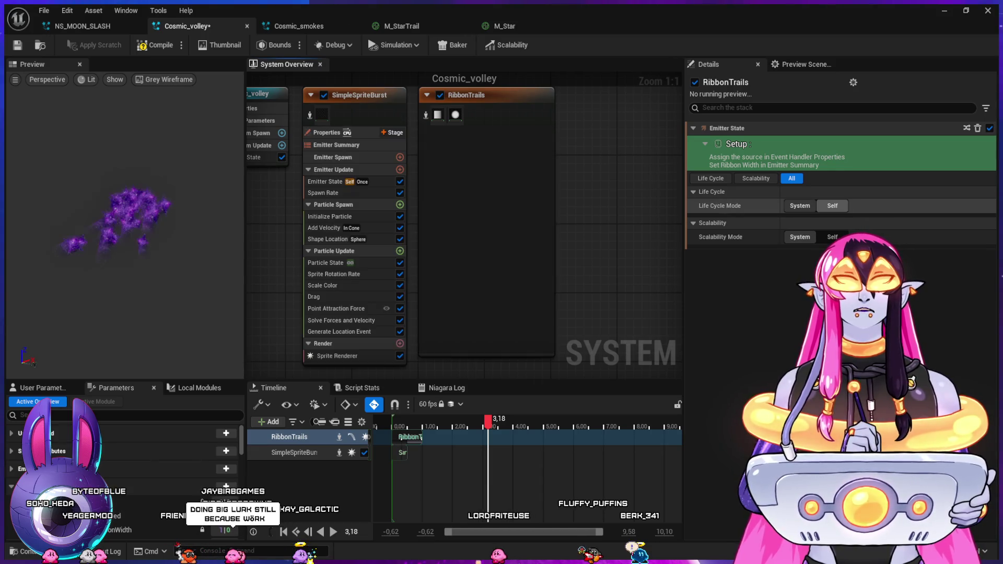
- Set RibbonTrails' Life Cycle Mode to Self and re-enable the burst's 1.4 event-sending delay
click(832, 205)
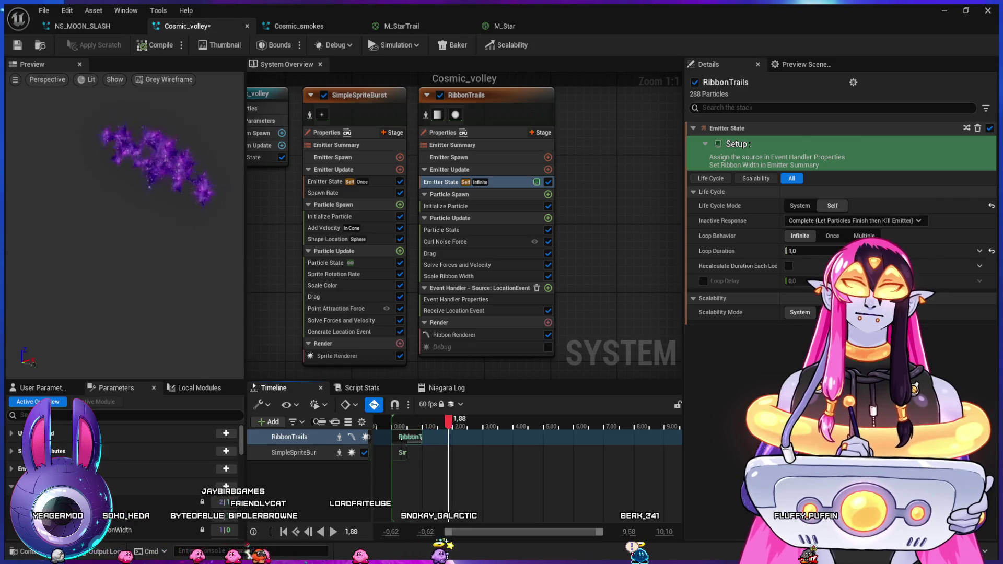
click(339, 332)
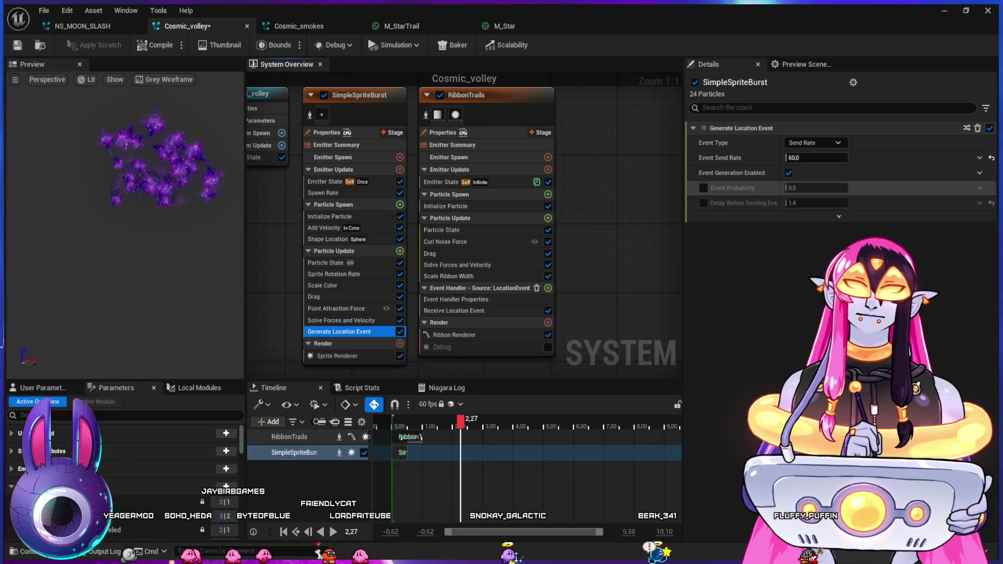
click(789, 172)
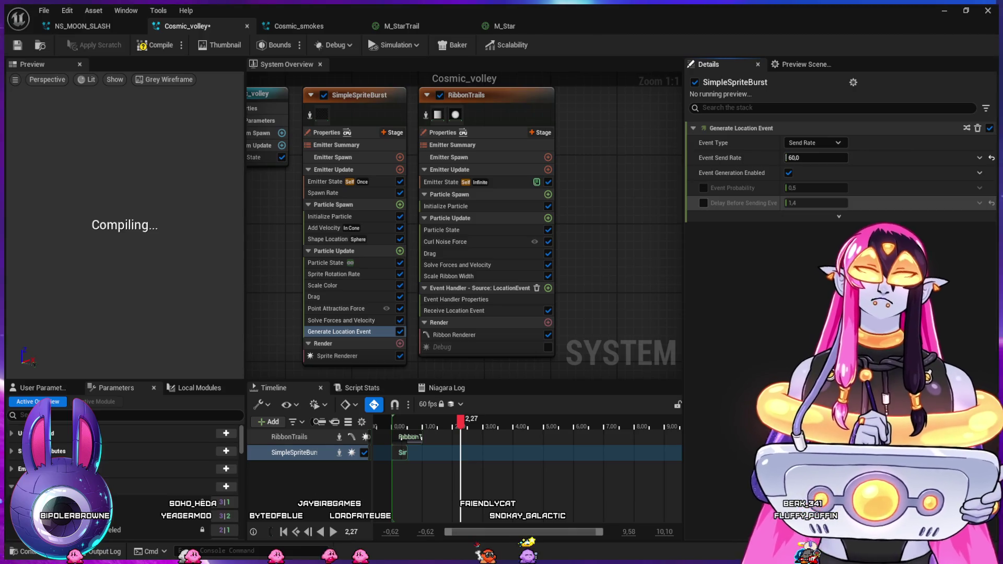
click(815, 203)
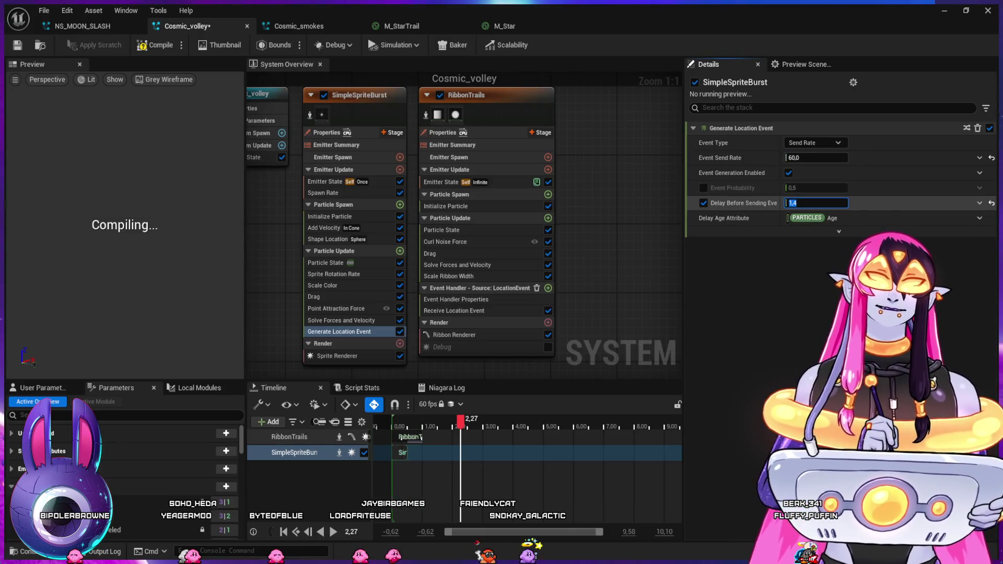
- Set the burst's Delay Before Sending Event to 0 and disable it, then review Receive Location Event
text(0)
key(Return)
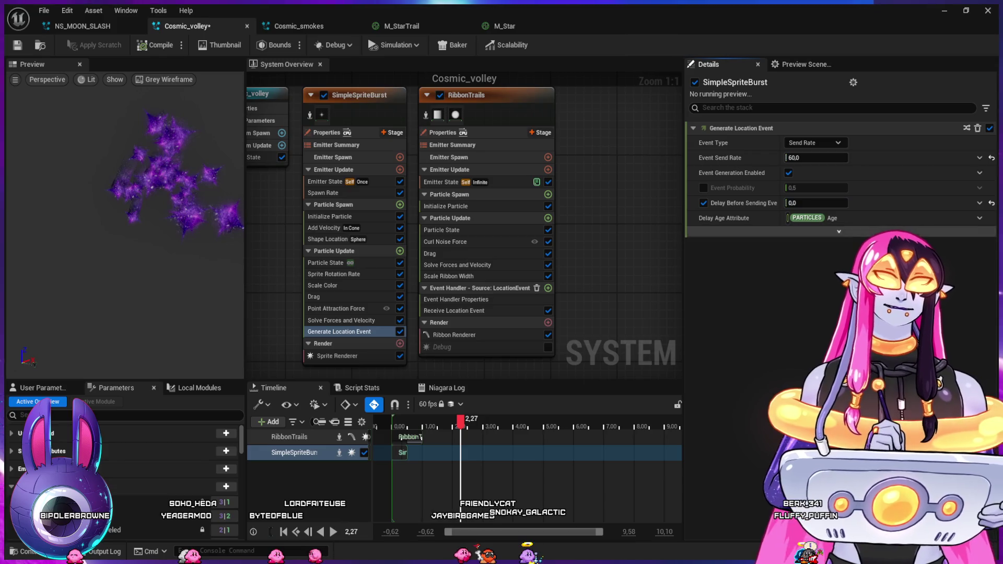
click(704, 202)
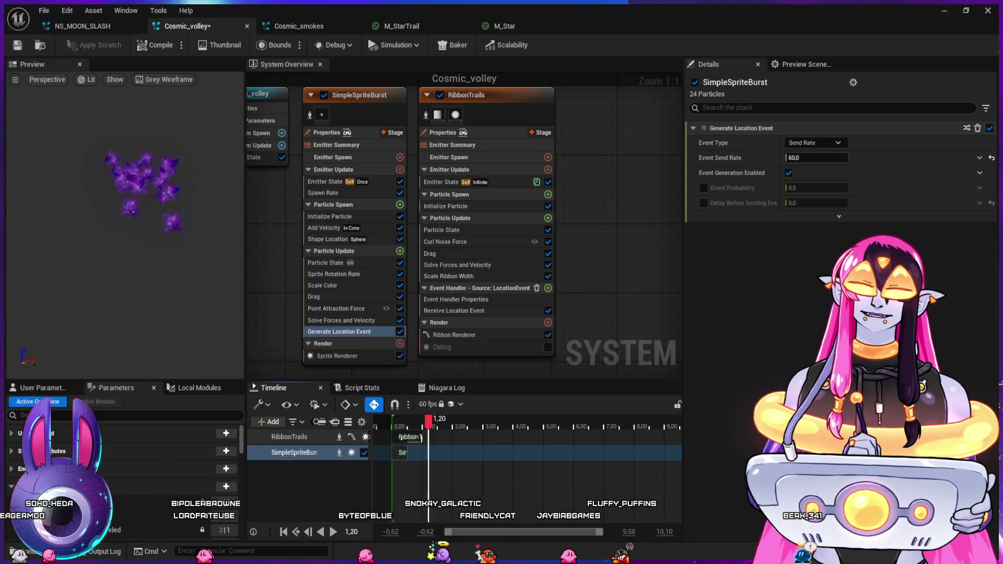
click(454, 311)
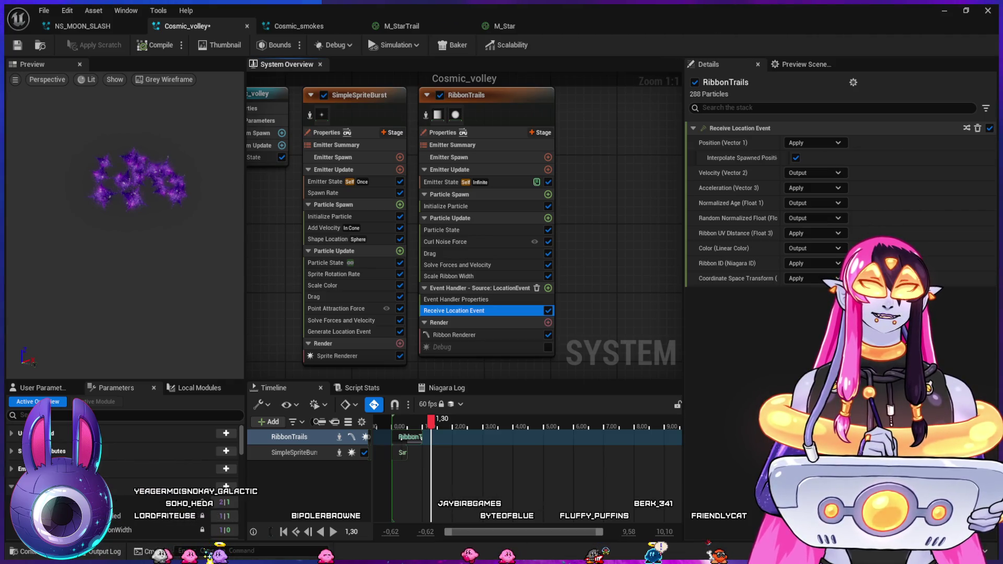
click(442, 182)
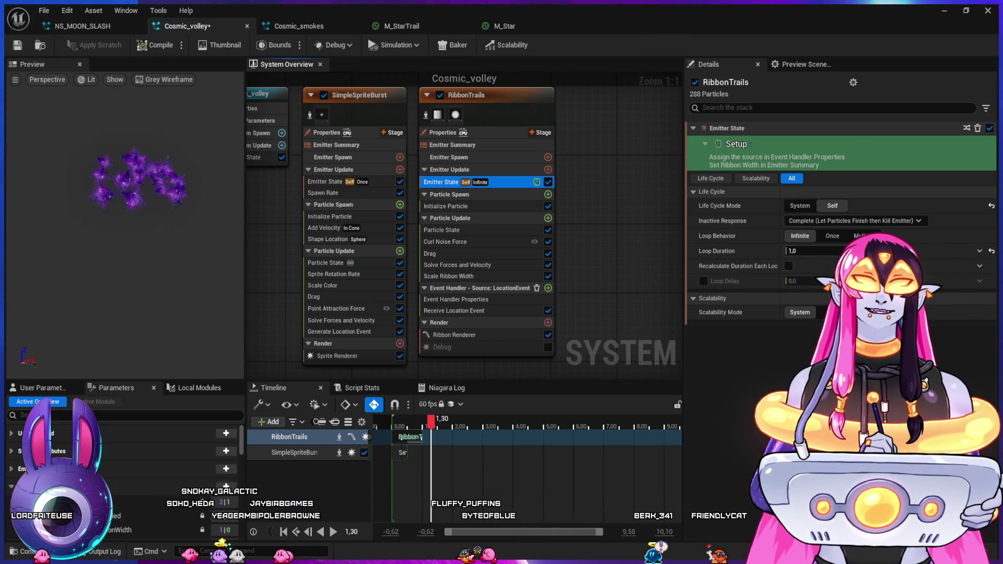
- Change RibbonTrails' Loop Duration from 1.0 to 2.0 and play the preview
click(805, 251)
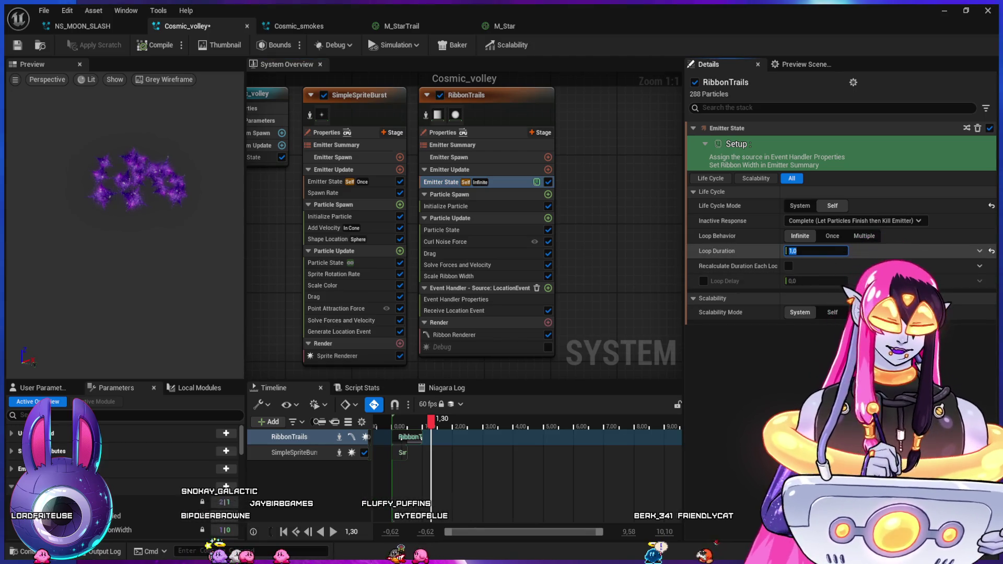
text(2)
key(Return)
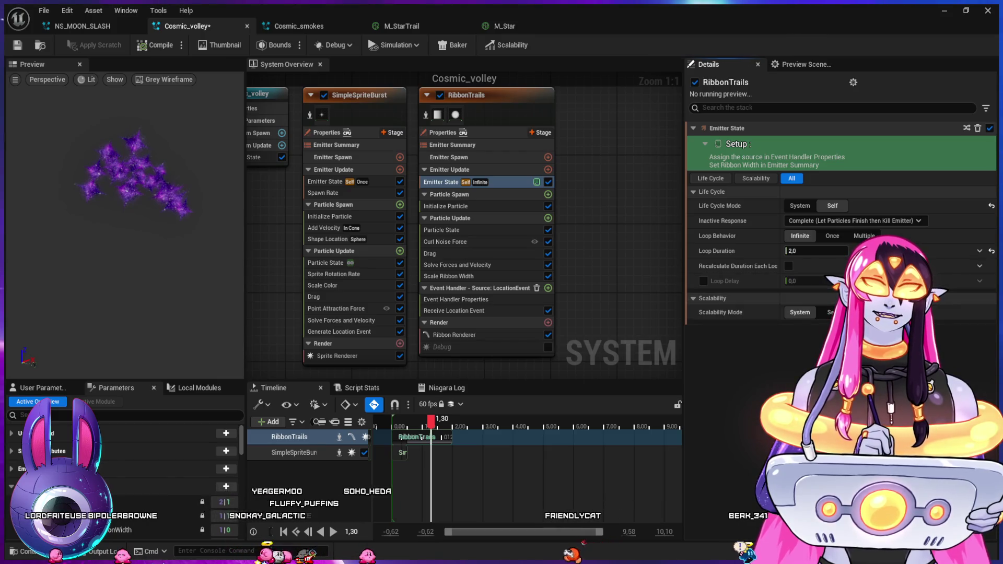
key(space)
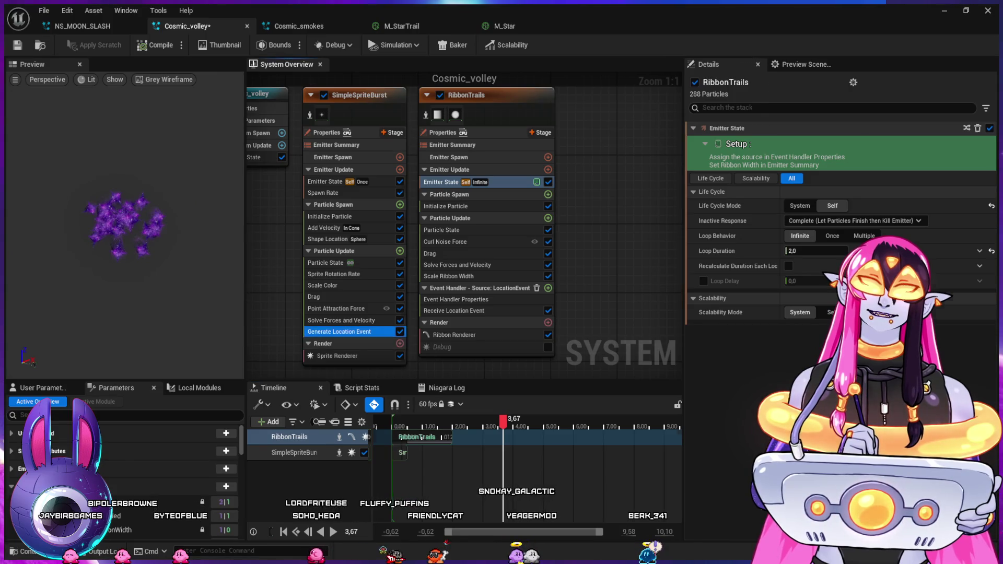
- Inspect SimpleSpriteBurst's Solve Forces, Spawn Rate, Emitter State and Particle State, ending on Generate Location Event
click(340, 332)
click(341, 320)
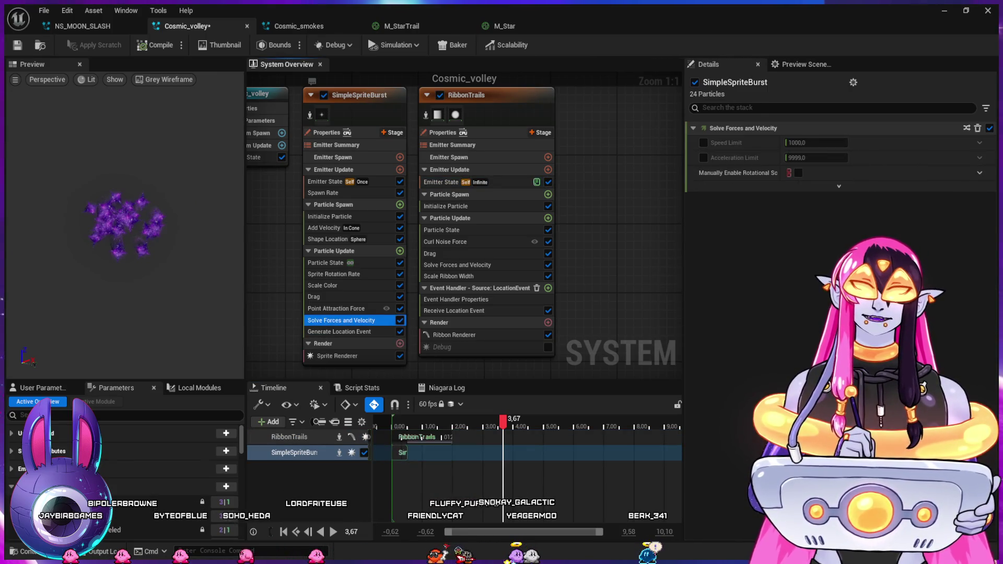
click(323, 193)
click(325, 181)
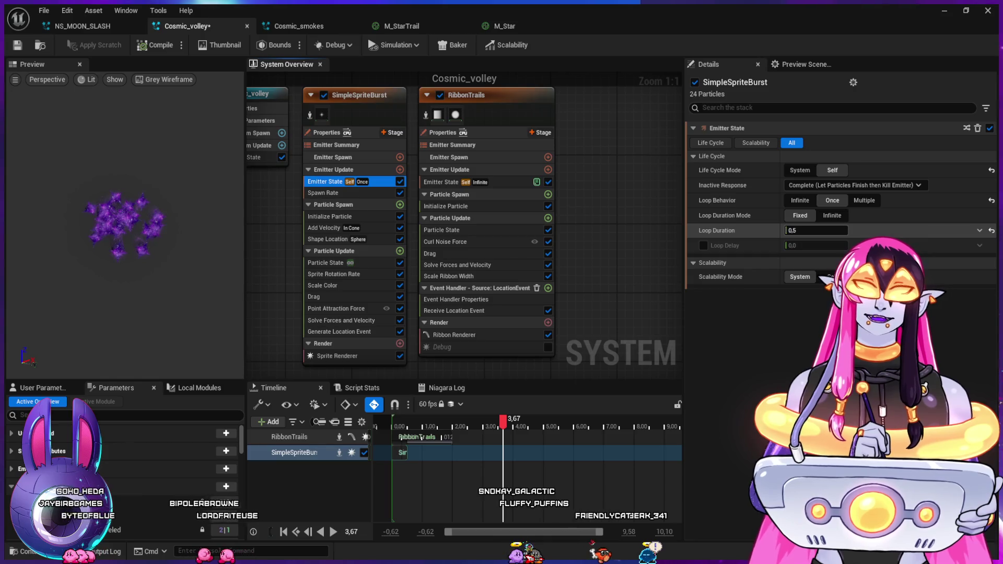
click(323, 193)
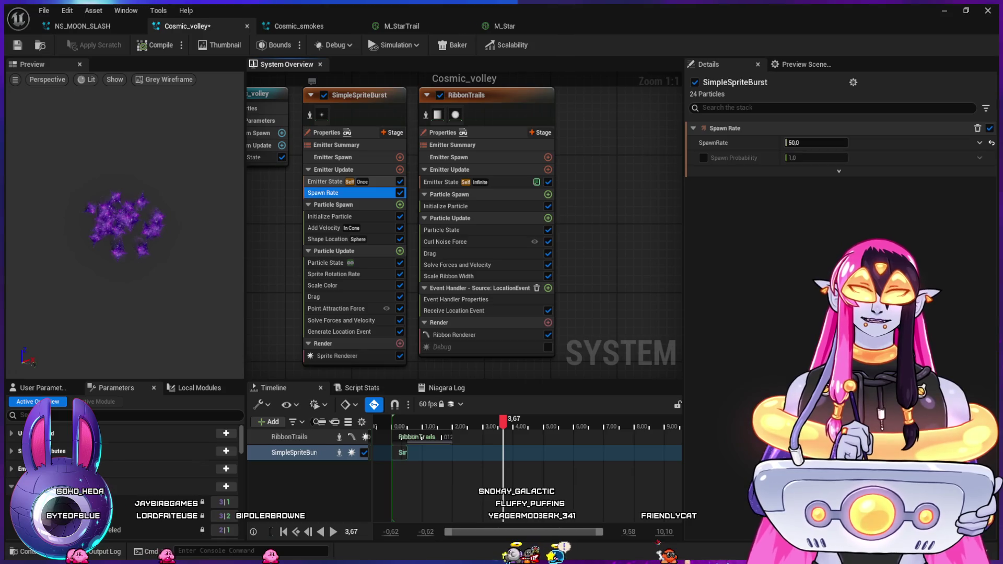
click(324, 182)
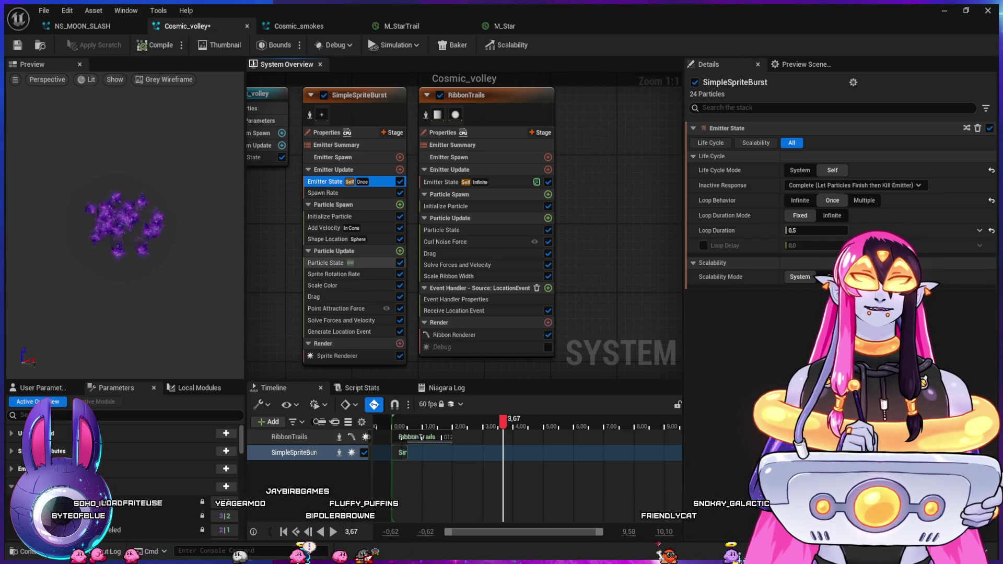
click(325, 263)
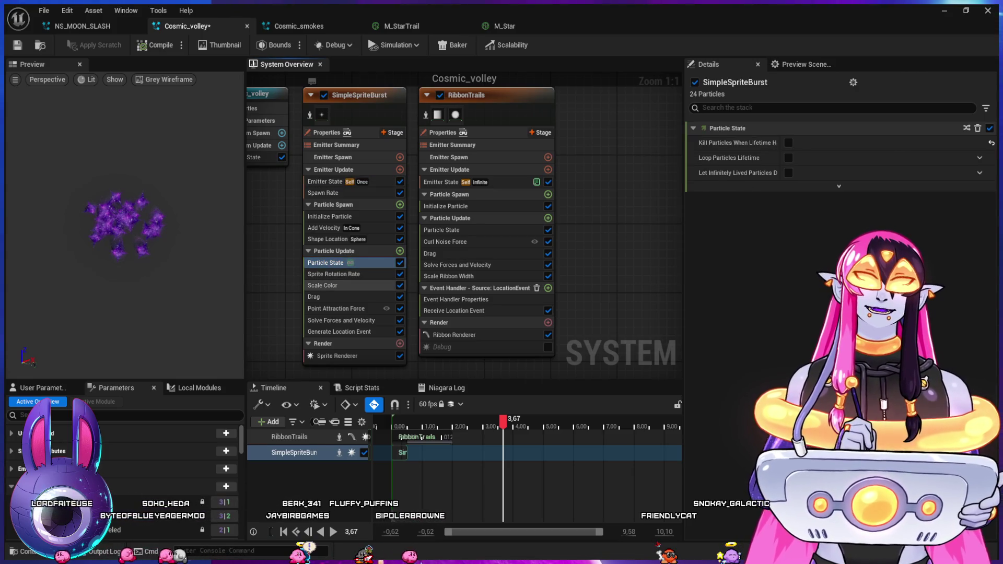
click(339, 332)
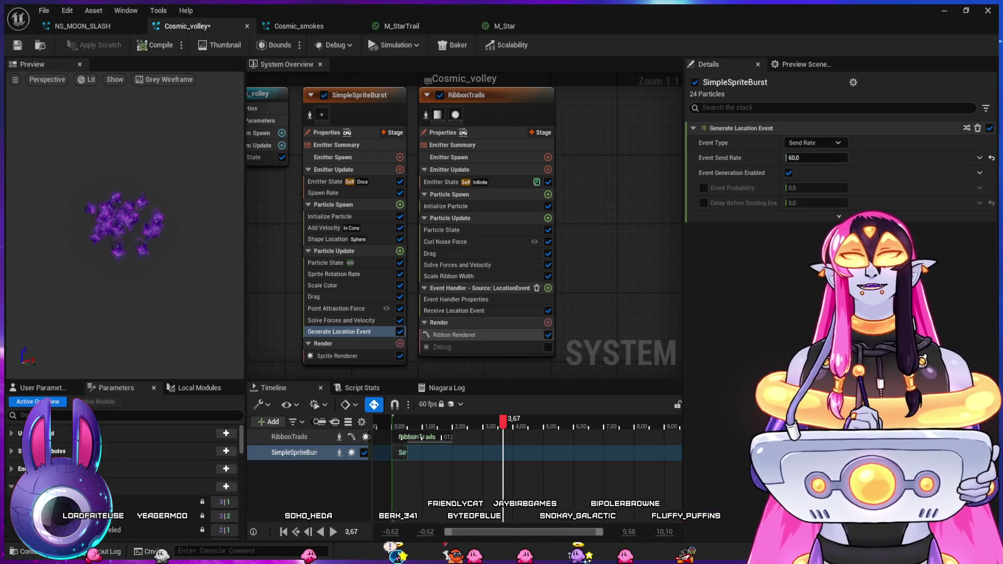
click(455, 335)
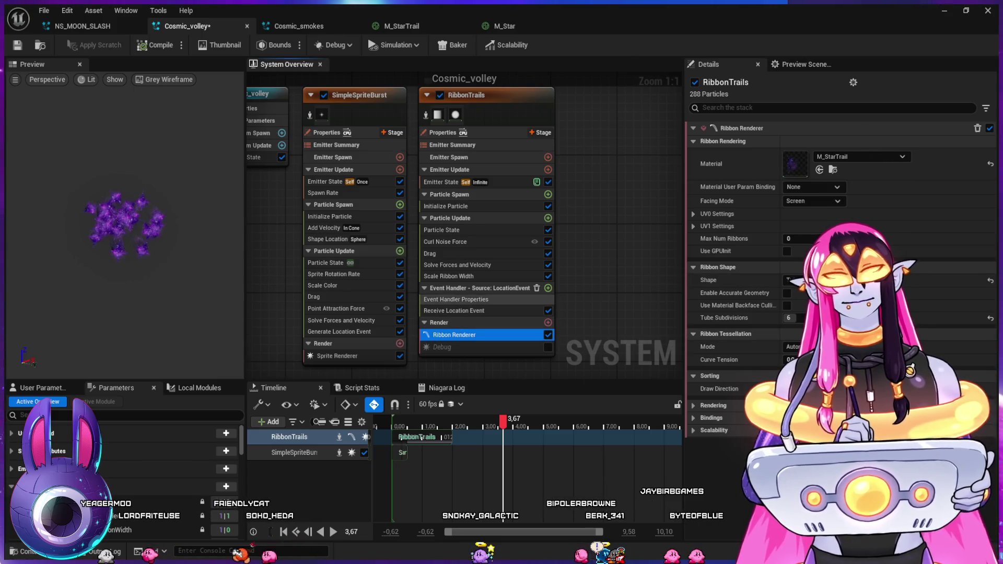
click(458, 265)
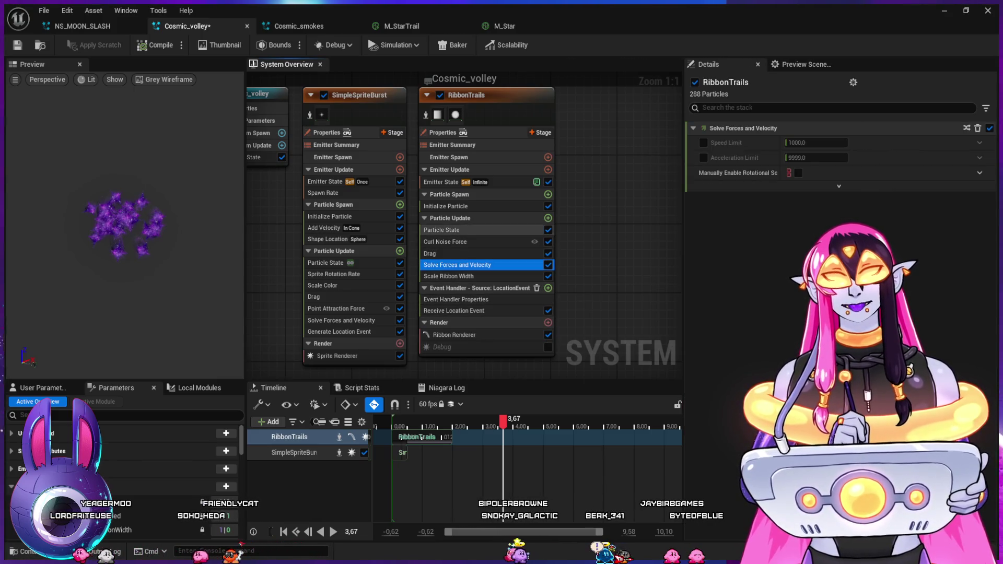
click(441, 230)
click(445, 206)
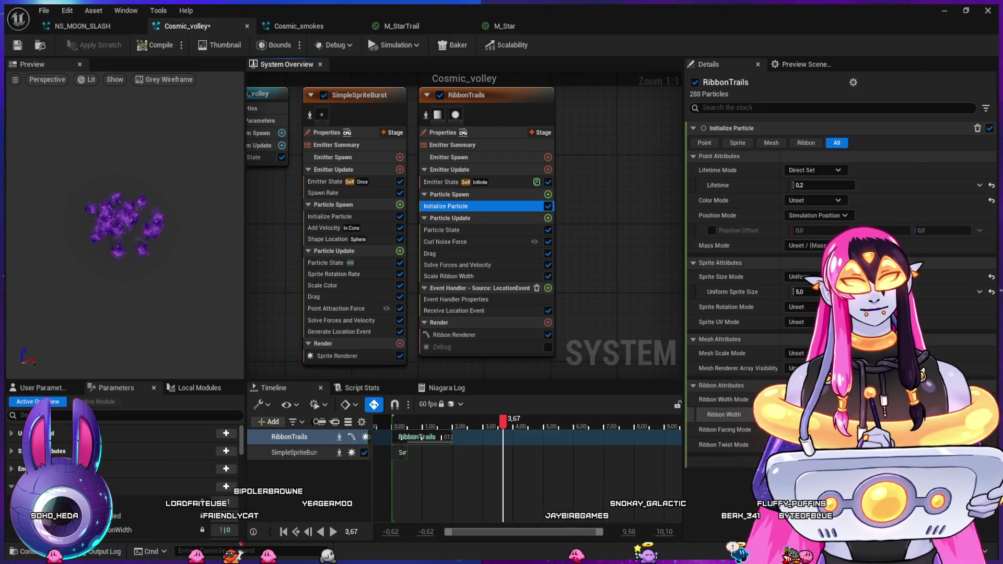
click(339, 331)
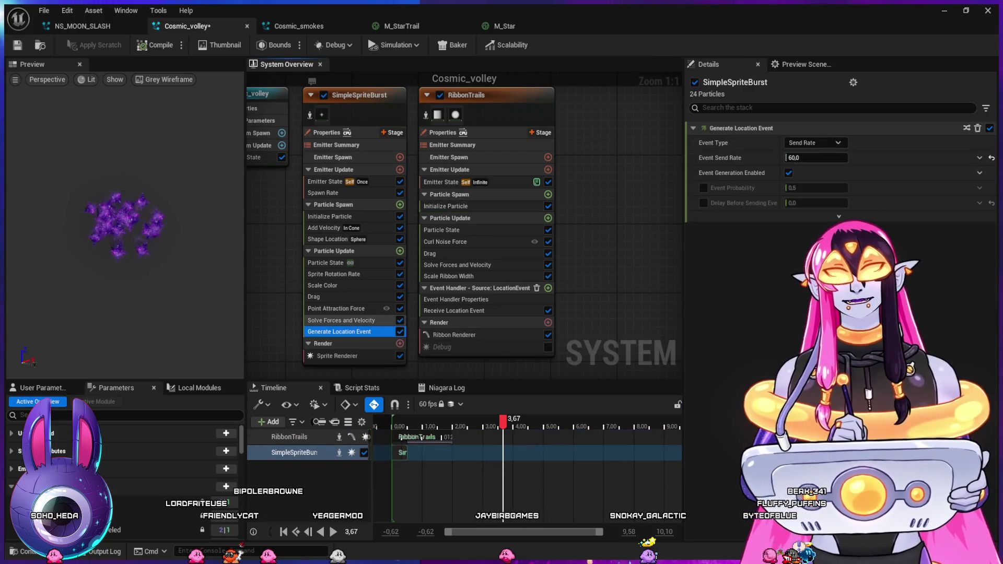
click(341, 321)
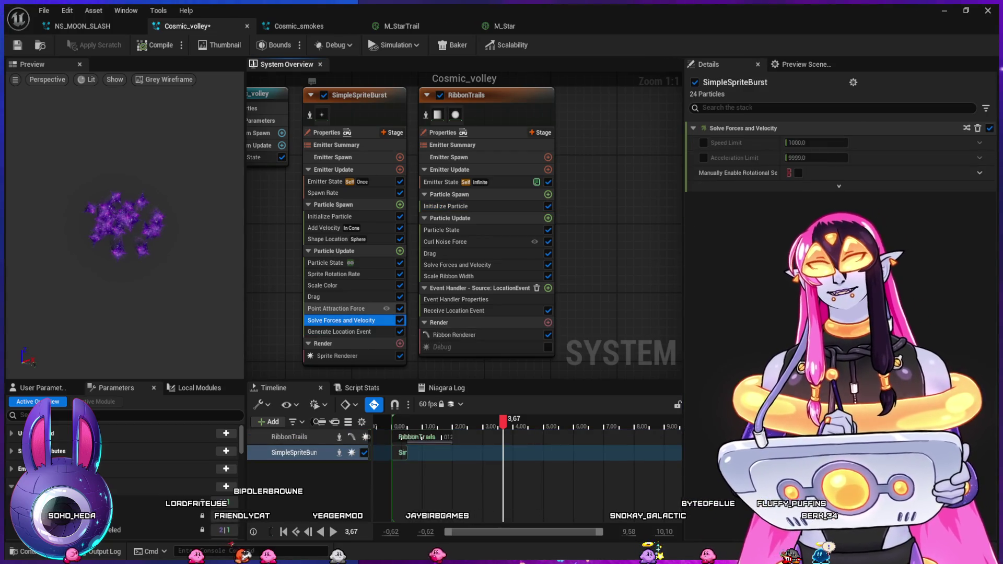
click(336, 308)
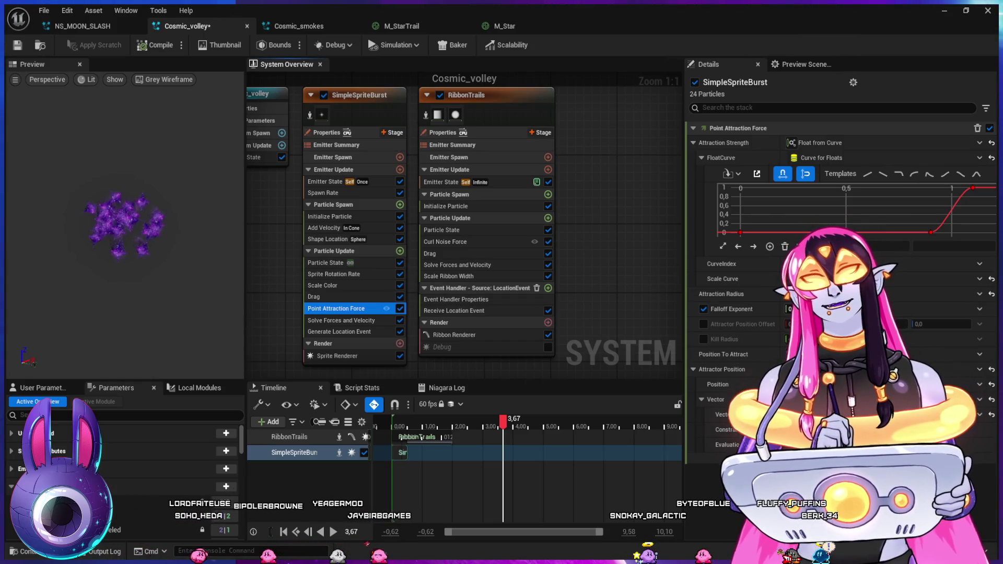
click(467, 95)
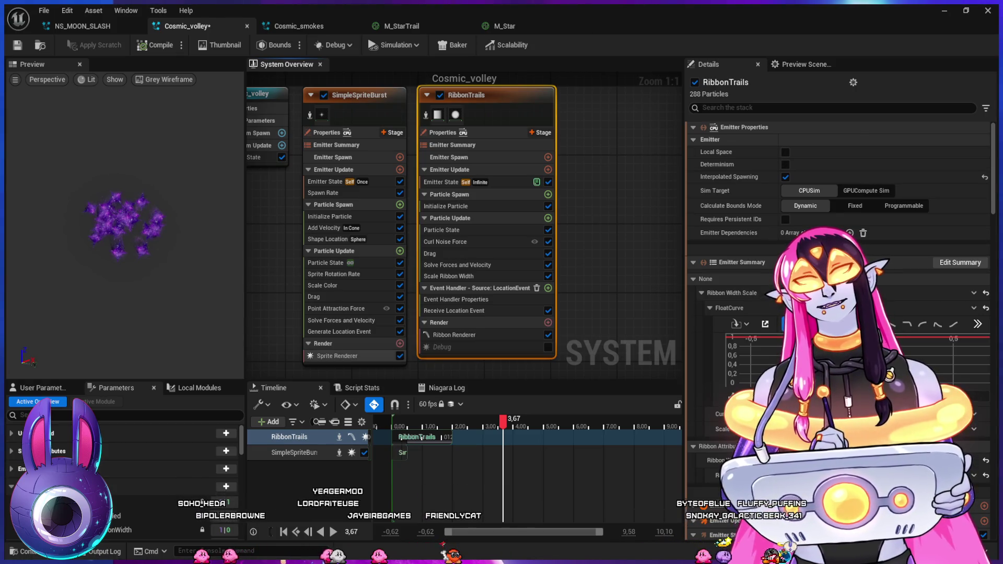
click(340, 331)
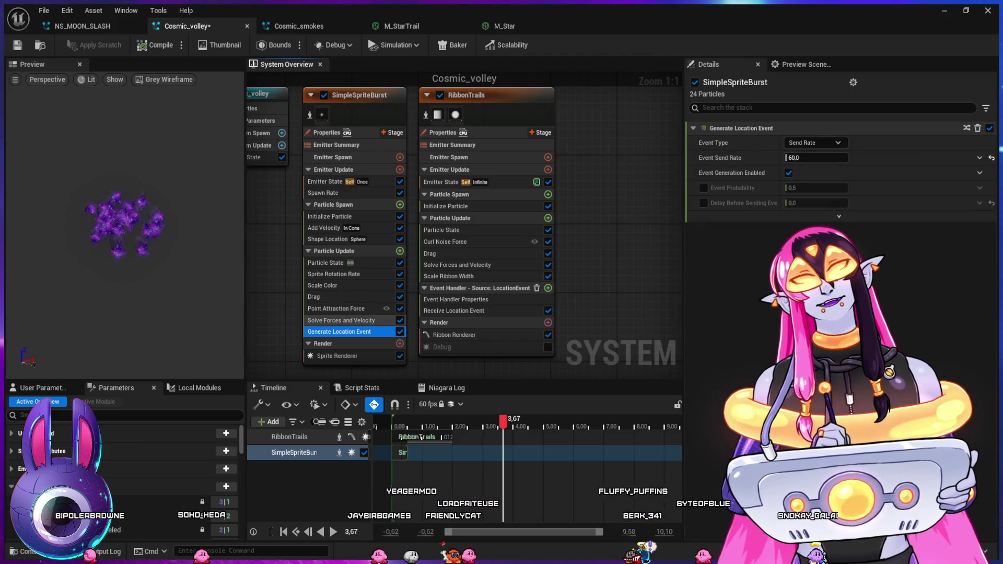
click(325, 181)
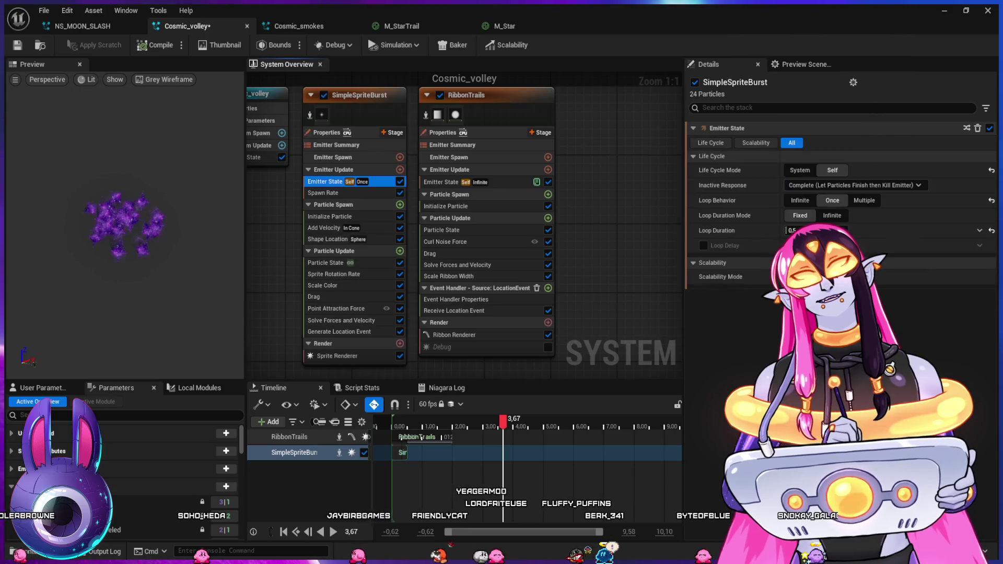
- Set the burst's Loop Behavior to Once with a 2-second Loop Duration and restart the preview
click(833, 200)
click(805, 230)
text(2)
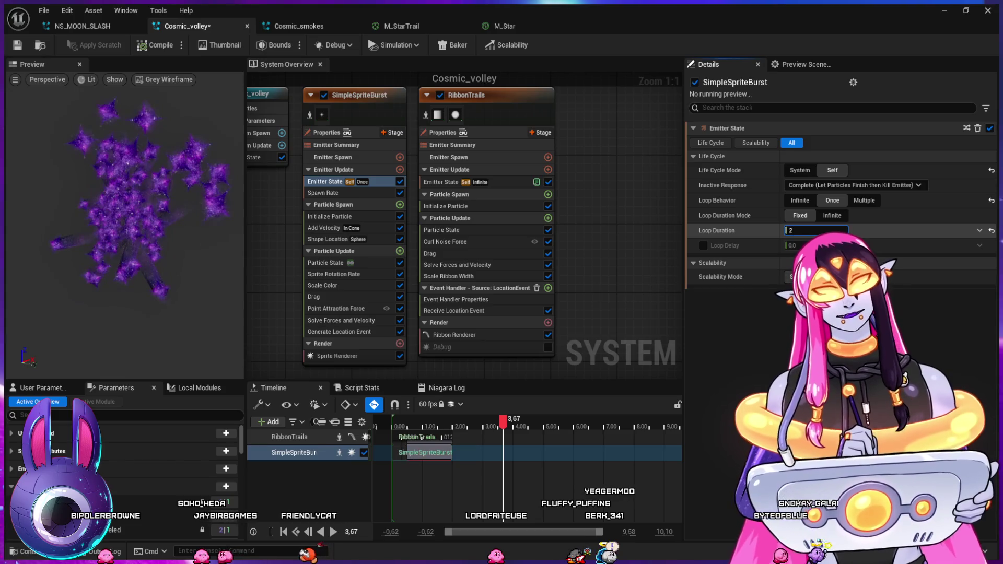
key(Return)
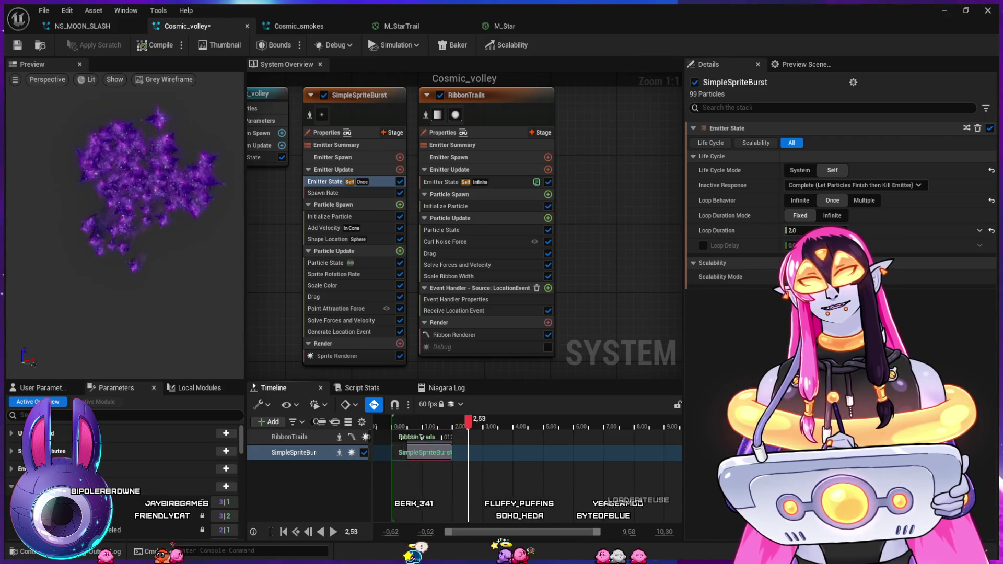
click(397, 440)
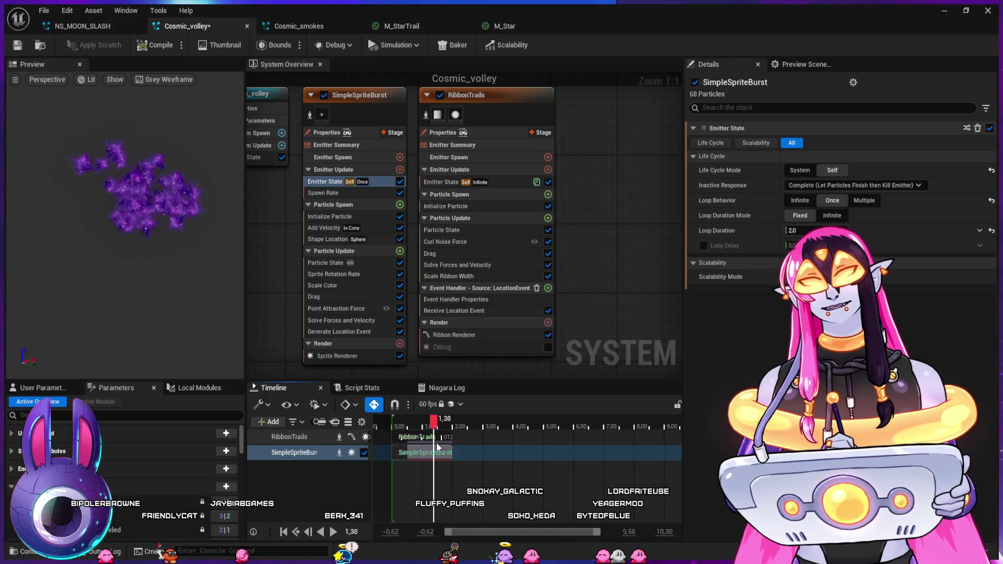
- Try burst Spawn Rates of 20 and 2, then set it back to 50
click(326, 193)
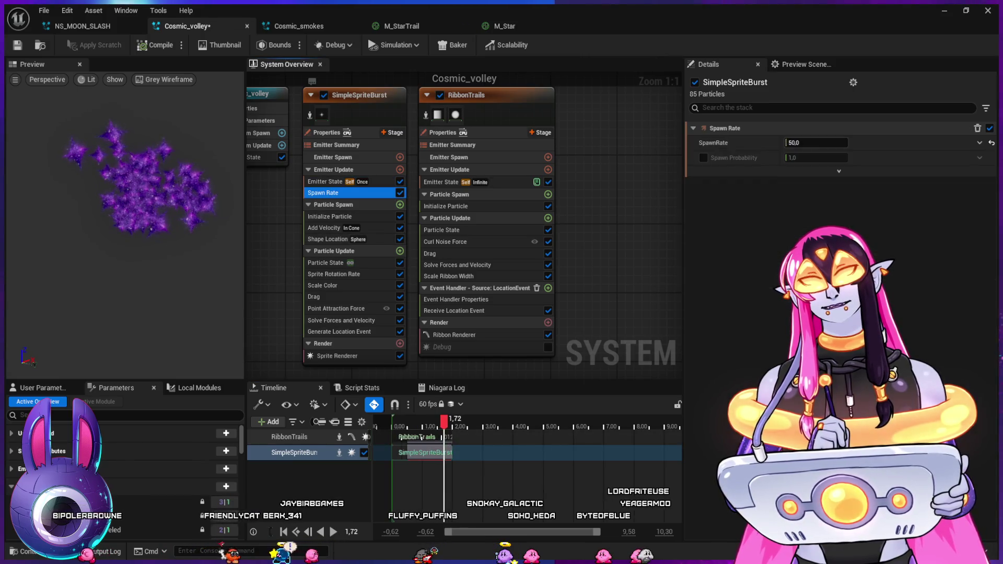
click(817, 143)
text(20)
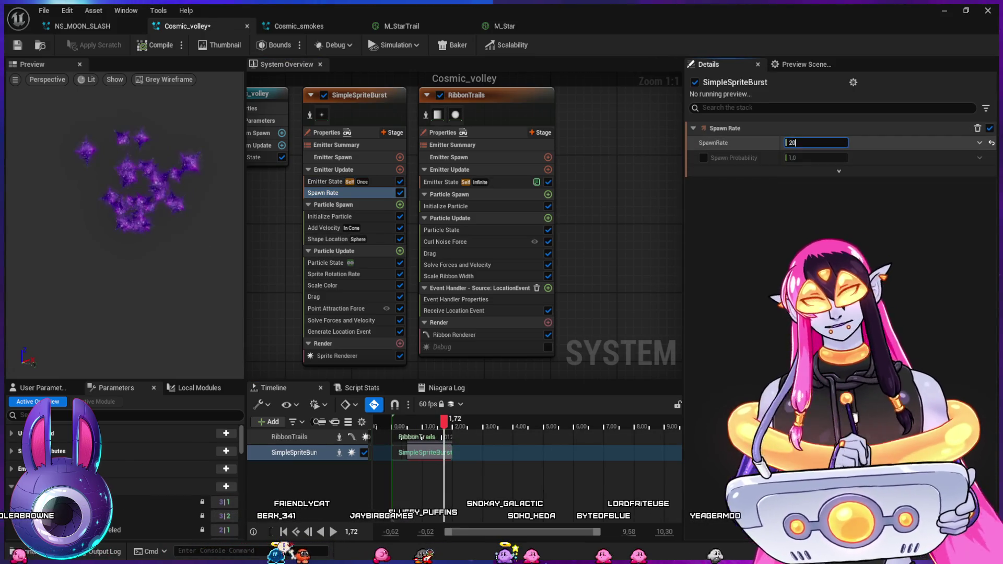
key(Return)
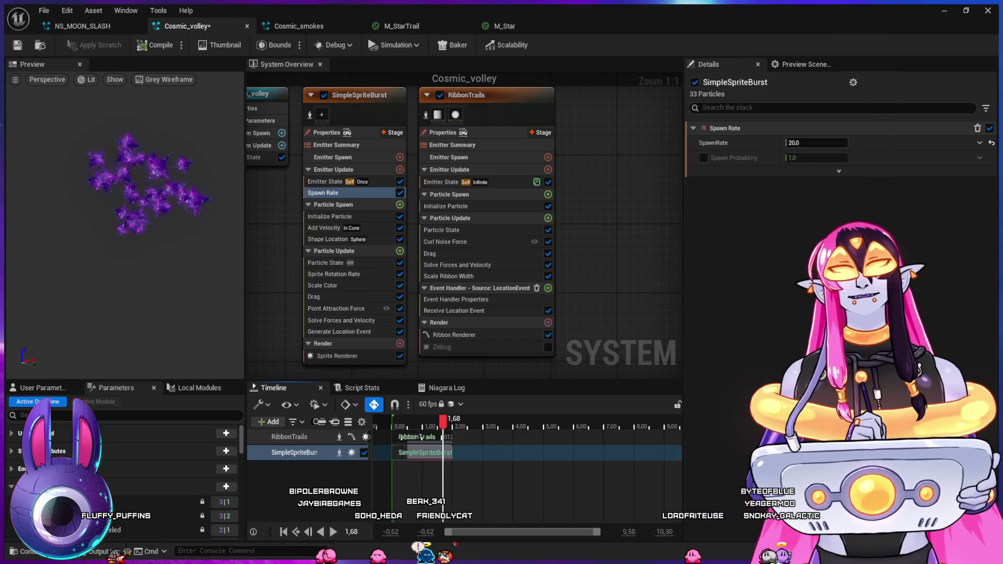
text(2.0)
key(Return)
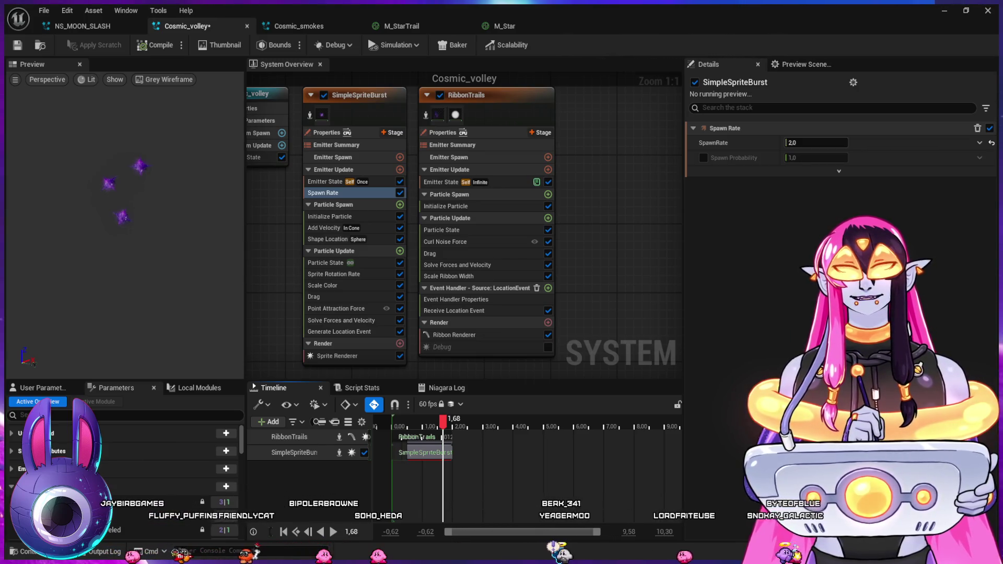
text(50)
key(Return)
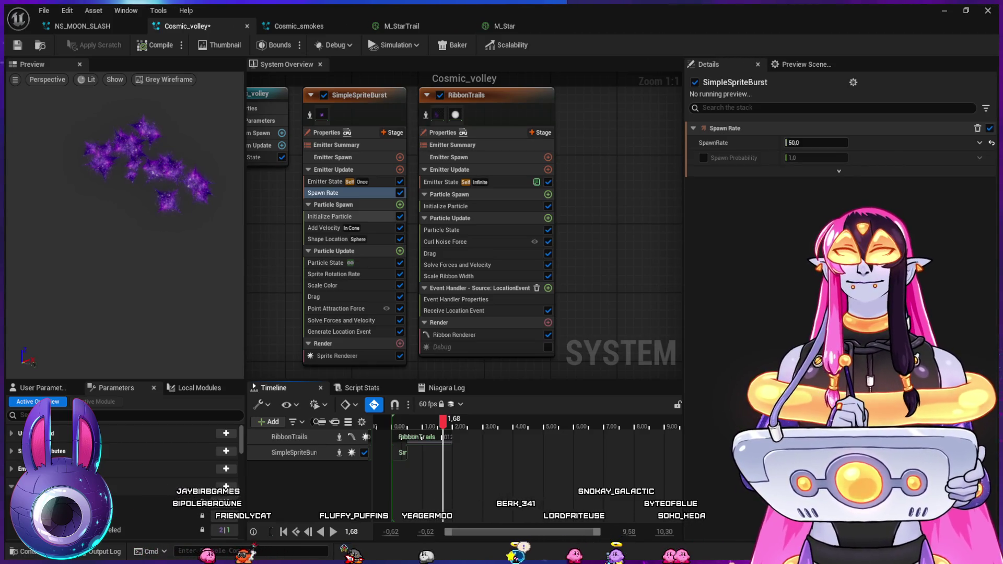
- Inspect SimpleSpriteBurst's Emitter State, Spawn Rate and Generate Location Event, then RibbonTrails' LocationEvent handler with Spawn Number 1
click(325, 182)
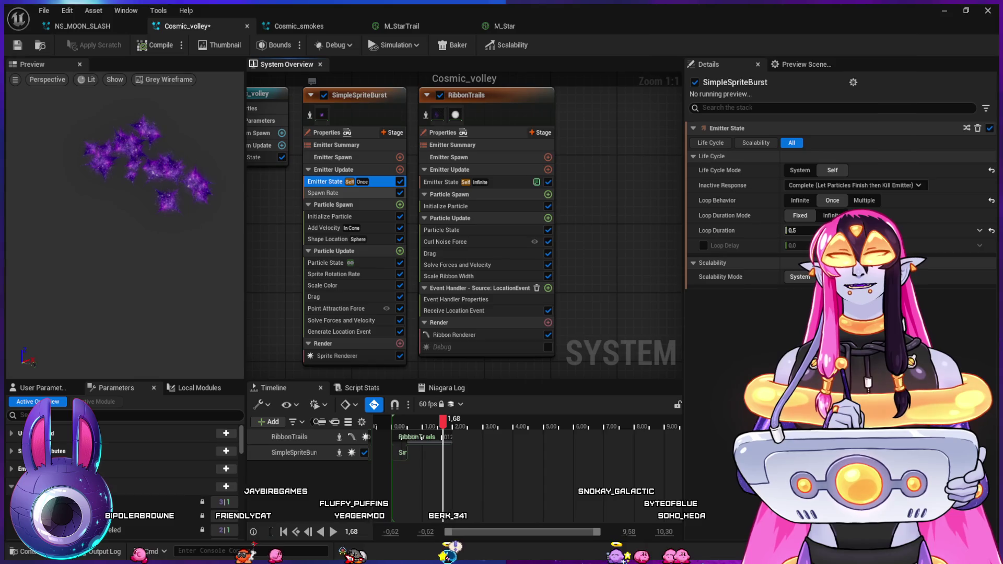
click(323, 192)
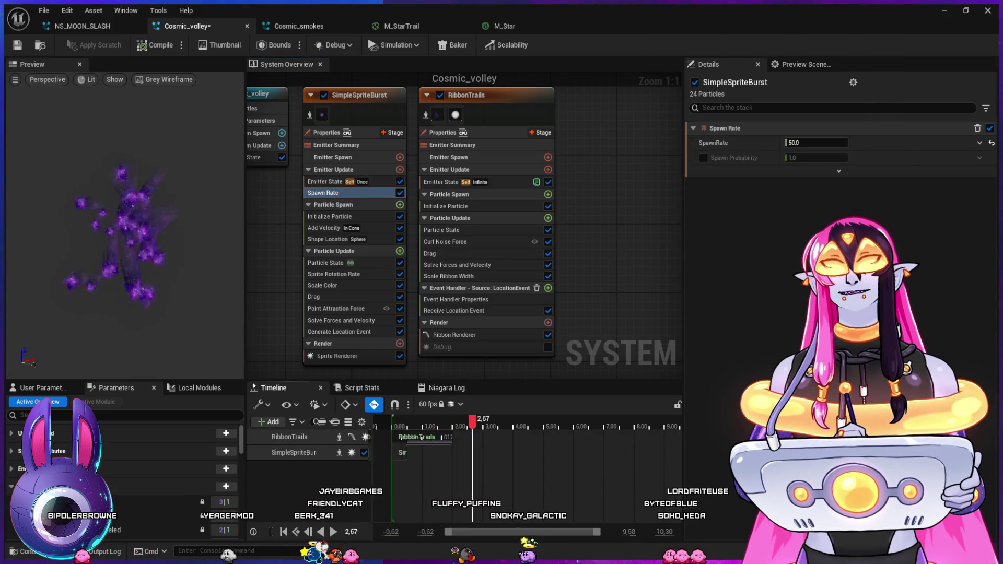
click(339, 332)
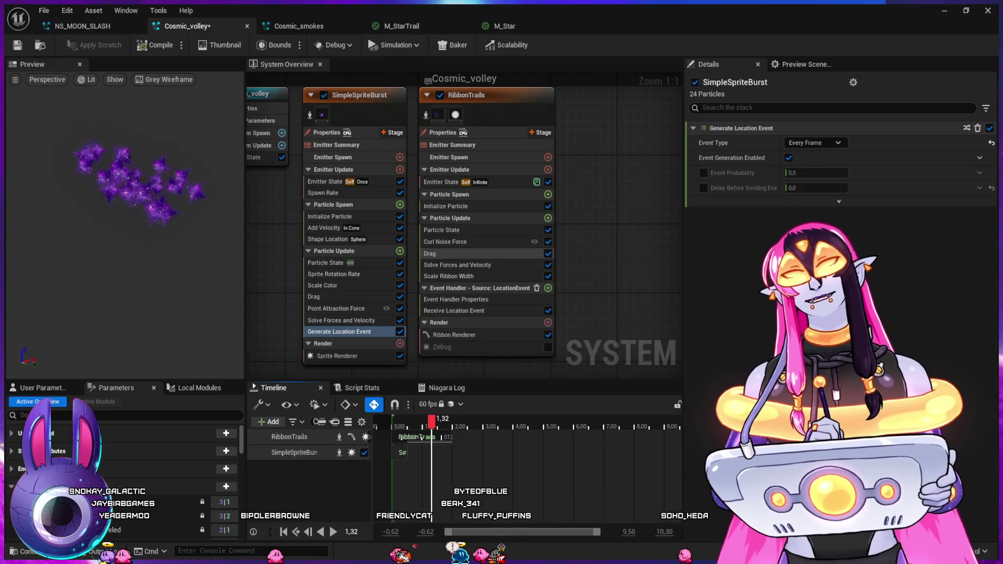
click(456, 299)
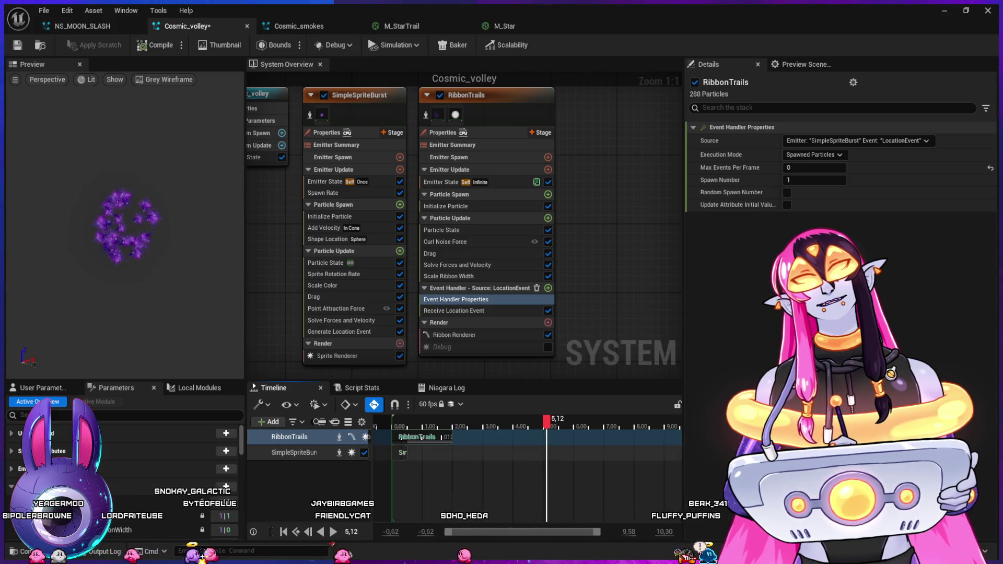
key(alt+Tab)
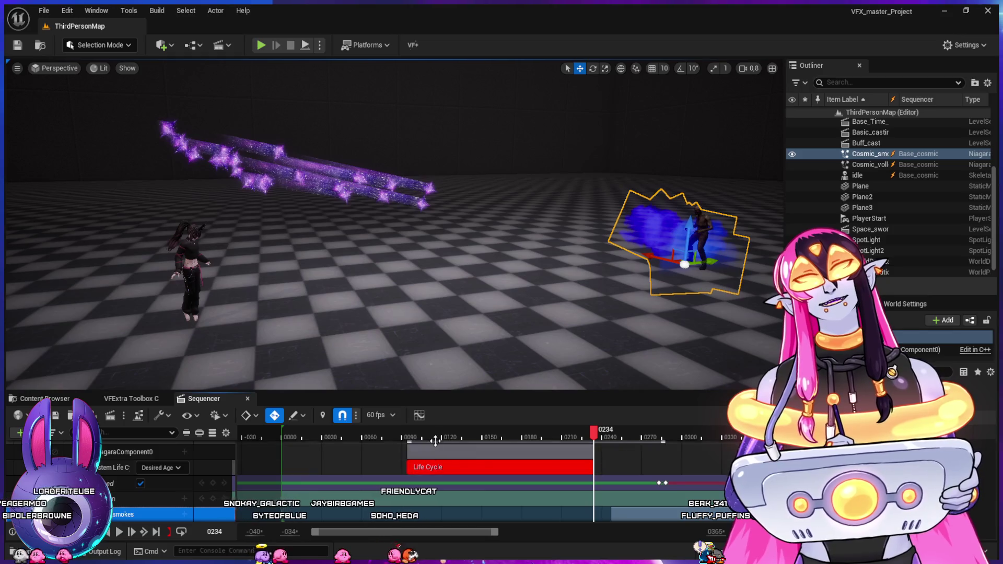
mouse_move(495, 446)
mouse_down()
mouse_move(589, 460)
mouse_move(607, 470)
mouse_move(493, 462)
mouse_move(618, 501)
mouse_move(693, 489)
mouse_move(400, 468)
mouse_move(621, 473)
mouse_move(421, 471)
mouse_move(604, 481)
mouse_up()
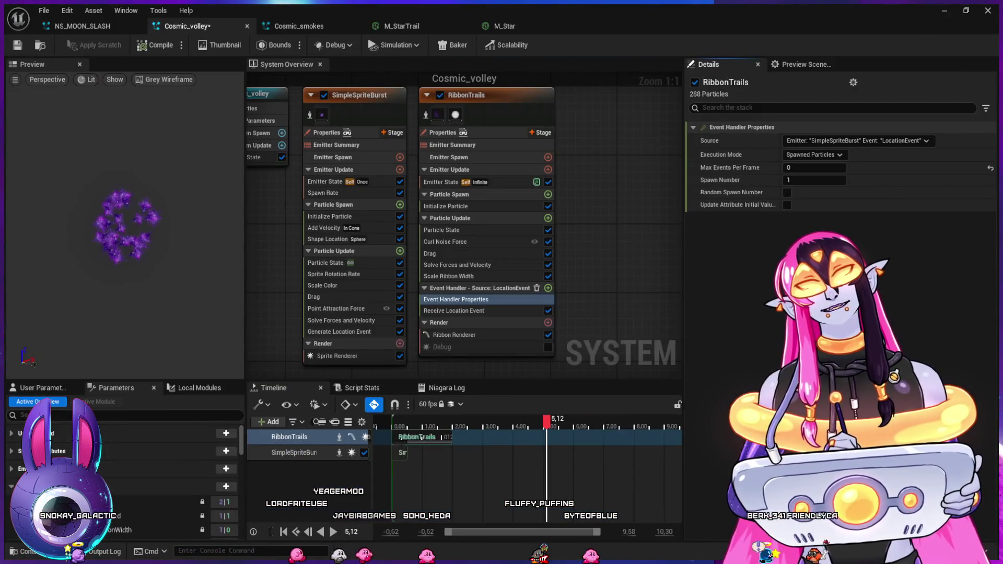
- Set SimpleSpriteBurst's Loop Duration to 0.5 seconds, save Cosmic_volley and close its editor
click(325, 181)
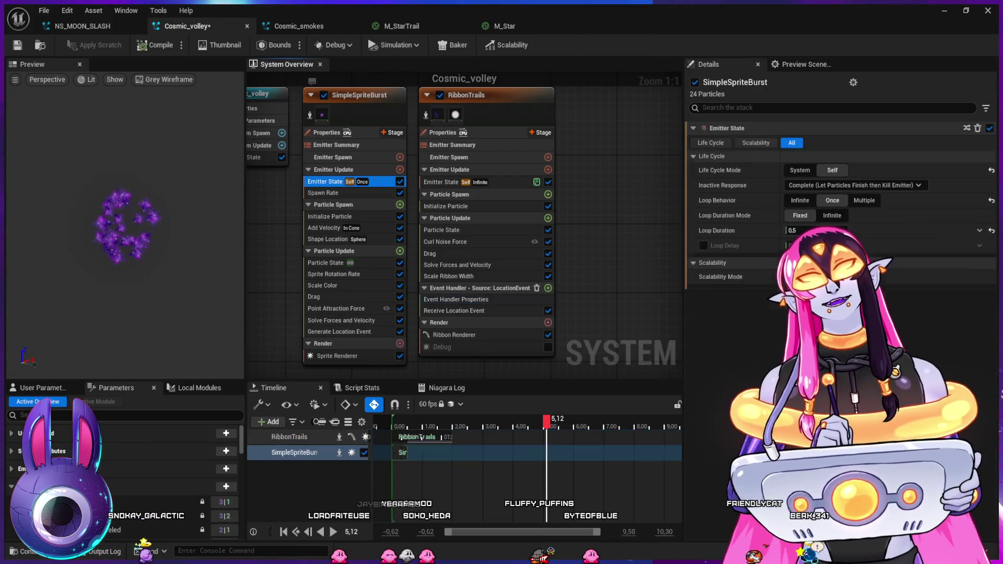
click(815, 230)
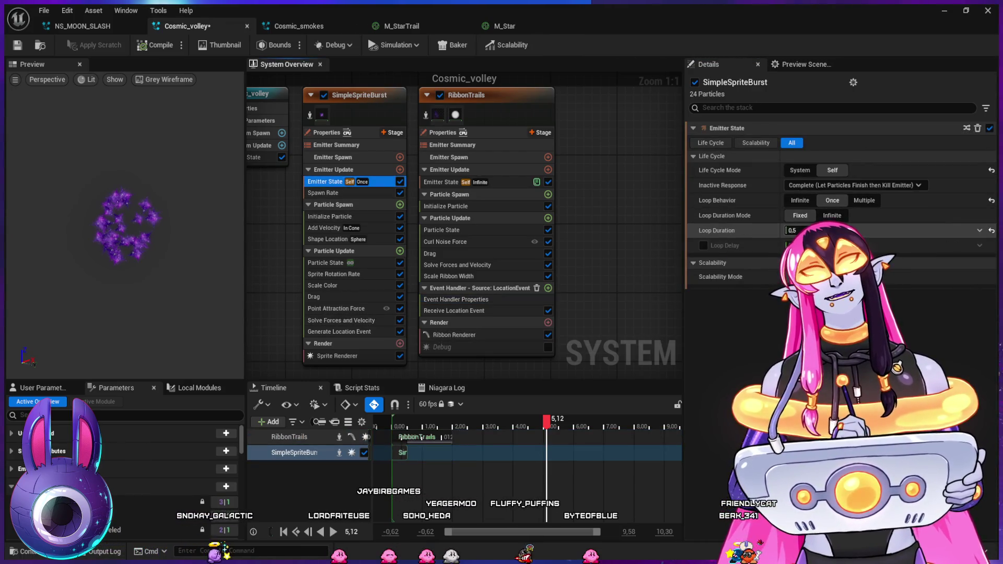
text(1)
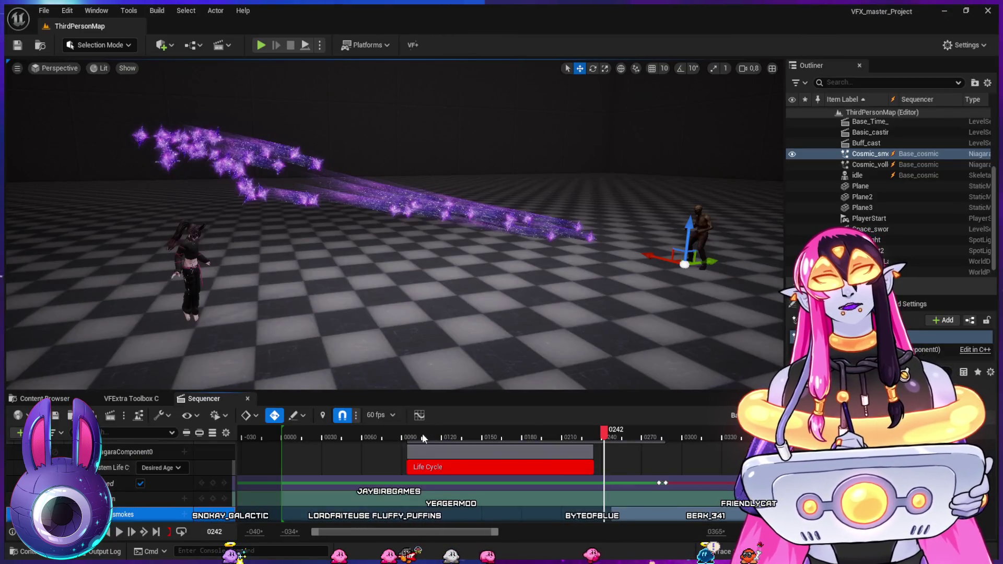
drag(423, 438, 613, 481)
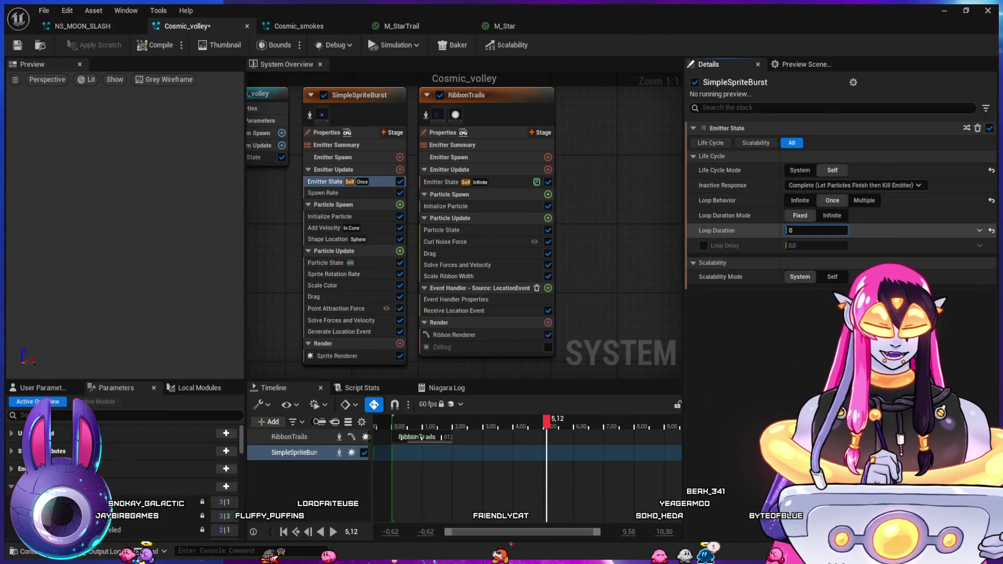
text(05)
key(Return)
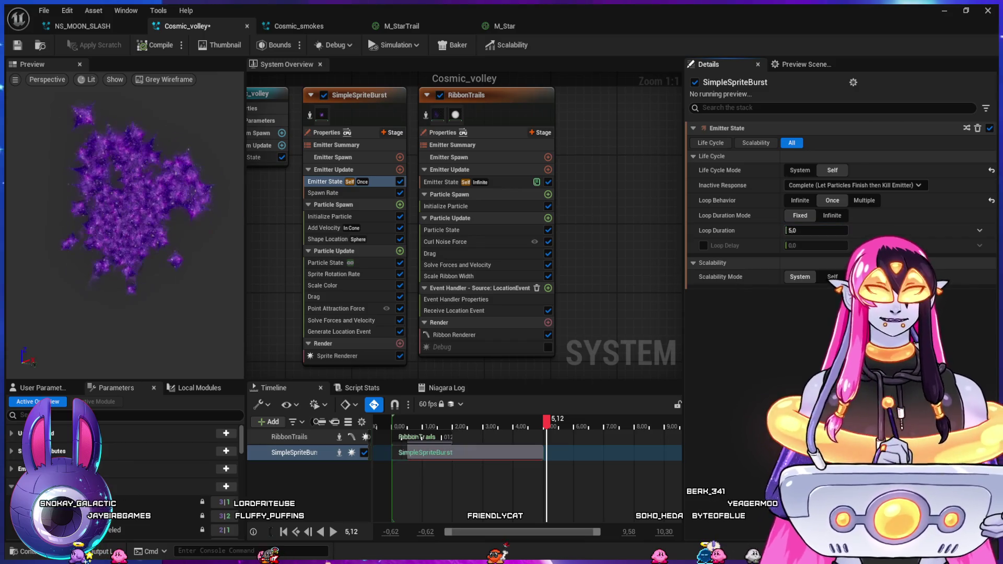
text(0.5)
key(Return)
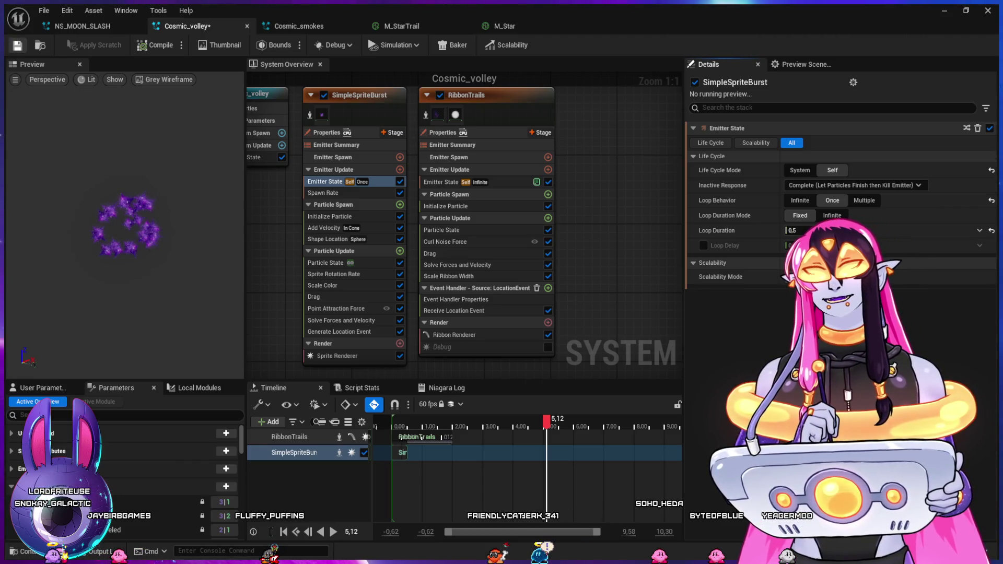
key(ctrl+s)
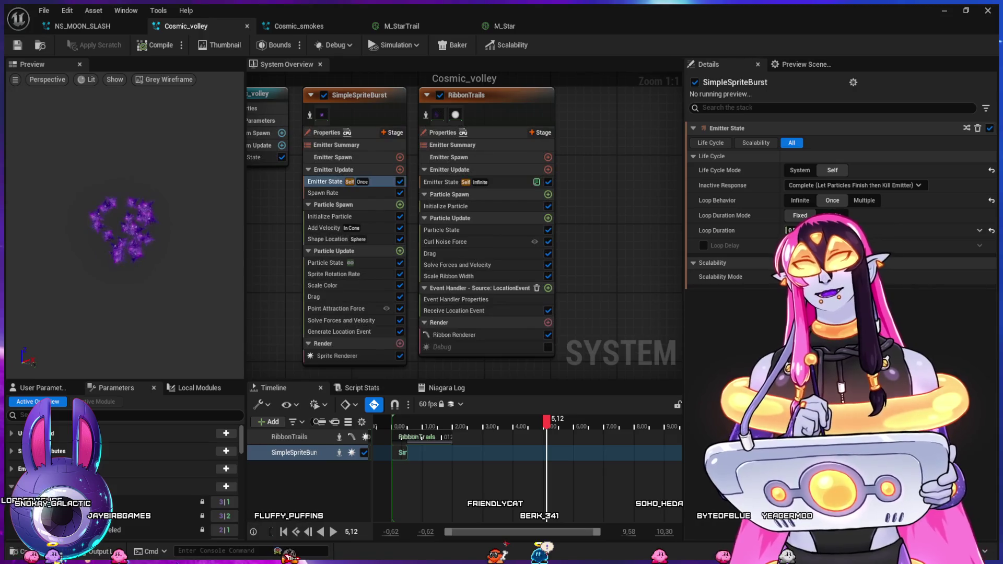
click(247, 26)
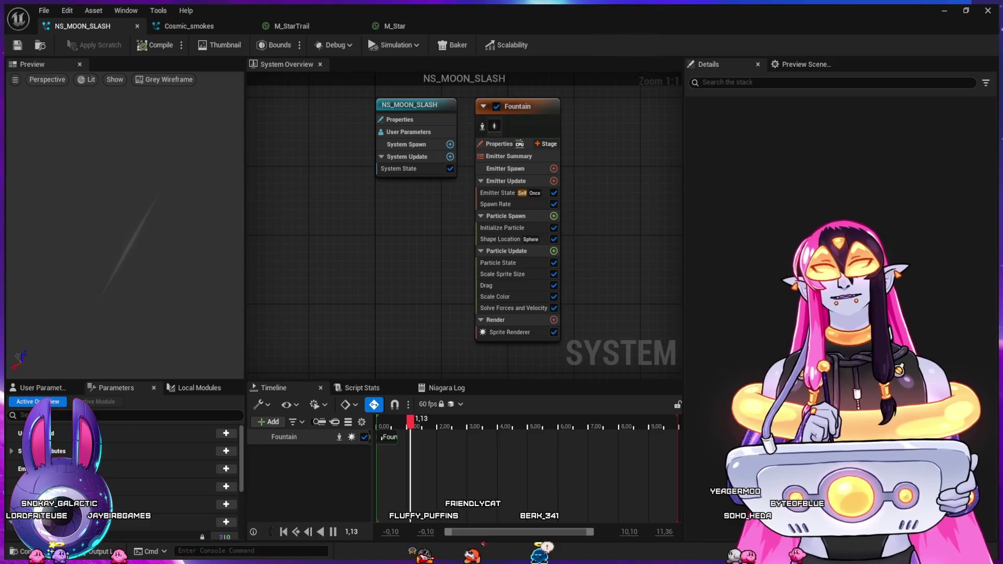
- Close the NS_MOON_SLASH and Cosmic_smokes editors and select the Cosmic_volley track in the Base_cosmic sequence
click(137, 25)
click(137, 26)
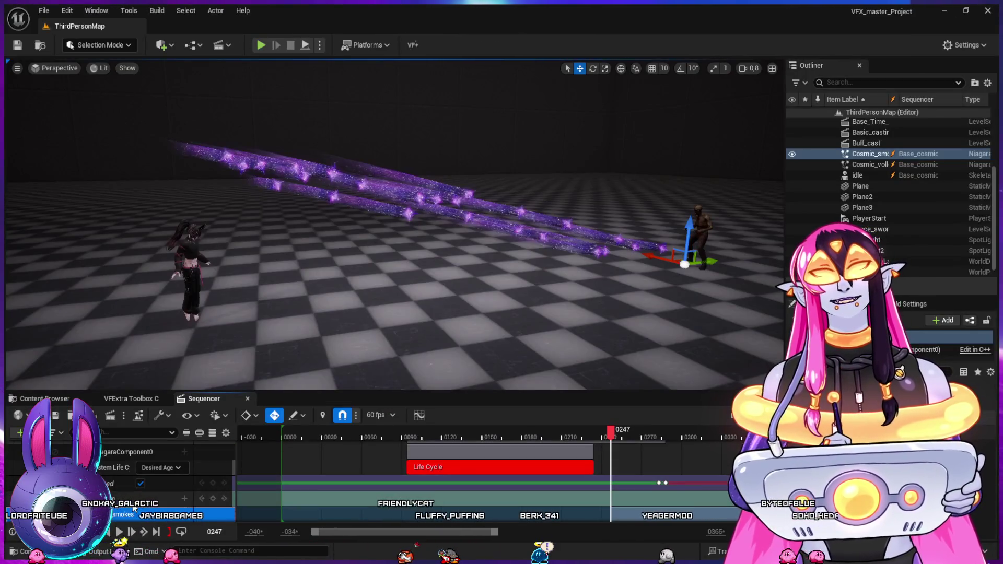
scroll(128, 516, up, 3)
click(125, 479)
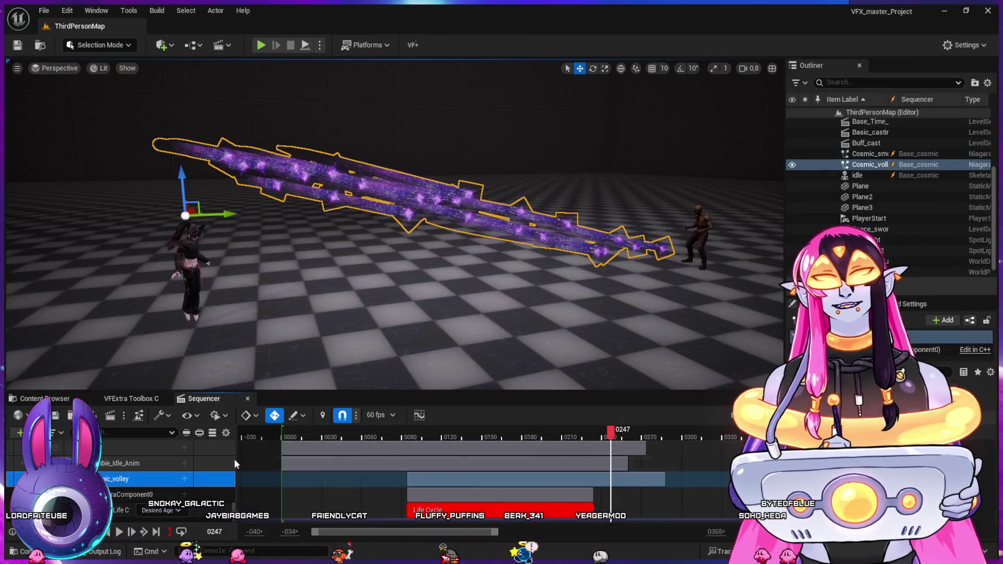
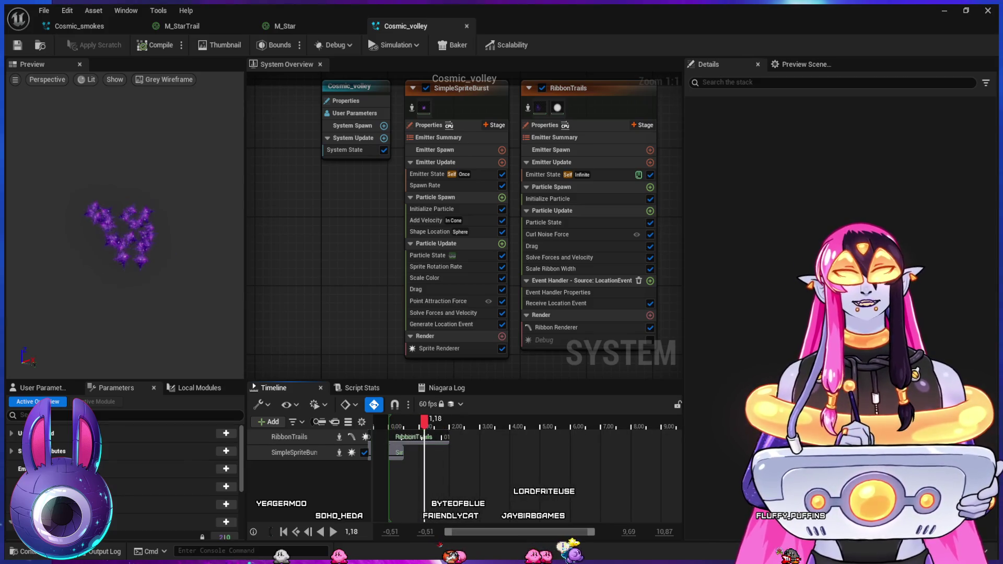
- Review RibbonTrails' event handler and Emitter State, trying Continue but leaving Inactive Response at Complete
click(484, 302)
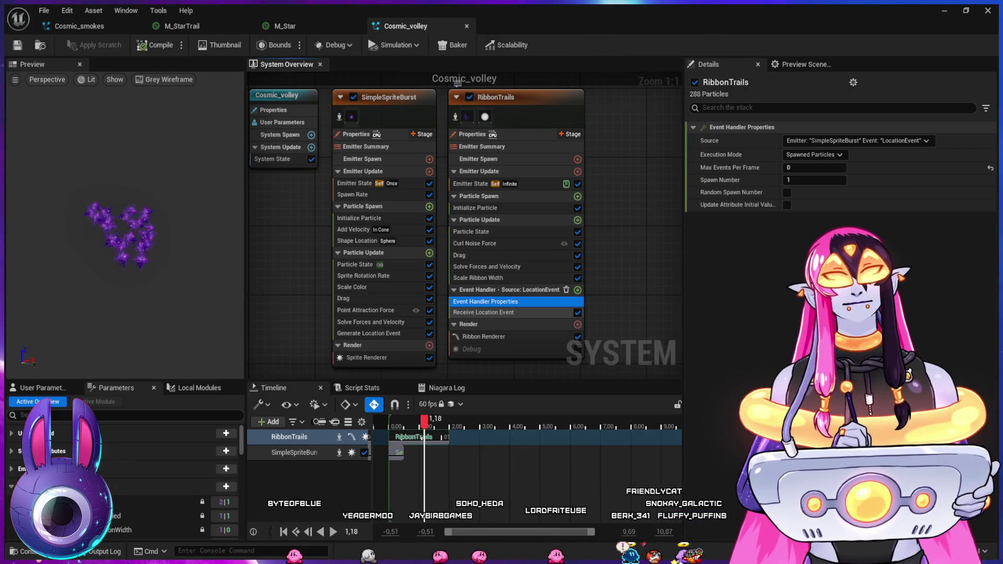
click(475, 208)
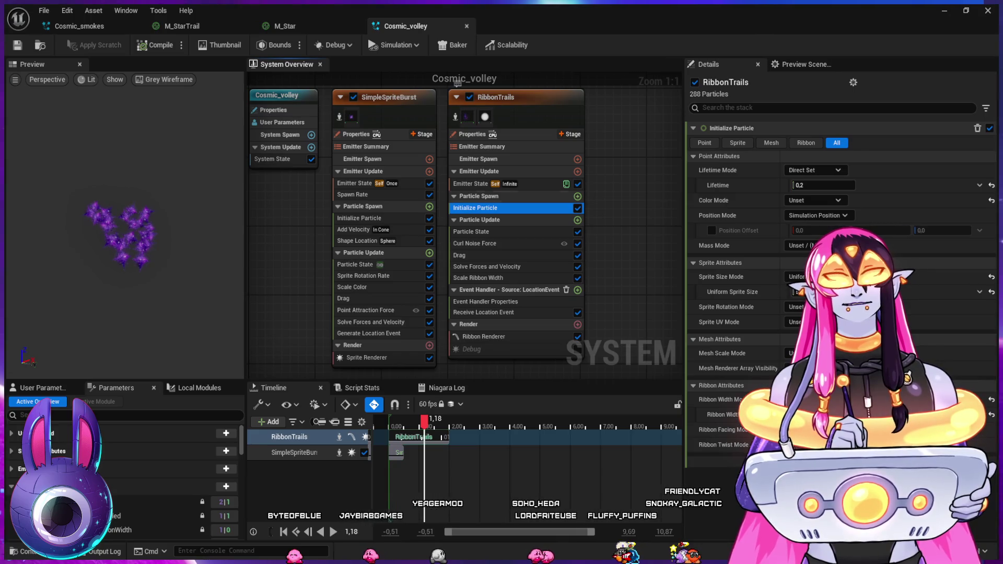
click(470, 184)
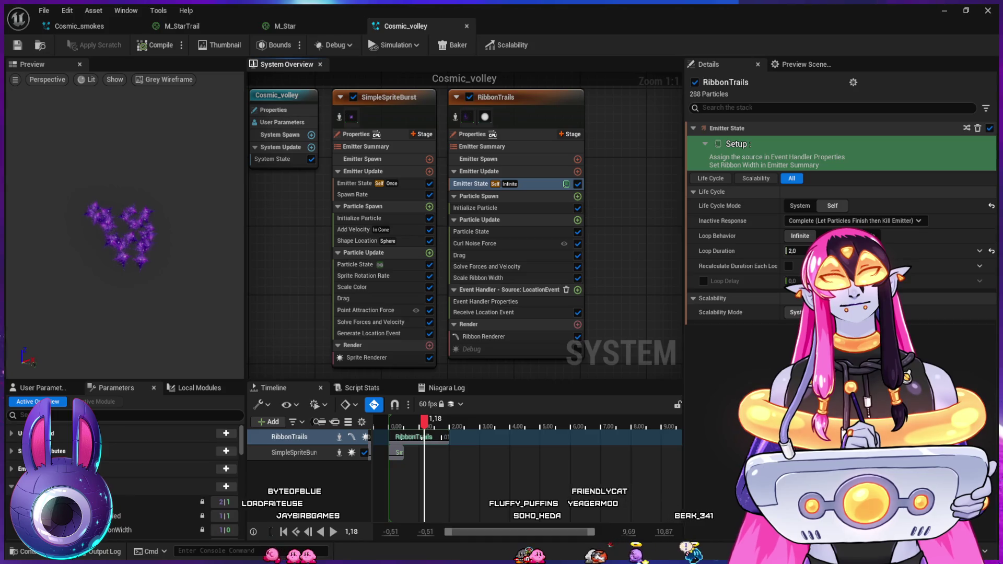
click(847, 244)
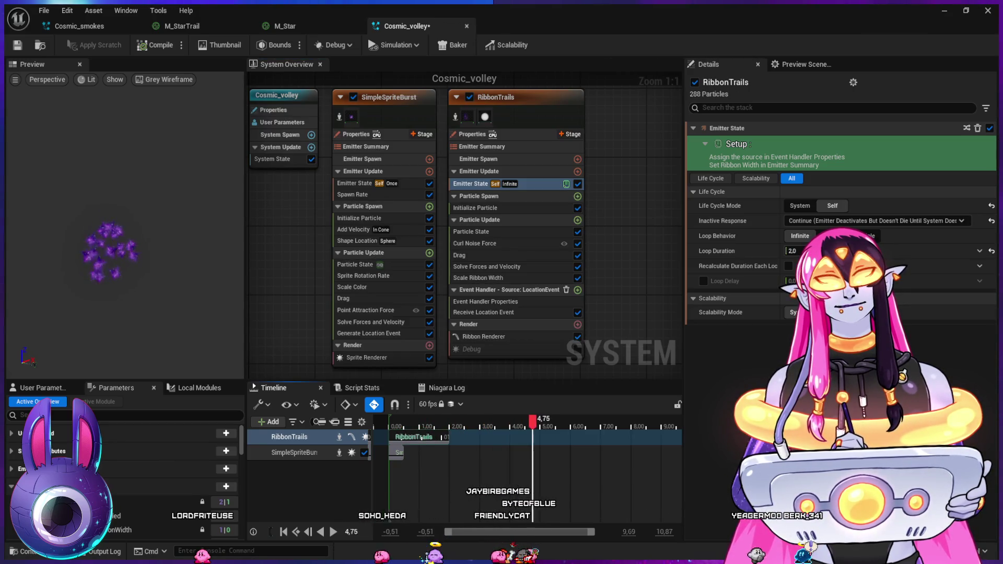
click(991, 220)
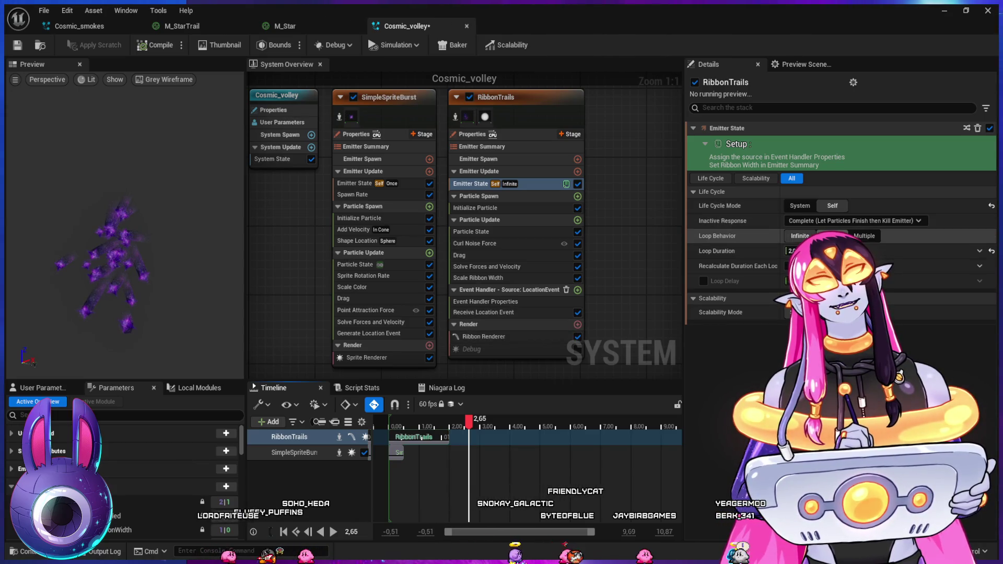
- Set Life Cycle Mode to System and toggle Receive Location Event's Normalized Age from Apply back to Output
click(800, 205)
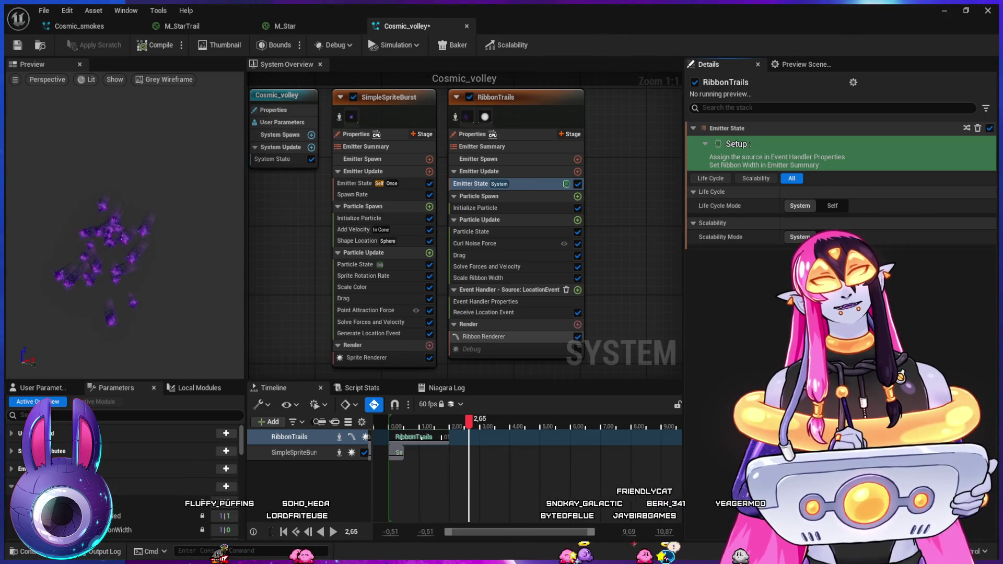
click(483, 336)
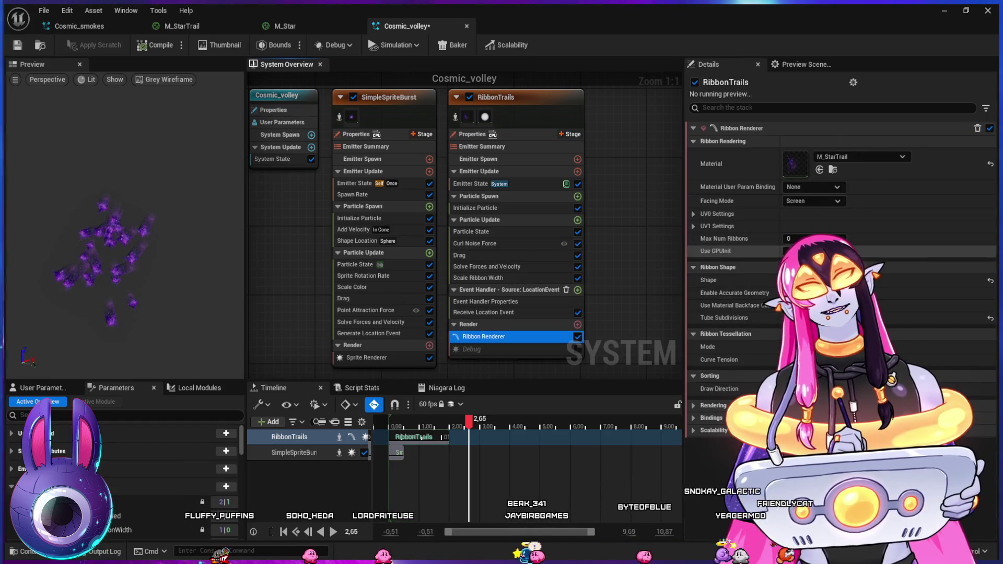
click(484, 312)
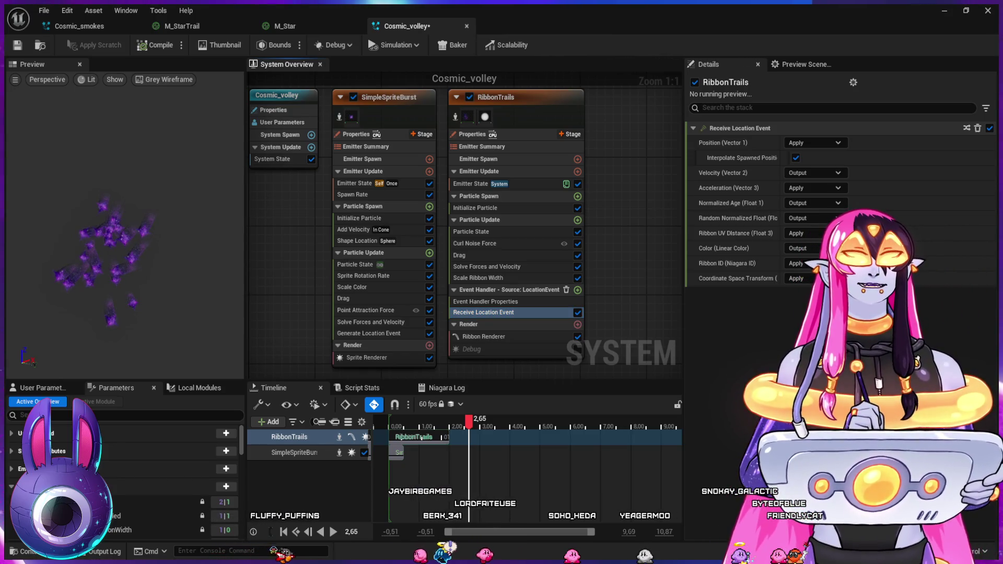
click(813, 214)
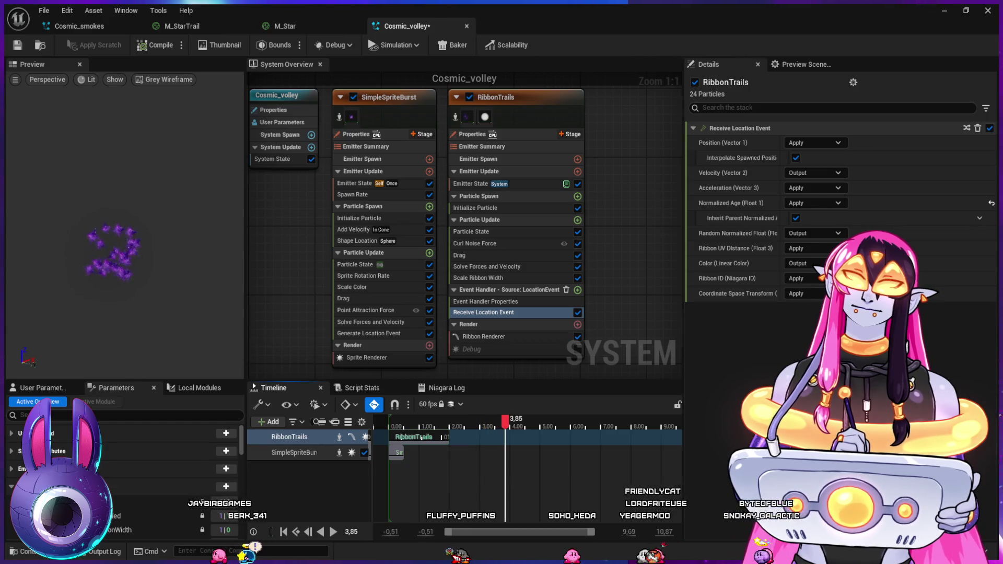
click(991, 203)
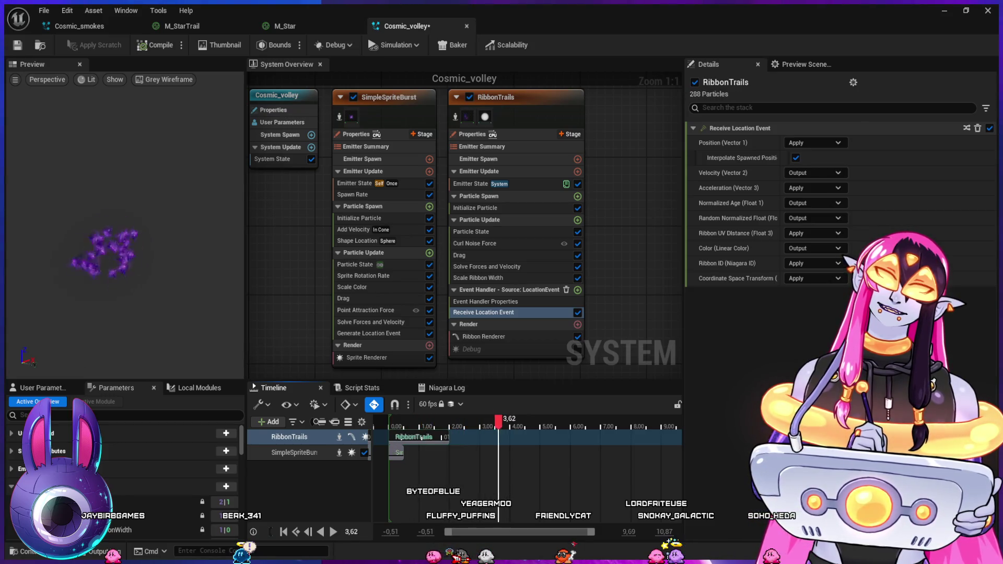
click(458, 89)
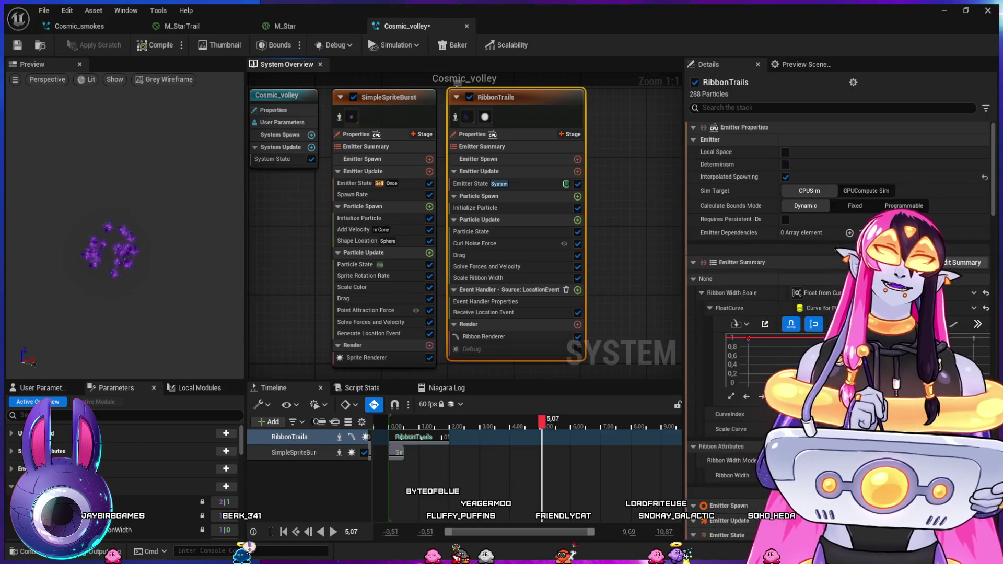
- Delete the RibbonTrails emitter and restore it with undo
key(Delete)
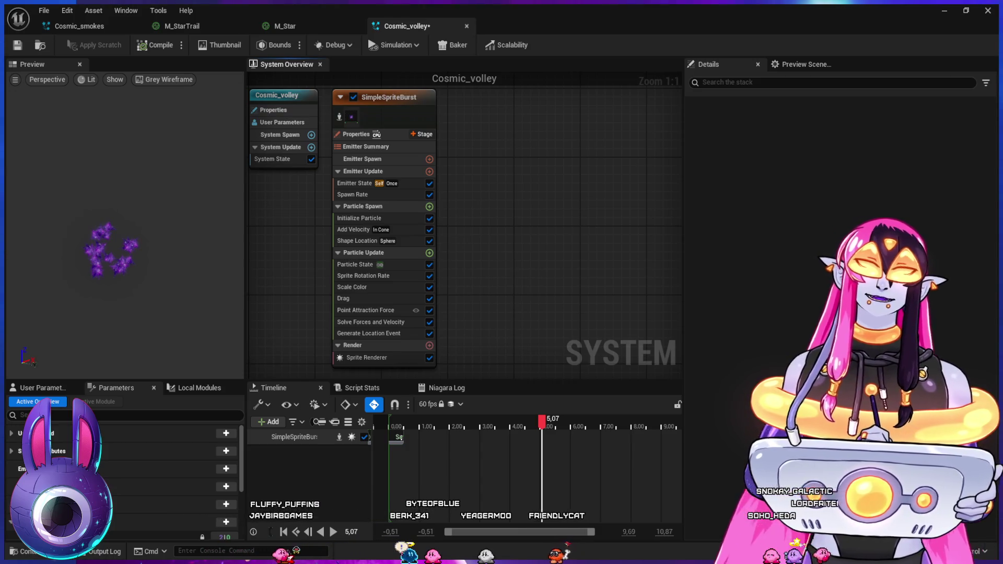
key(ctrl+z)
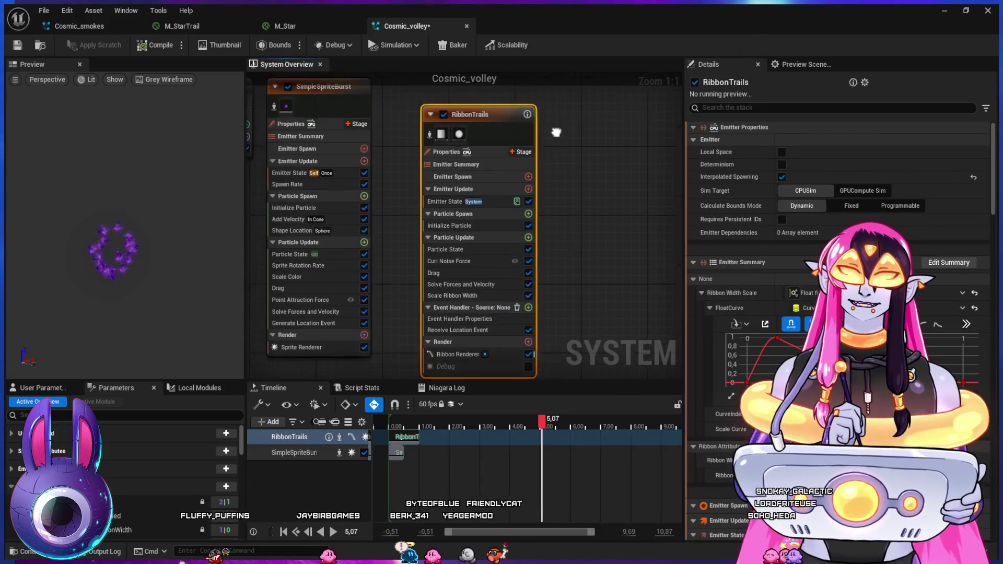
drag(494, 360, 444, 296)
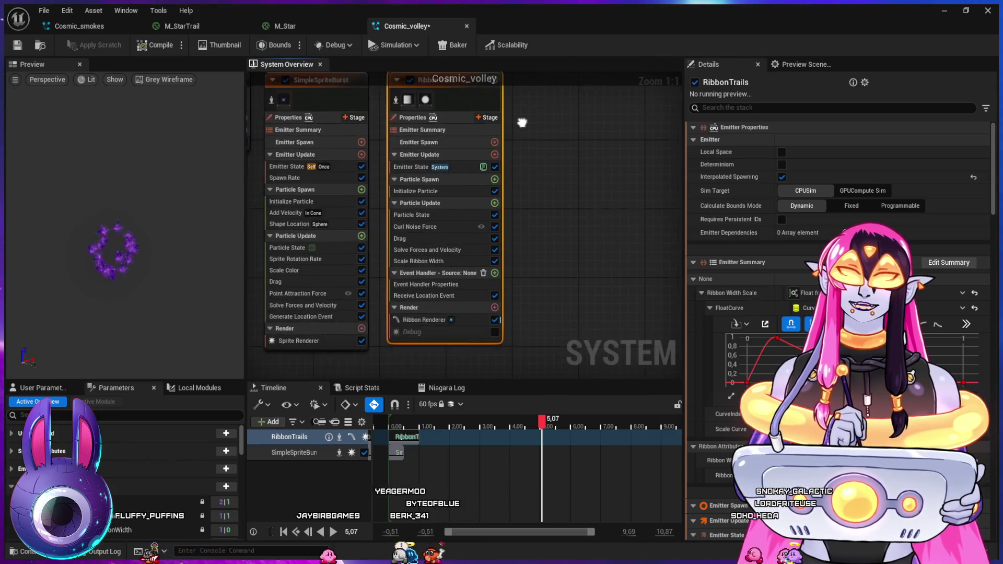
- Set the RibbonTrails event handler Source to SimpleSpriteBurst's LocationEvent
click(444, 295)
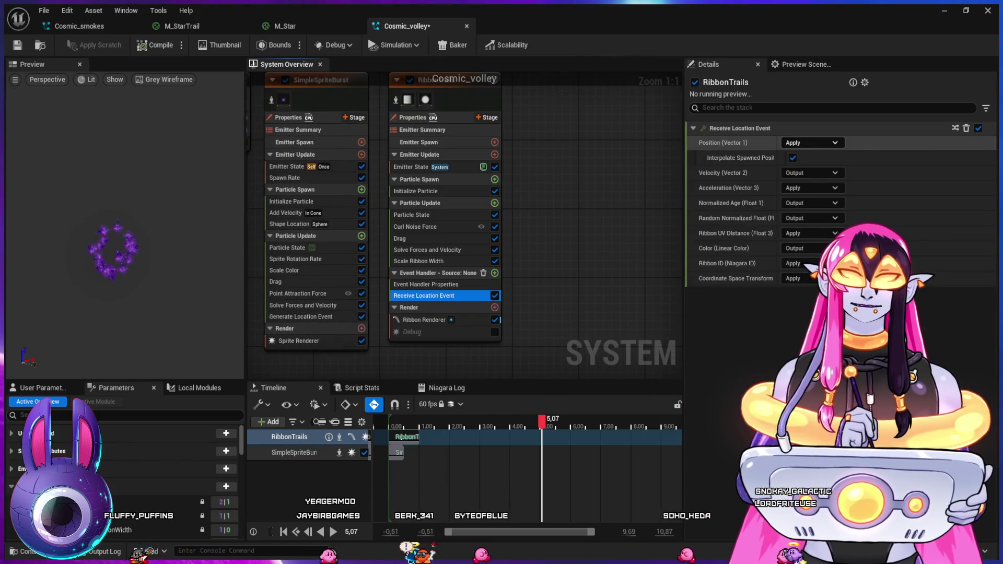
click(426, 284)
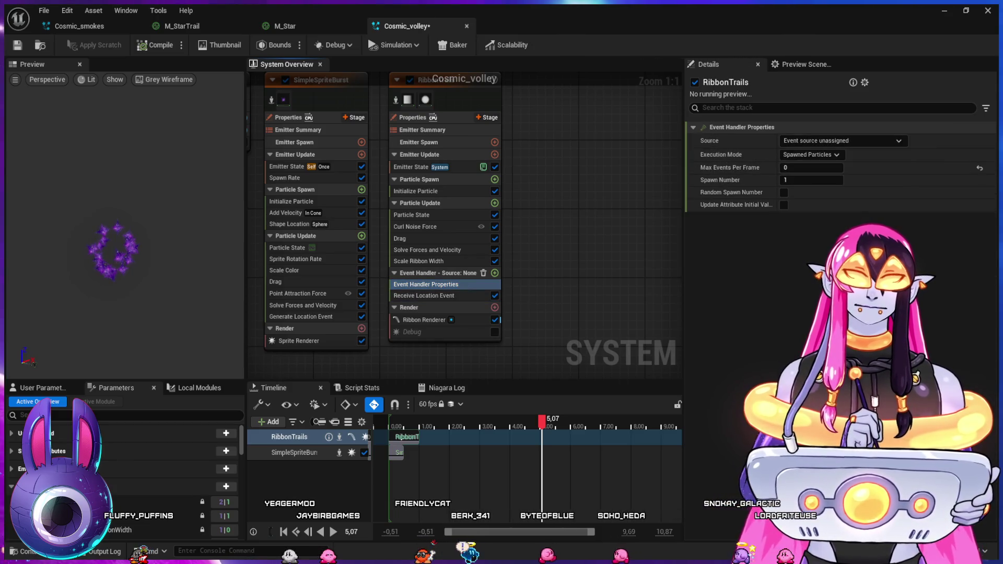
click(841, 152)
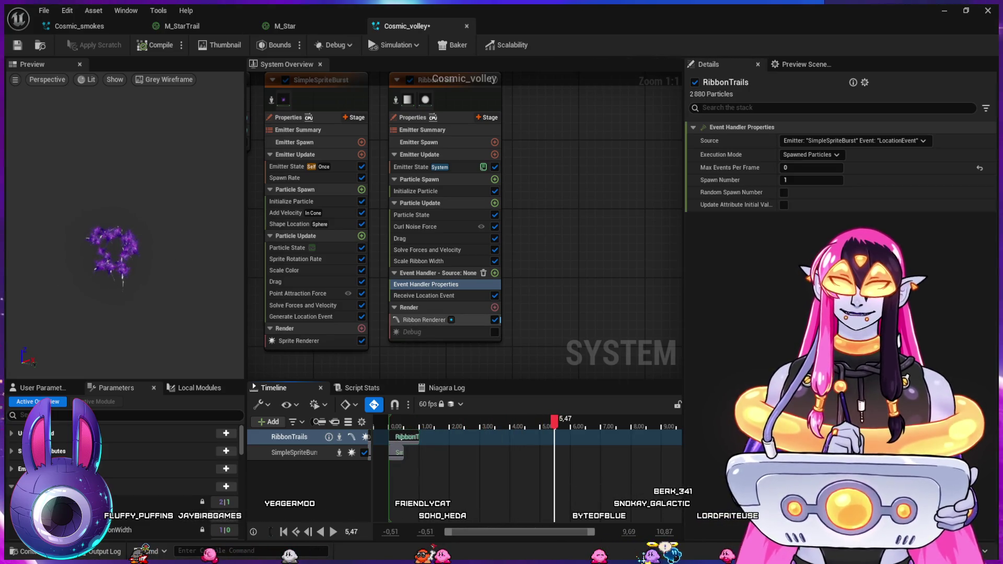
click(424, 320)
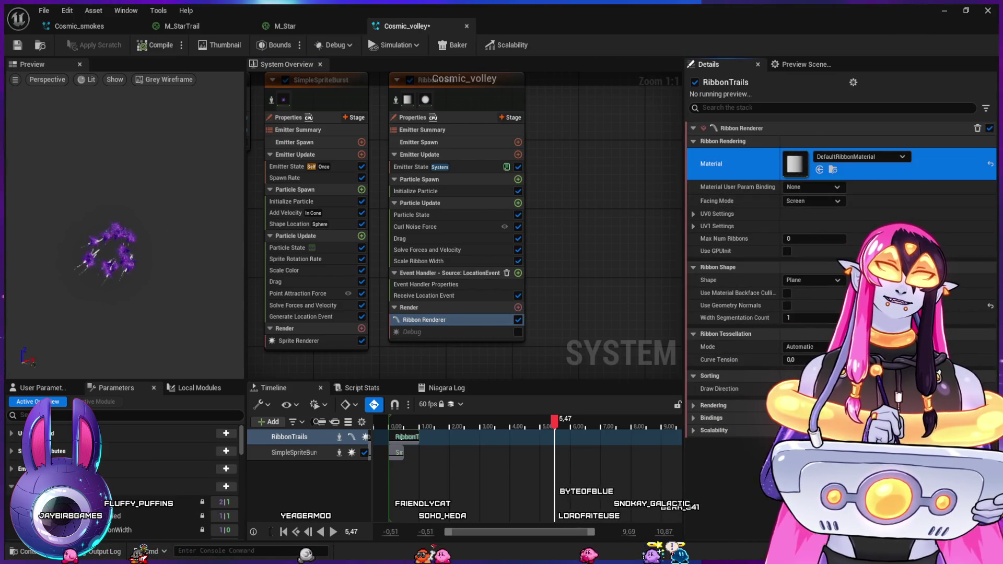
- Assign M_StarTrail as the Ribbon Renderer material
key(ctrl+space)
click(291, 428)
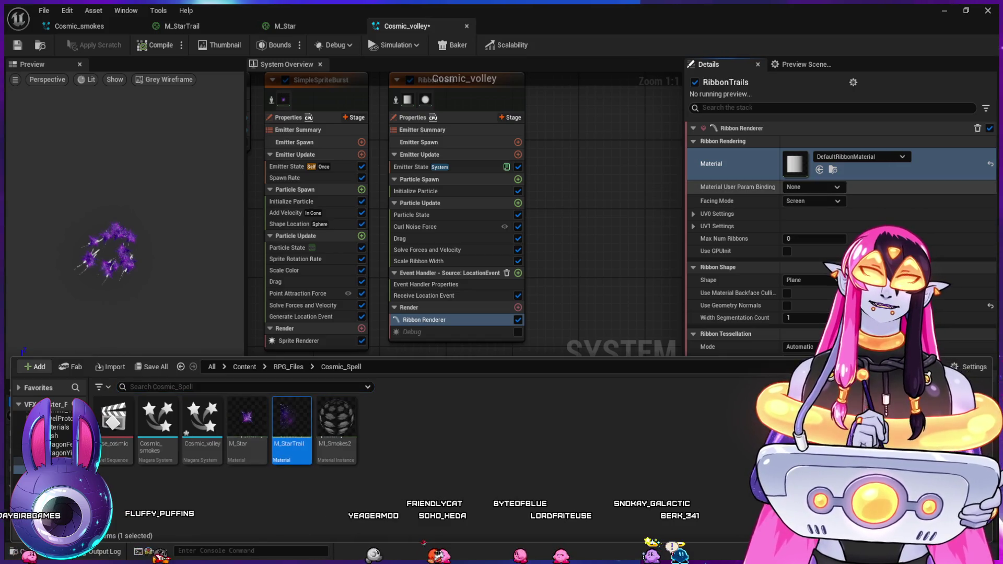
click(819, 169)
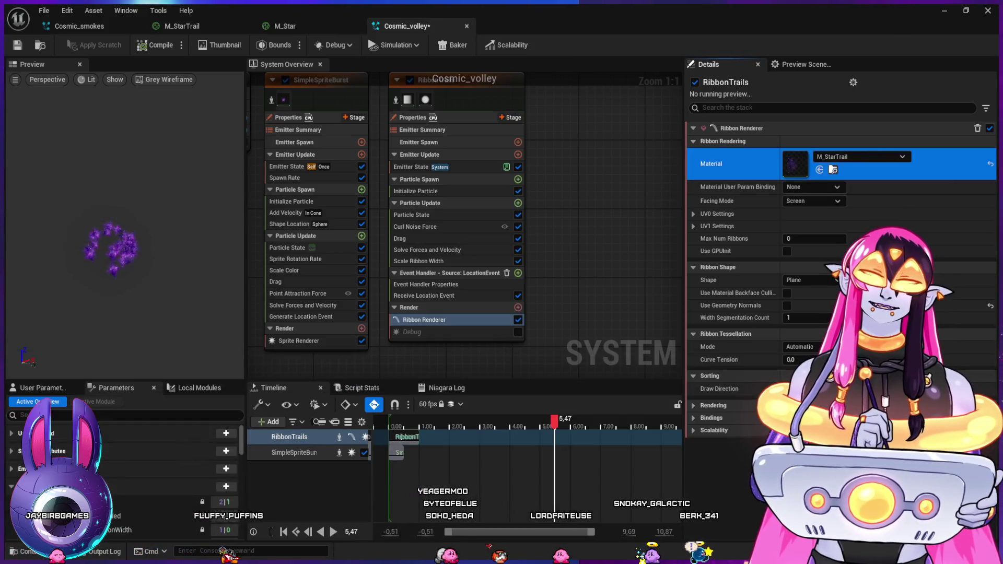
- Review the ribbon's Particle State, Initialize Particle lifetime and Emitter State settings
click(413, 214)
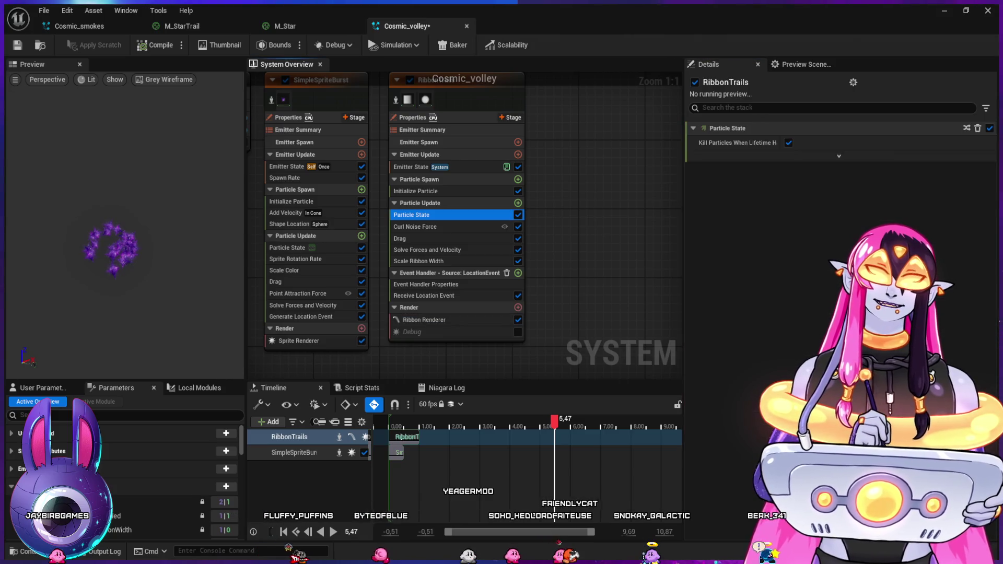
click(415, 191)
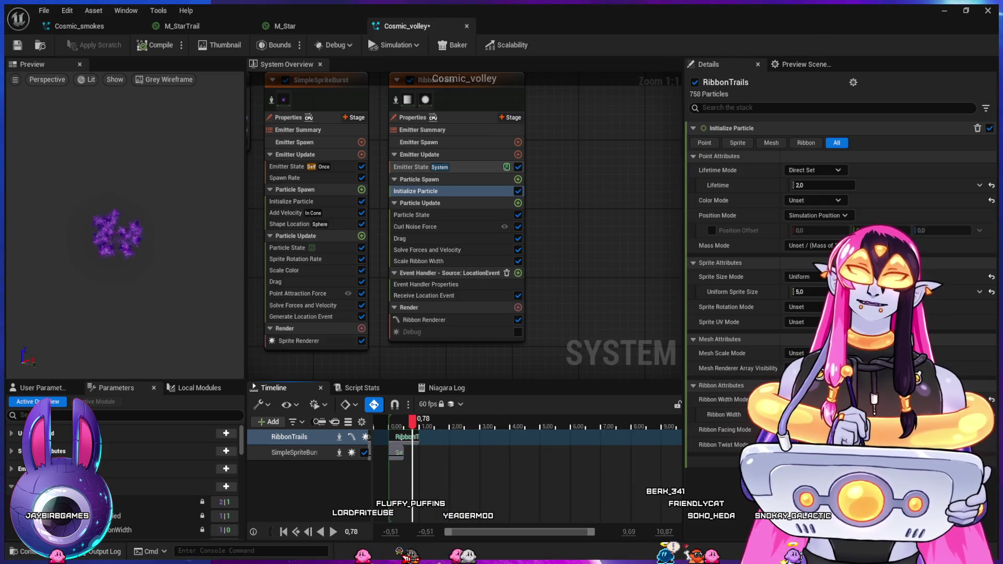
click(411, 167)
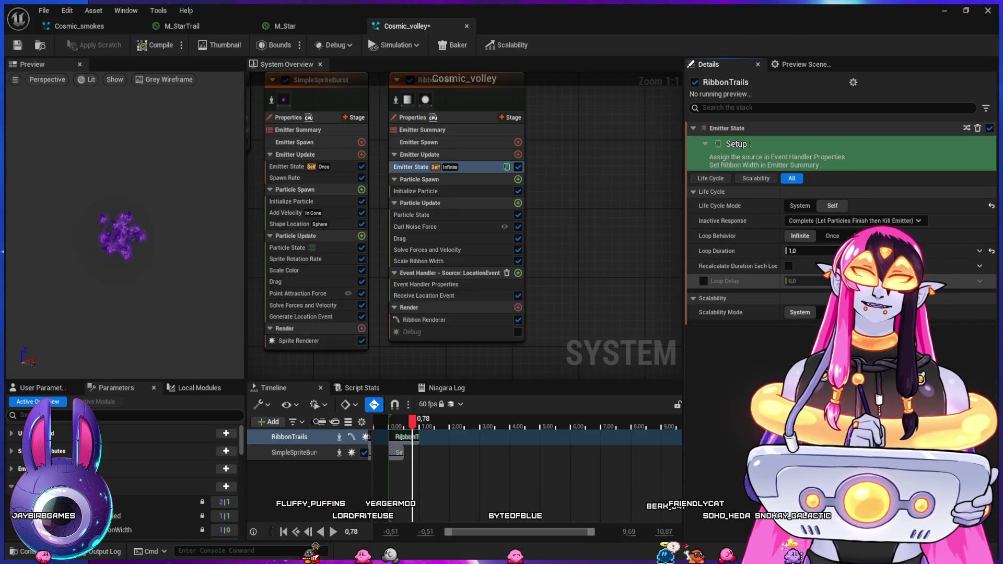
- Enable a 1.5 loop delay on the RibbonTrails emitter
click(703, 281)
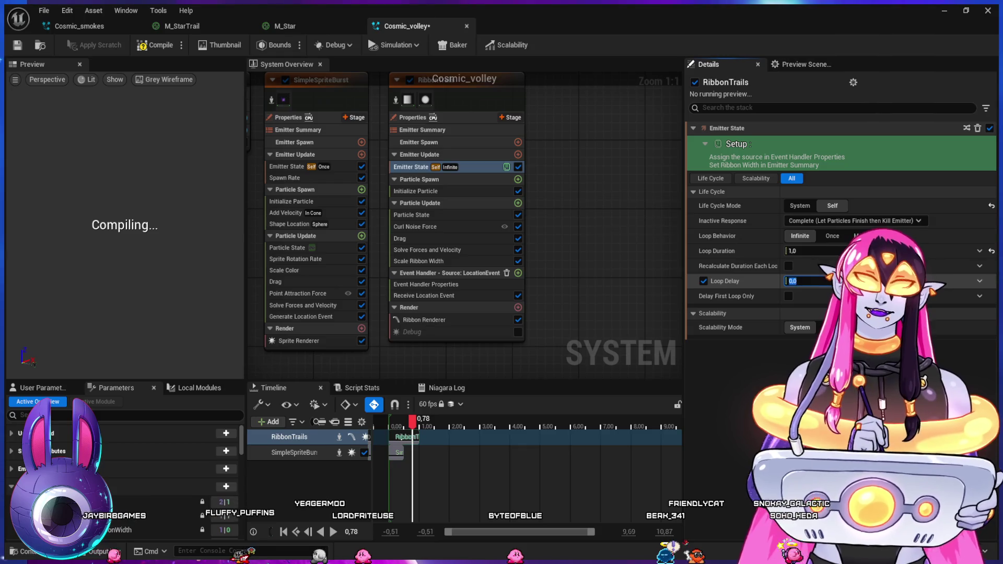
click(818, 281)
text(01.5)
key(Return)
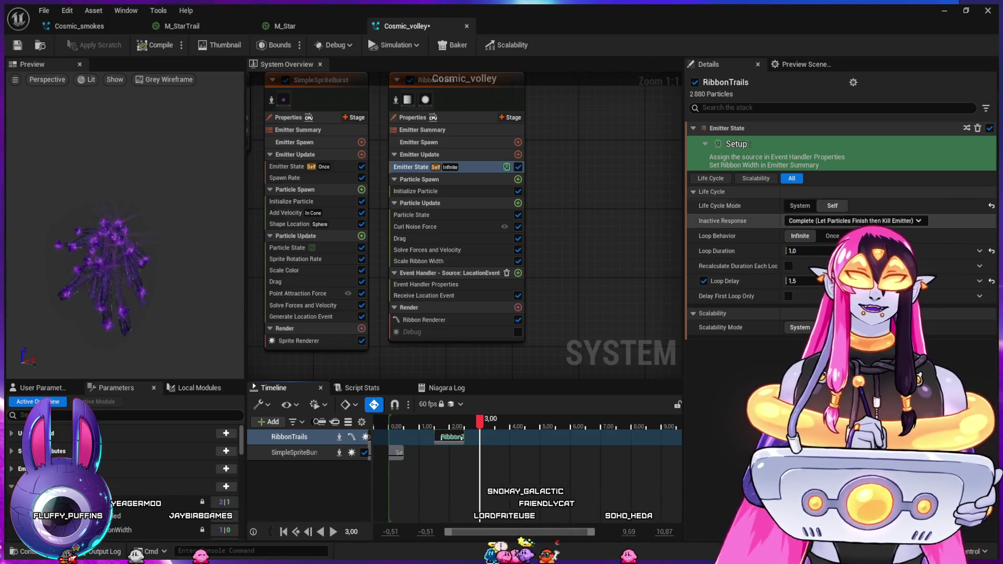
- Set Life Cycle Mode to System and scrub the ThirdPersonMap sequence to preview the volley
click(800, 205)
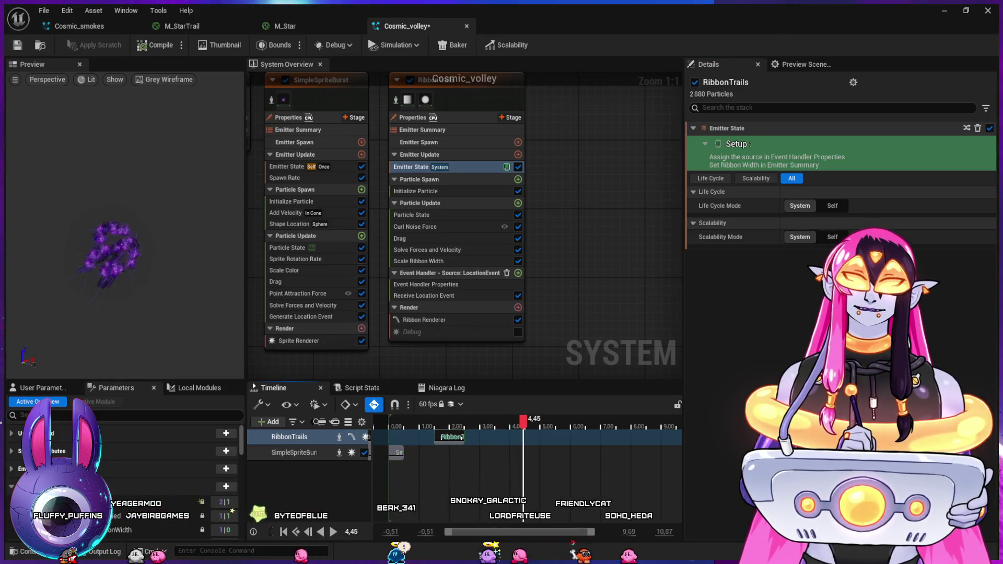
key(alt+Tab)
mouse_move(425, 439)
mouse_down()
mouse_move(392, 435)
mouse_move(470, 430)
mouse_move(569, 389)
mouse_move(618, 390)
mouse_up()
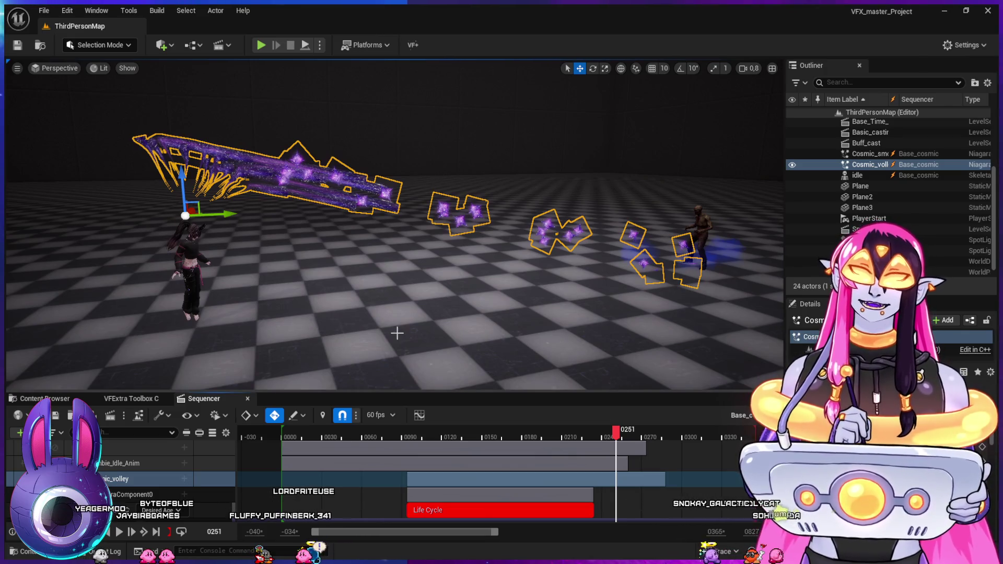
mouse_move(403, 439)
mouse_down()
mouse_move(509, 454)
mouse_move(631, 453)
mouse_up()
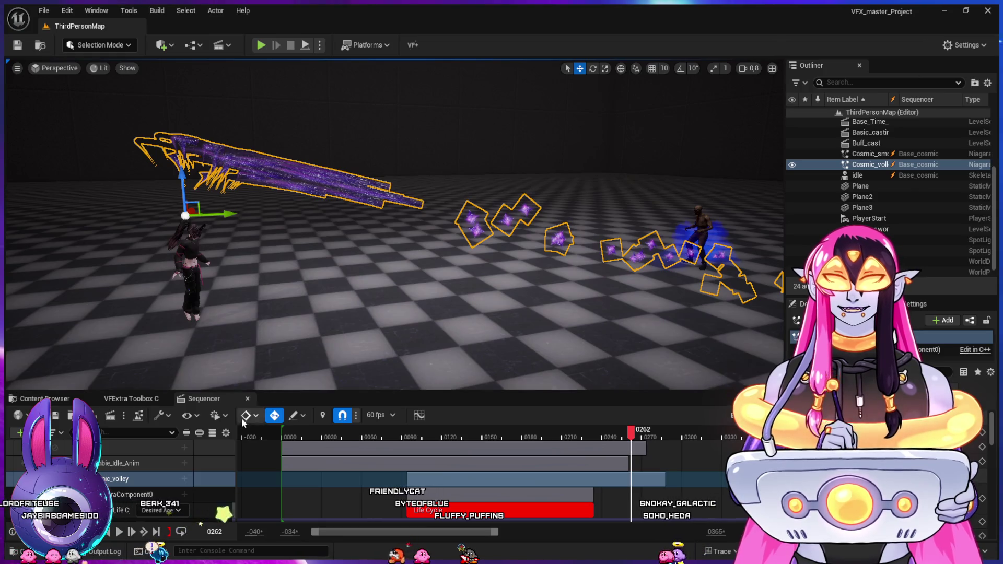
click(132, 479)
mouse_move(603, 432)
mouse_down()
mouse_move(581, 435)
mouse_move(592, 438)
mouse_up()
key(alt+Tab)
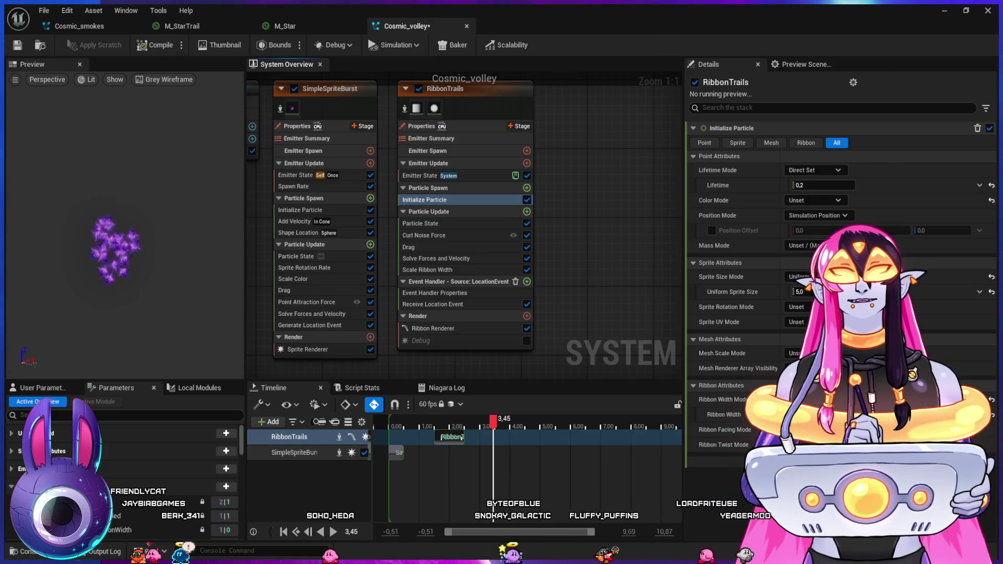
- Set the RibbonTrails Initialize Particle Color Mode to Direct Set
key(ctrl+z)
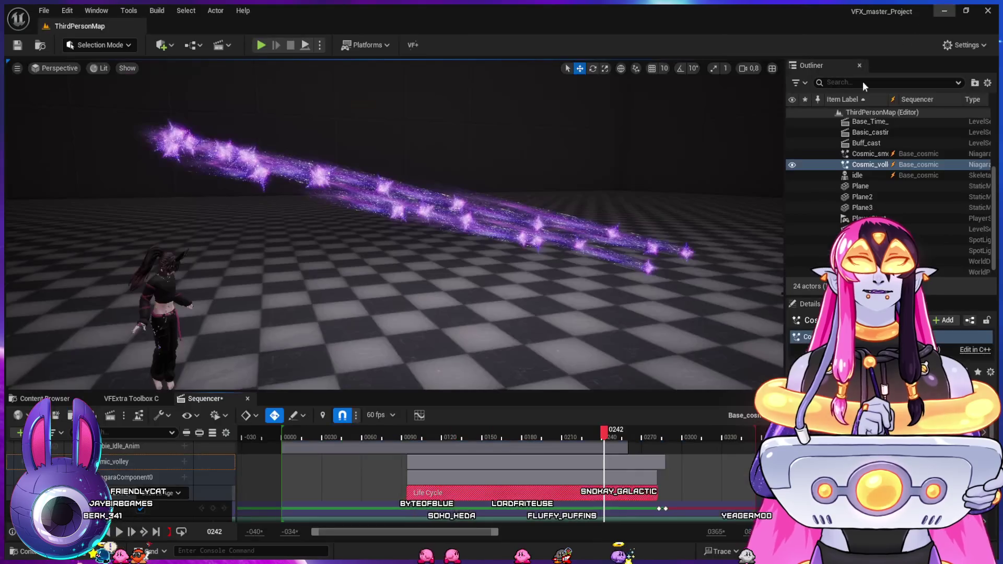
- Scrub the sequence to frame 0260, then play the volley from frame 0085
mouse_move(457, 439)
mouse_down()
mouse_move(402, 440)
mouse_move(610, 473)
mouse_up()
drag(552, 364, 496, 345)
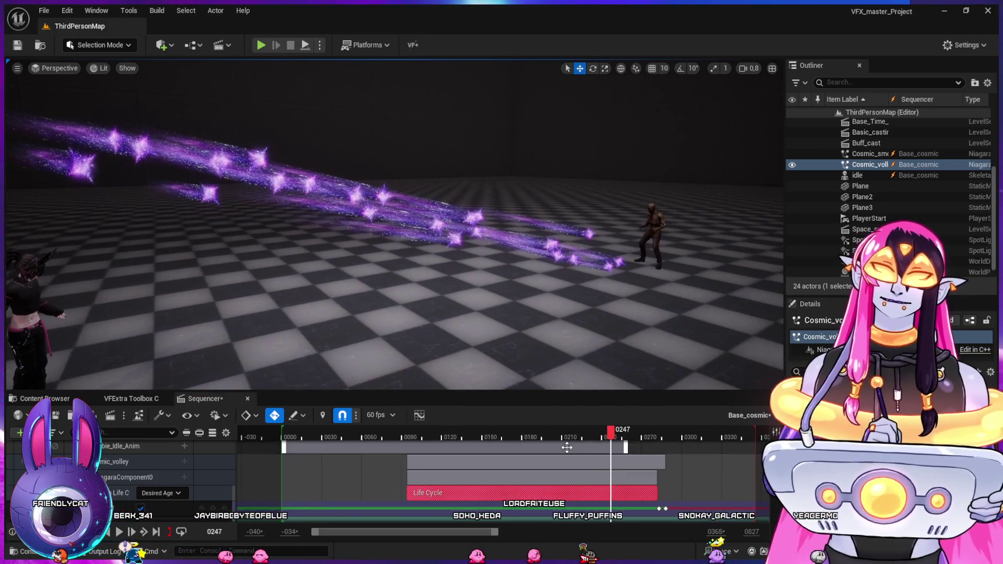
click(625, 433)
mouse_move(626, 432)
mouse_down()
mouse_move(680, 440)
mouse_move(414, 437)
mouse_up()
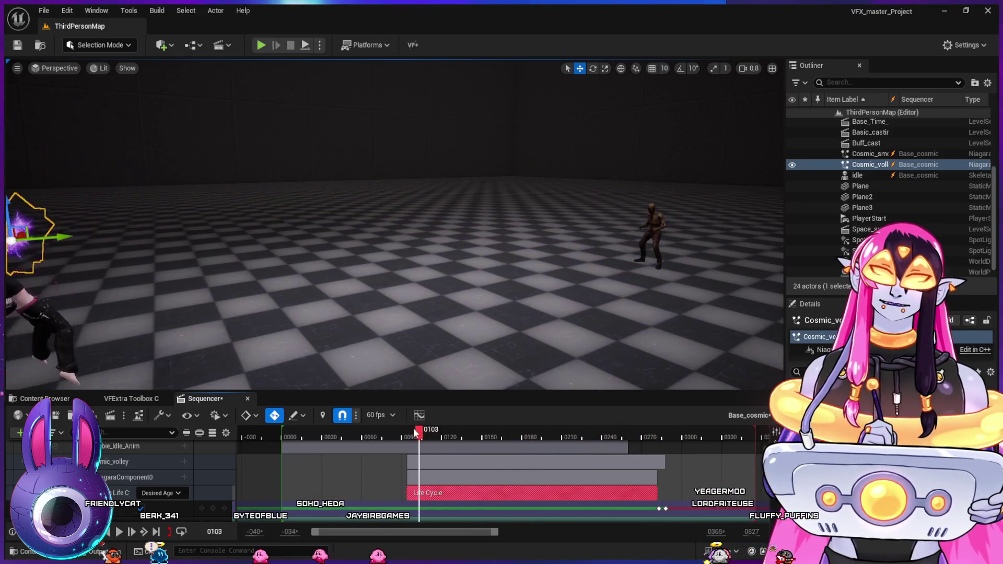
key(space)
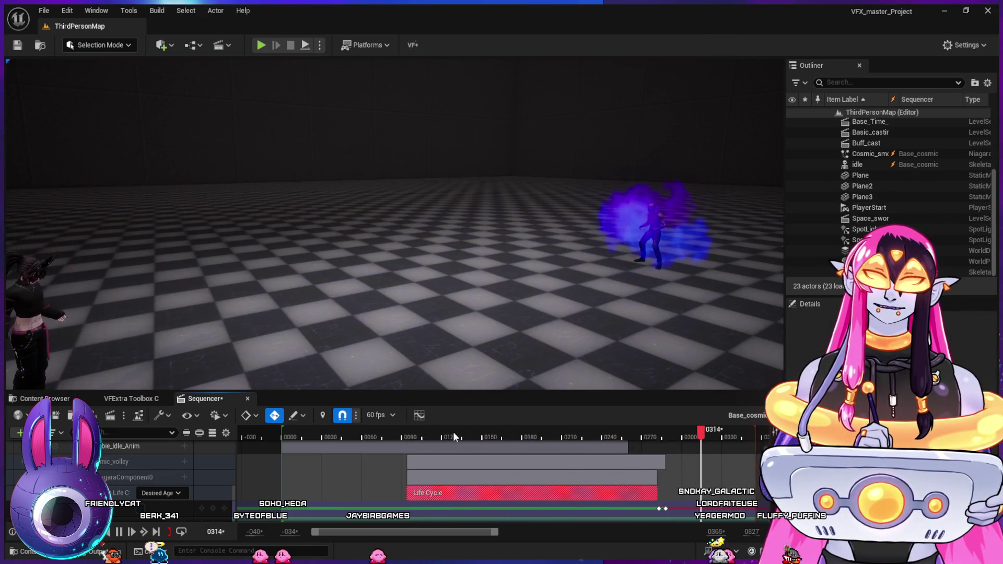
key(space)
click(396, 435)
key(space)
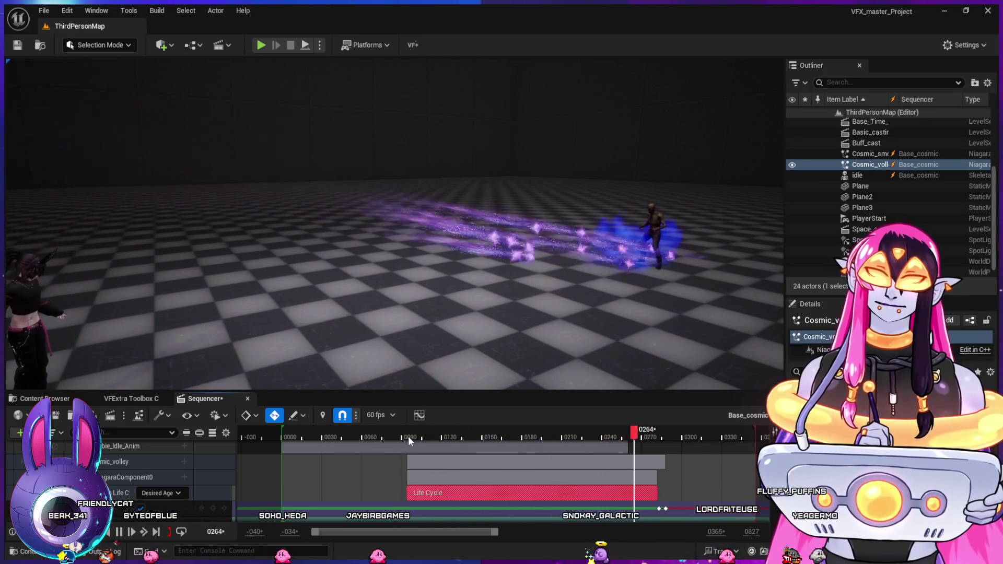
key(space)
- Replay the sequence repeatedly from frames around 0065–0092 to review the volley
click(412, 434)
click(371, 438)
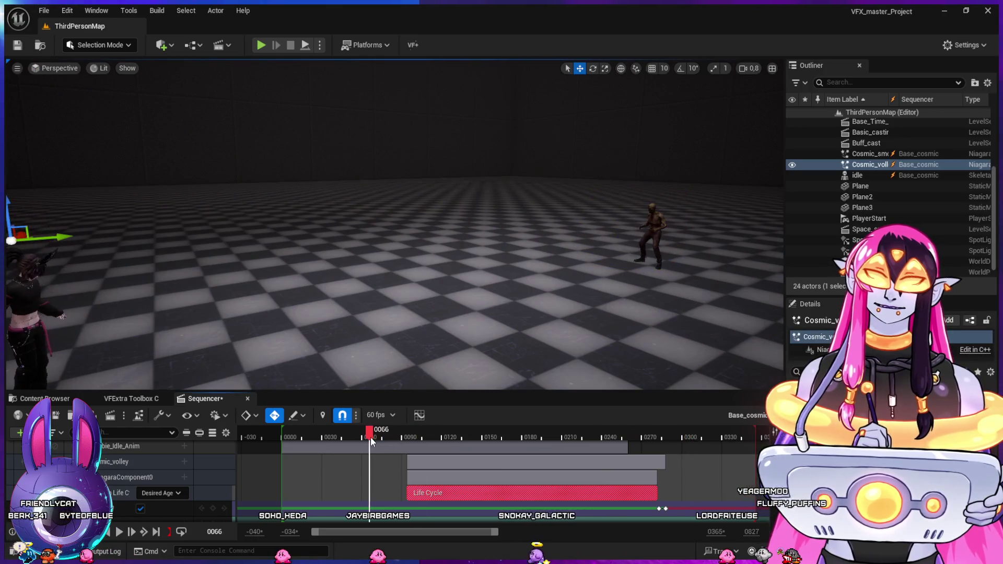
key(space)
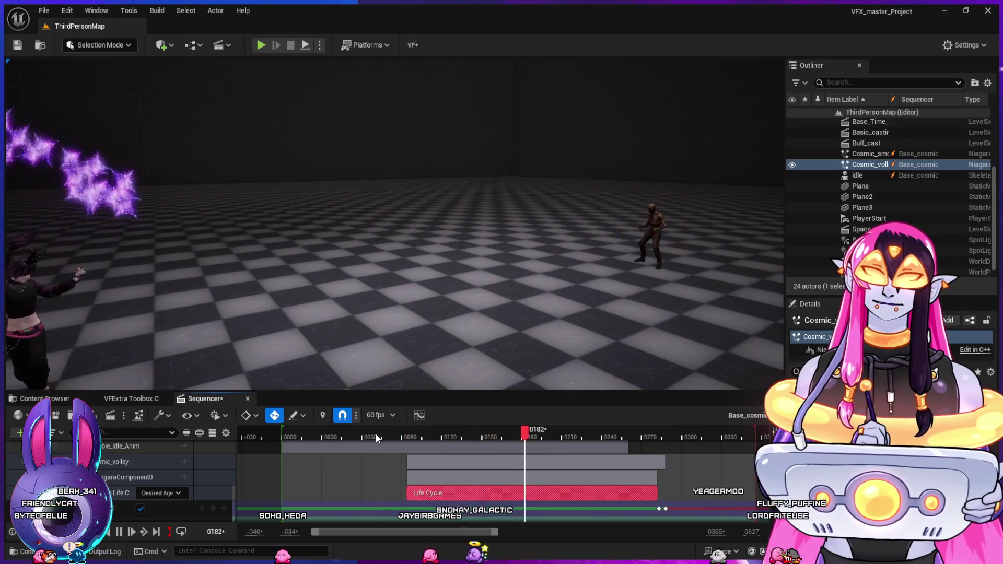
click(406, 437)
key(space)
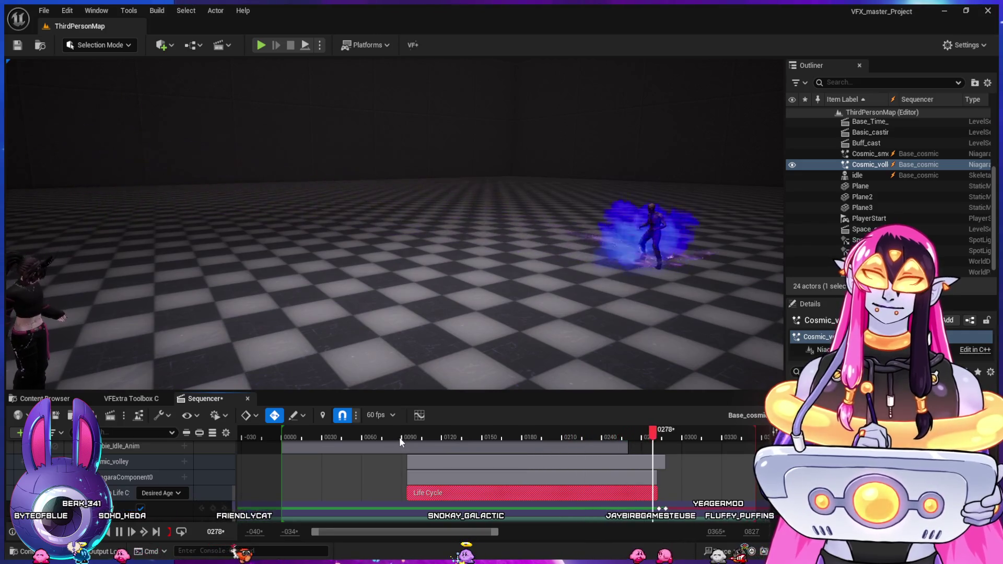
key(space)
click(391, 436)
key(space)
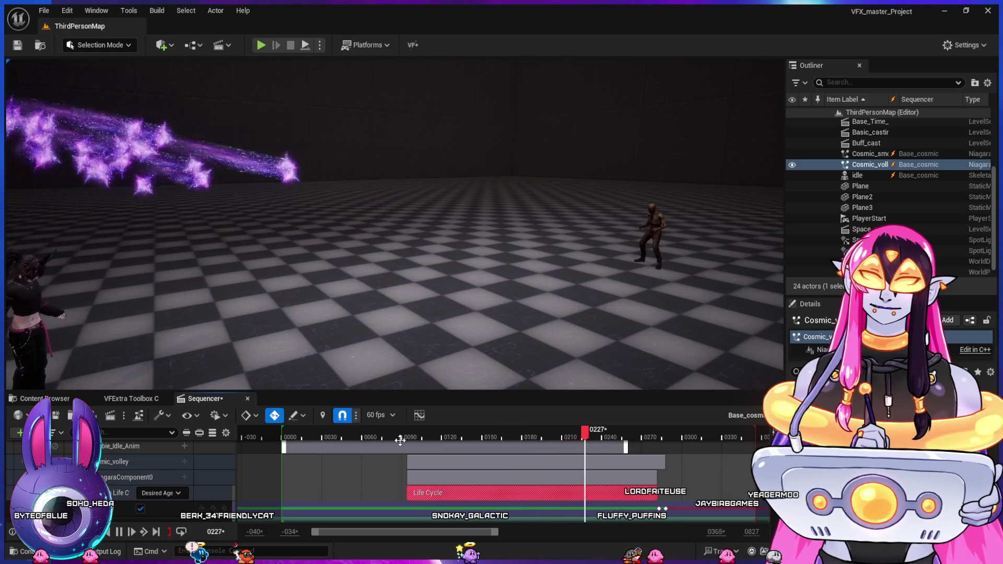
click(387, 434)
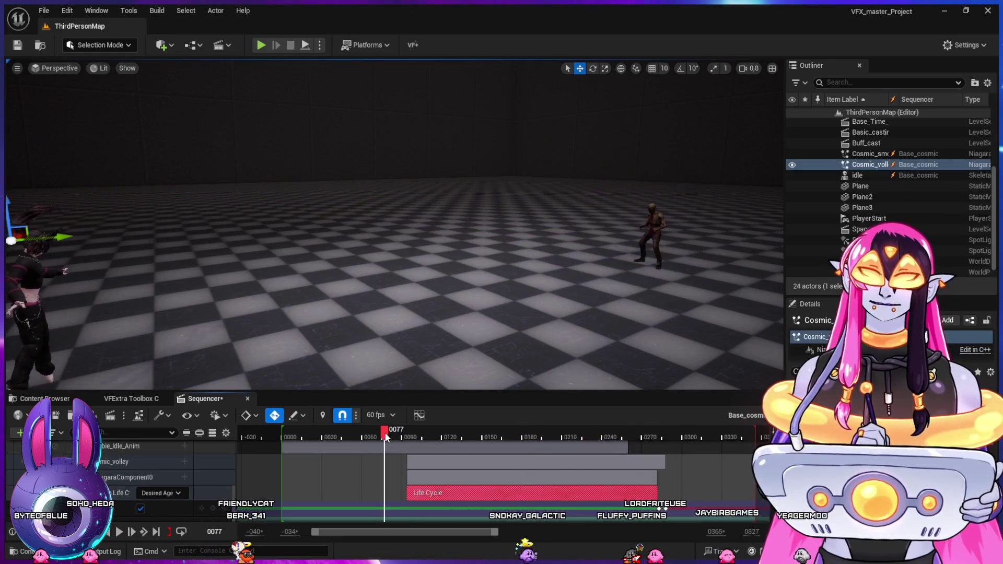
key(space)
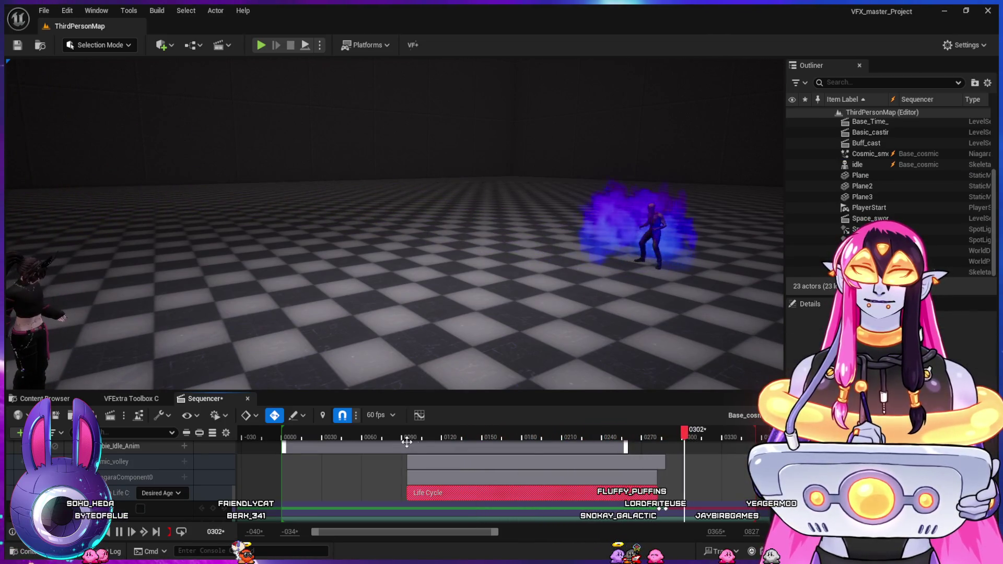
click(400, 434)
key(space)
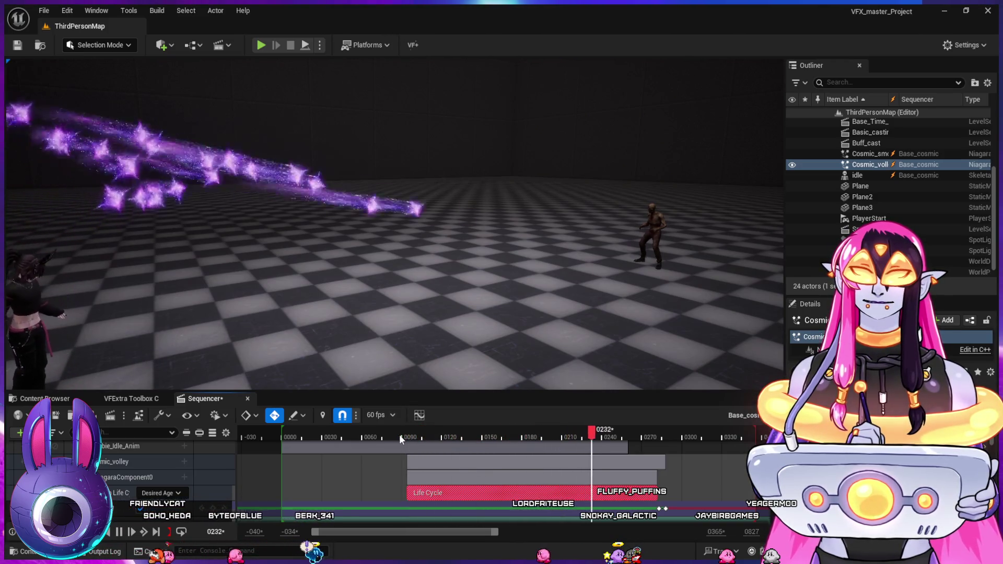
- Reframe the viewport on both characters and replay the sequence from near the start
mouse_move(501, 336)
mouse_down()
mouse_move(491, 334)
mouse_move(501, 336)
mouse_up()
drag(389, 298, 389, 298)
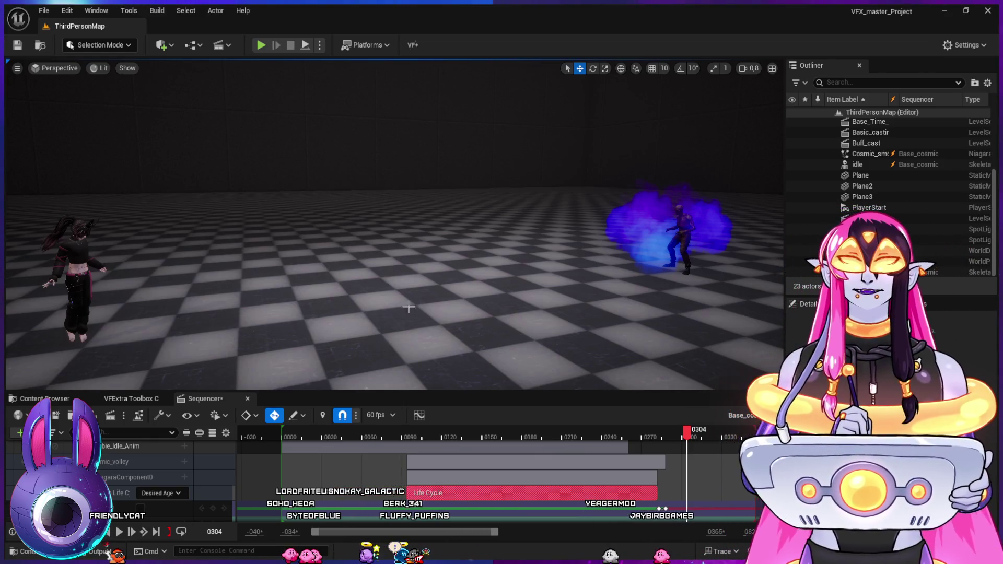
click(323, 436)
key(space)
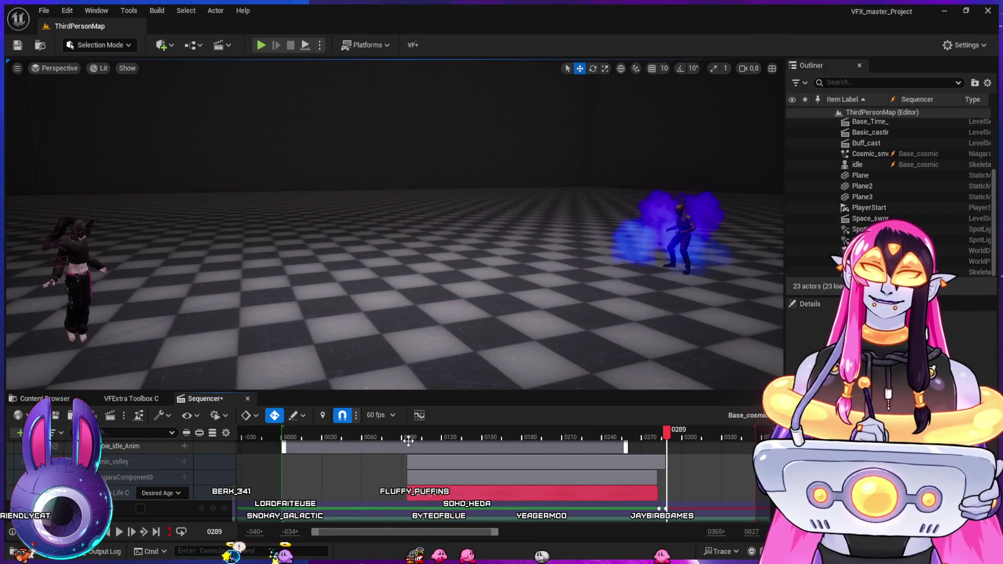
click(384, 428)
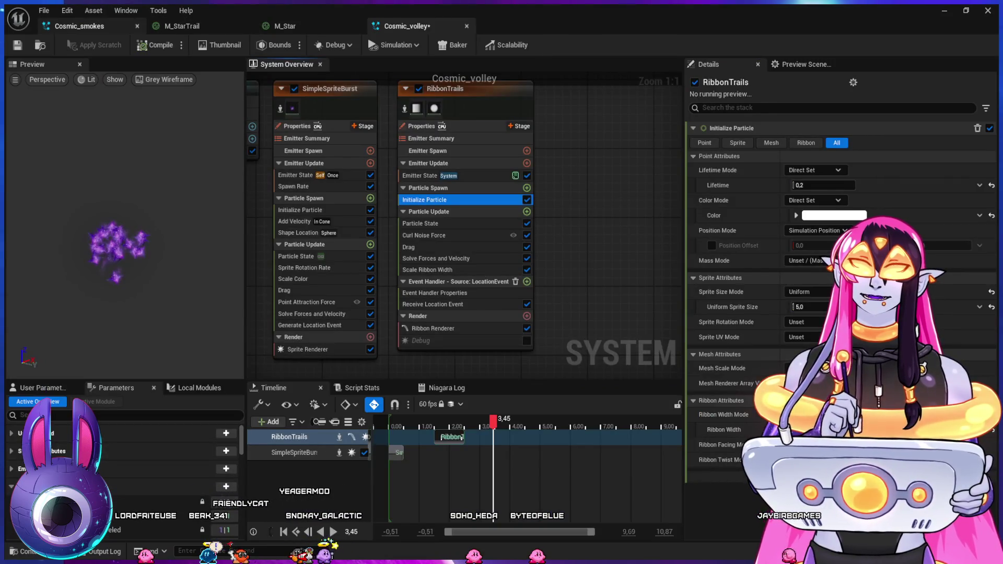
- Inspect the sprite renderer and nudge the Particle Color node upward in the material graph
click(372, 344)
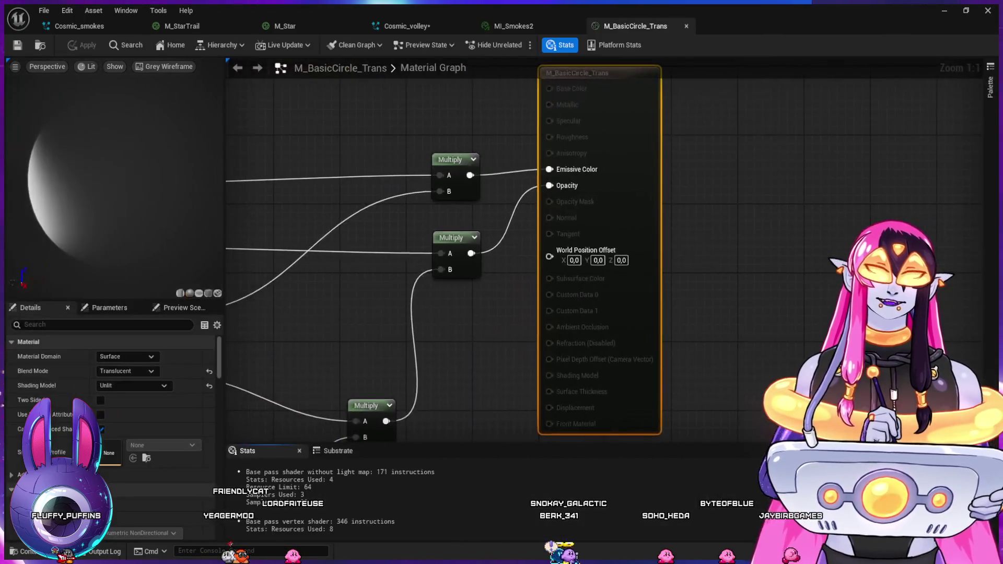
mouse_move(702, 223)
mouse_down()
mouse_move(666, 150)
mouse_move(737, 105)
mouse_move(804, 116)
mouse_move(712, 228)
mouse_move(502, 230)
mouse_move(428, 290)
mouse_move(457, 251)
mouse_move(448, 230)
mouse_up()
scroll(406, 289, up, 1)
drag(544, 149, 541, 142)
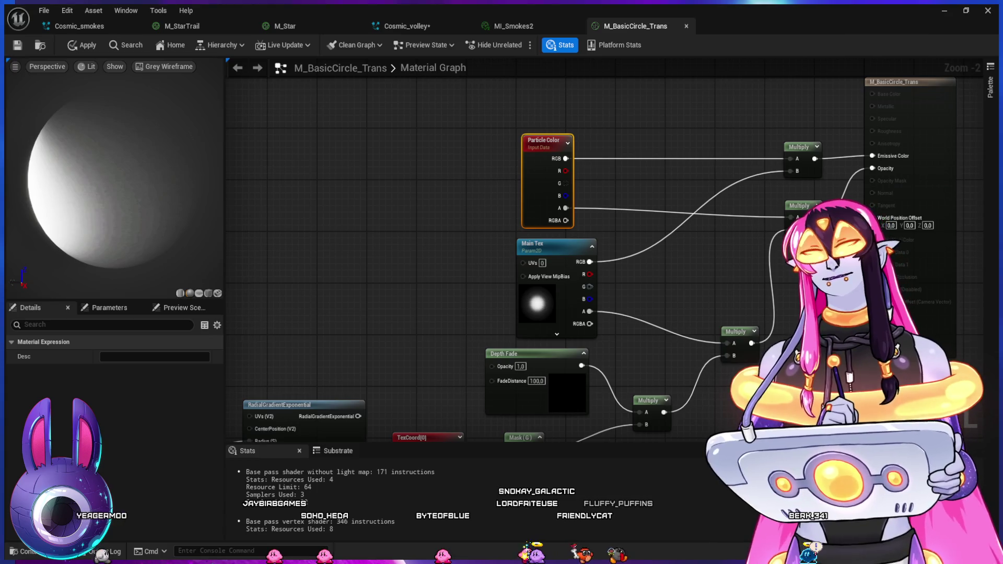
scroll(502, 253, down, 1)
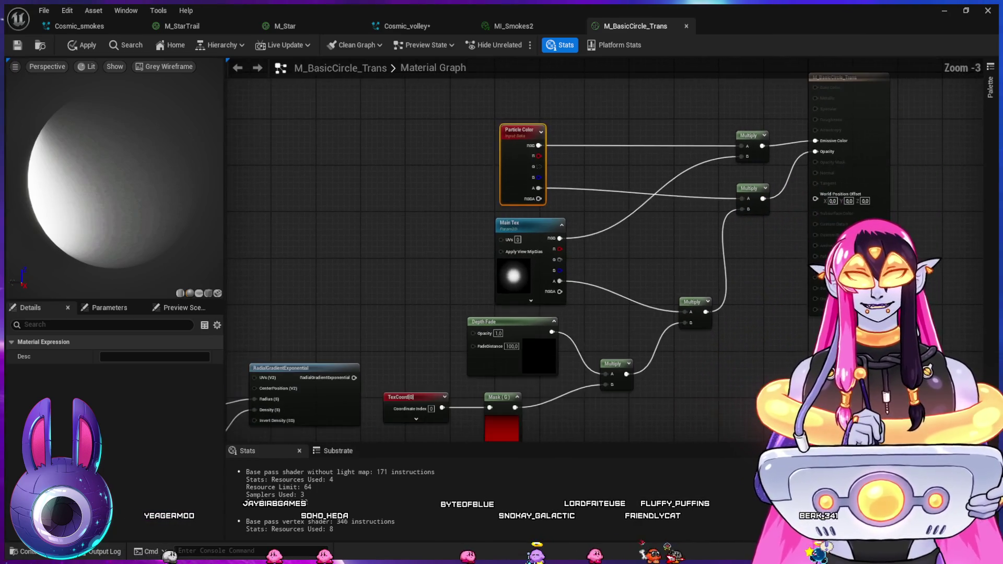
scroll(413, 238, down, 1)
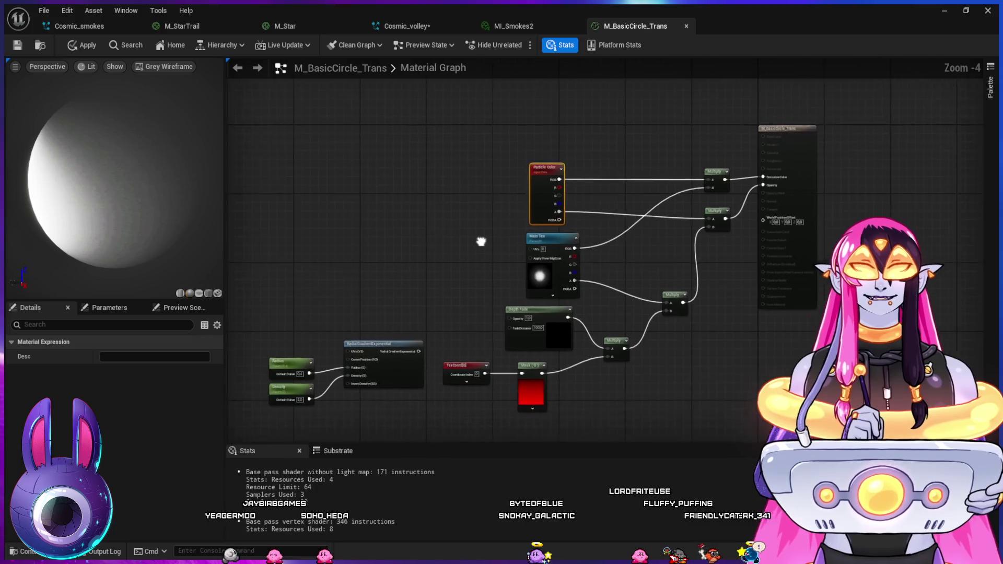
scroll(480, 241, up, 1)
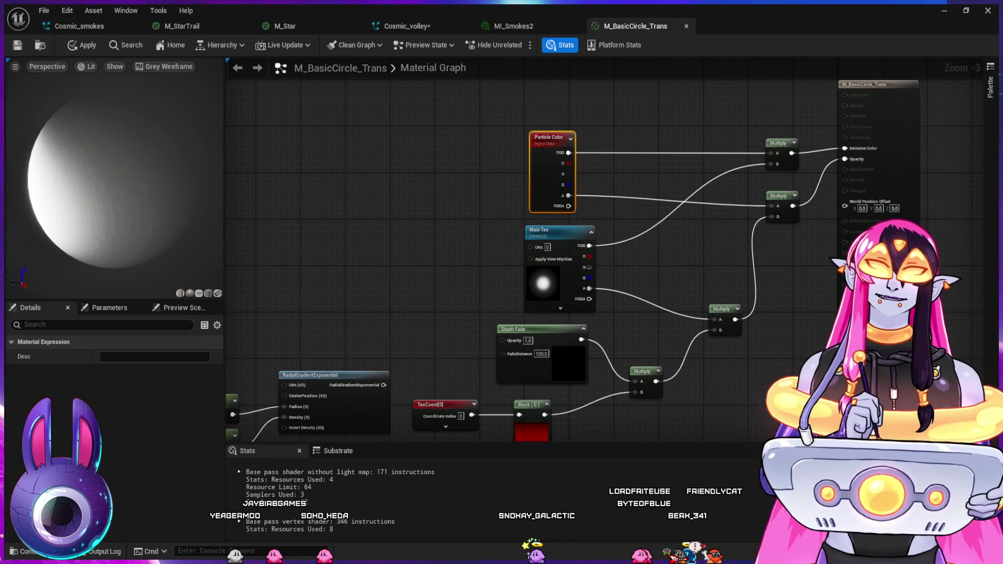
- Move the Particle Color node further up, then bring up the M_Star material
drag(458, 188, 477, 201)
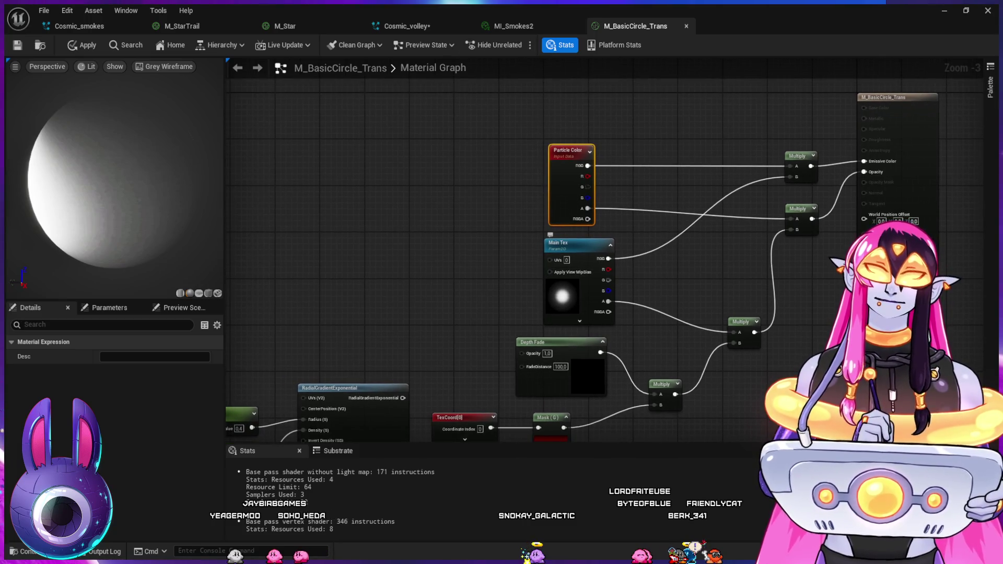
drag(568, 150, 568, 92)
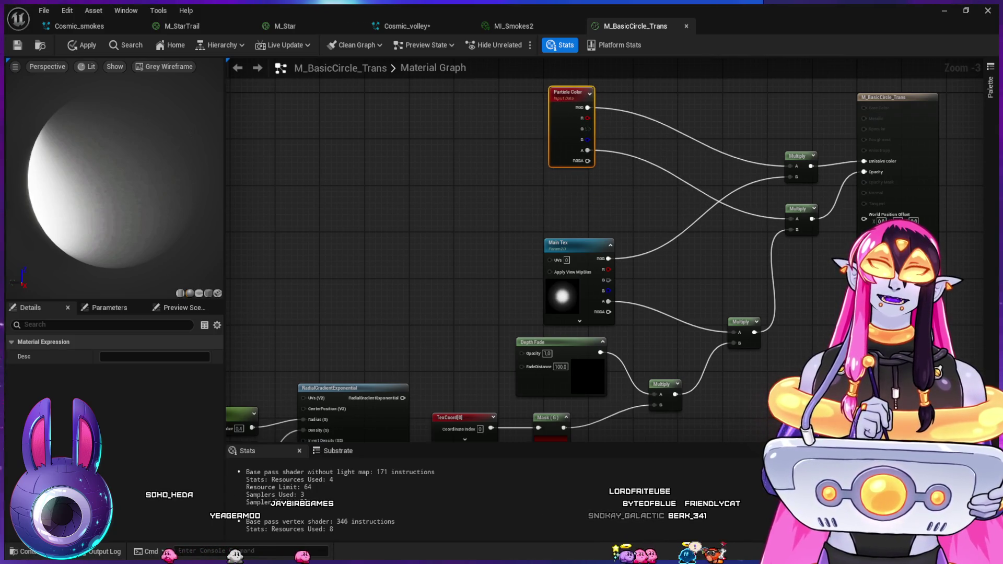
click(451, 187)
drag(450, 188, 466, 228)
drag(582, 133, 588, 98)
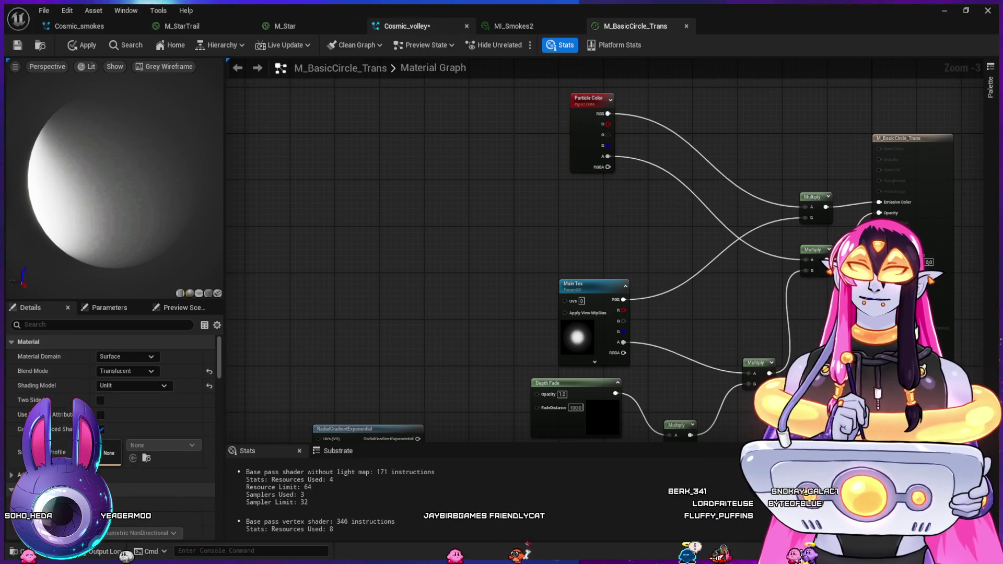
click(284, 27)
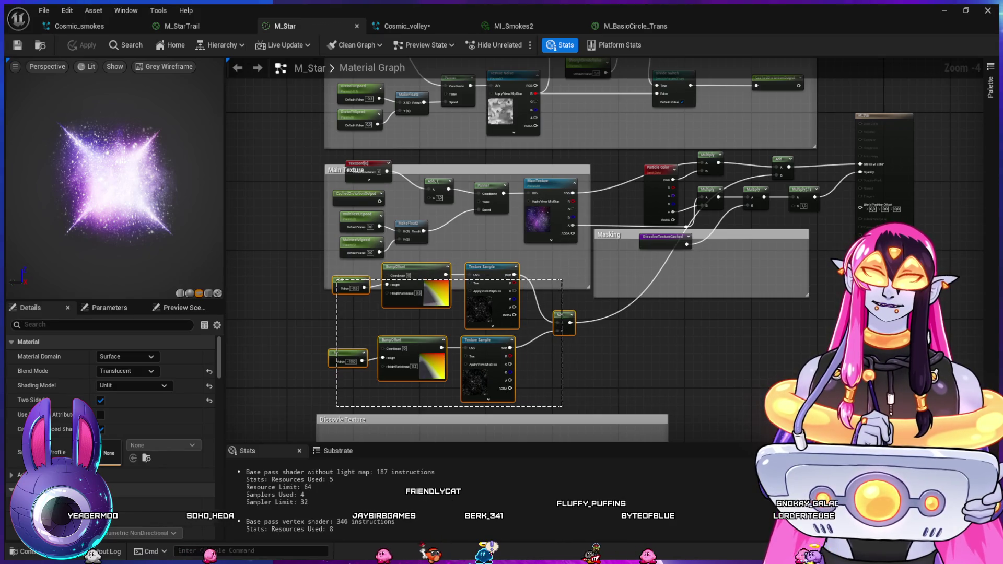
- Copy the sparkle nodes from M_Star and paste them into M_BasicCircle_Trans
drag(337, 280, 562, 406)
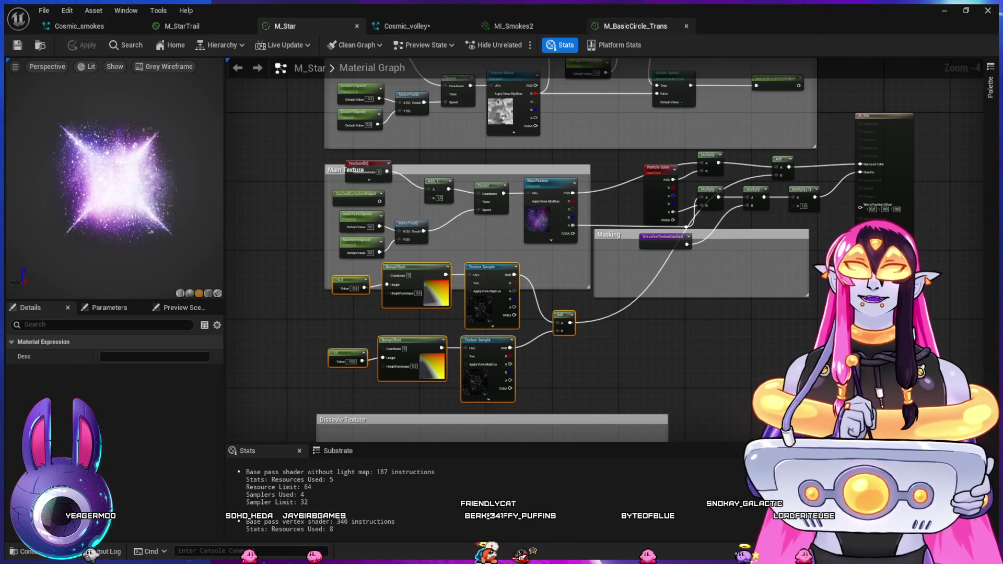
click(635, 26)
key(ctrl+v)
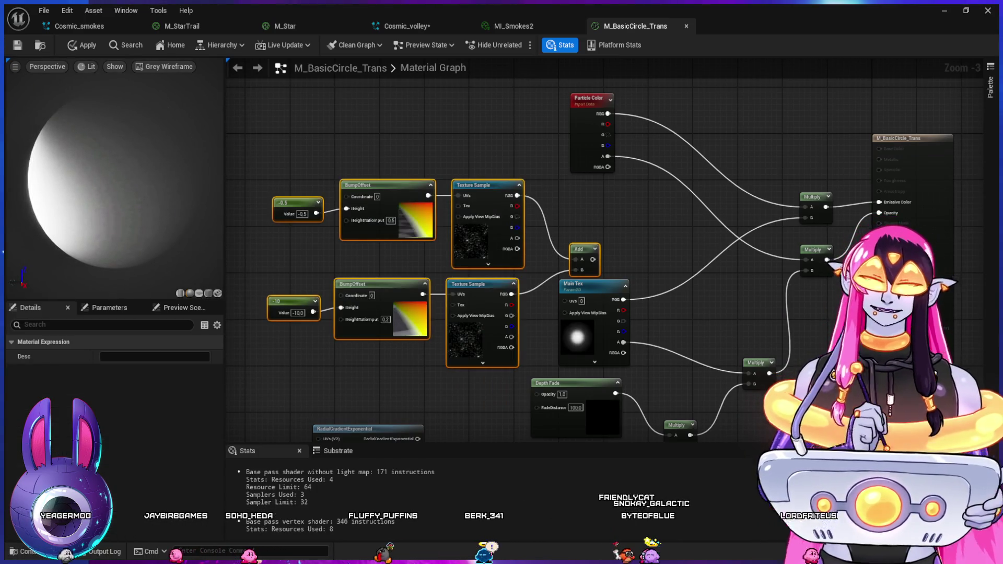
- Add a Multiply node and wire the sparkle Add and Main Tex colour into it
click(648, 226)
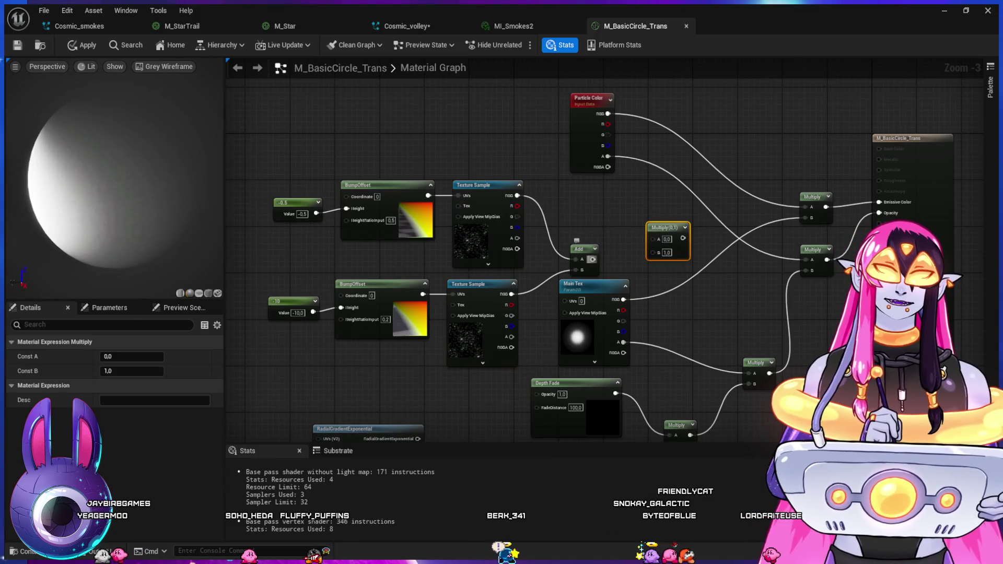
drag(593, 260, 654, 239)
drag(623, 299, 656, 250)
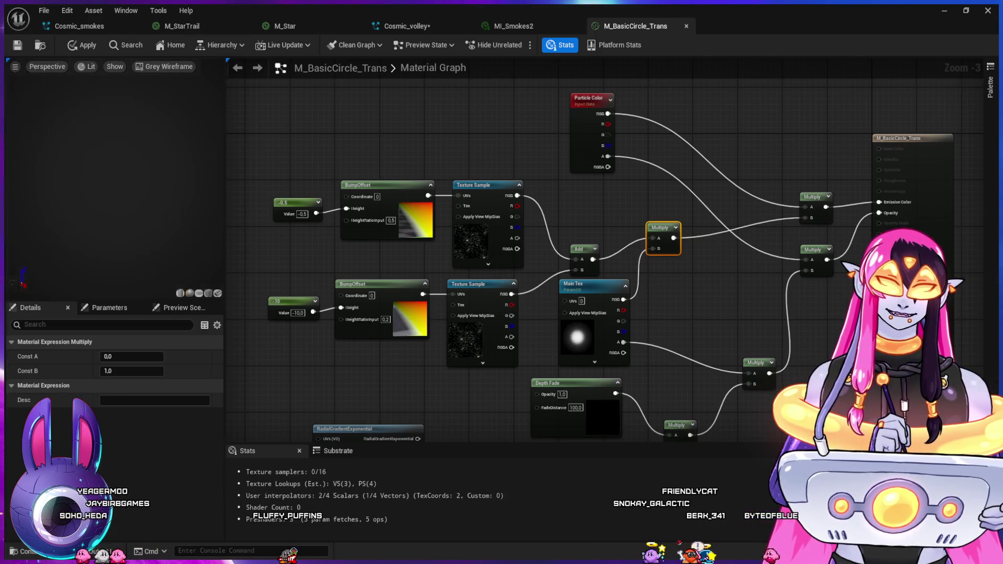
drag(813, 197, 756, 203)
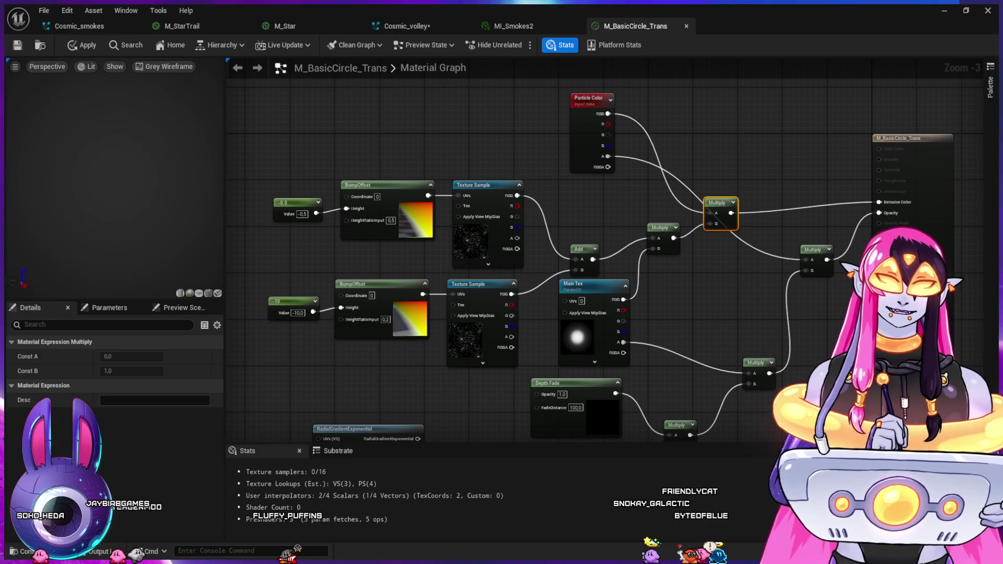
alt+click(673, 238)
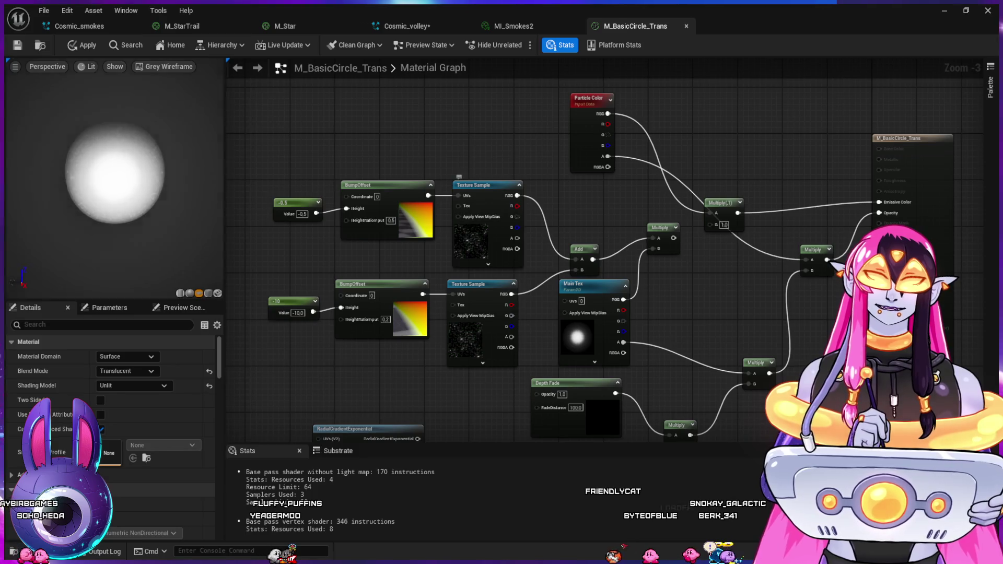
alt+click(653, 239)
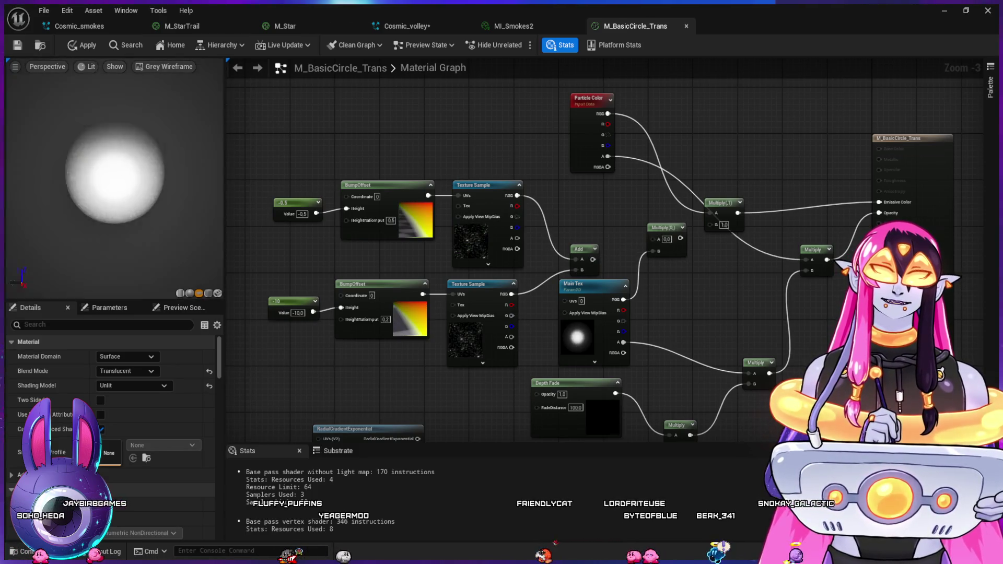
mouse_move(623, 299)
mouse_down()
mouse_move(697, 229)
mouse_move(780, 203)
mouse_up()
click(663, 227)
- Chain the Multiply nodes together and connect the result to Emissive Color
click(719, 203)
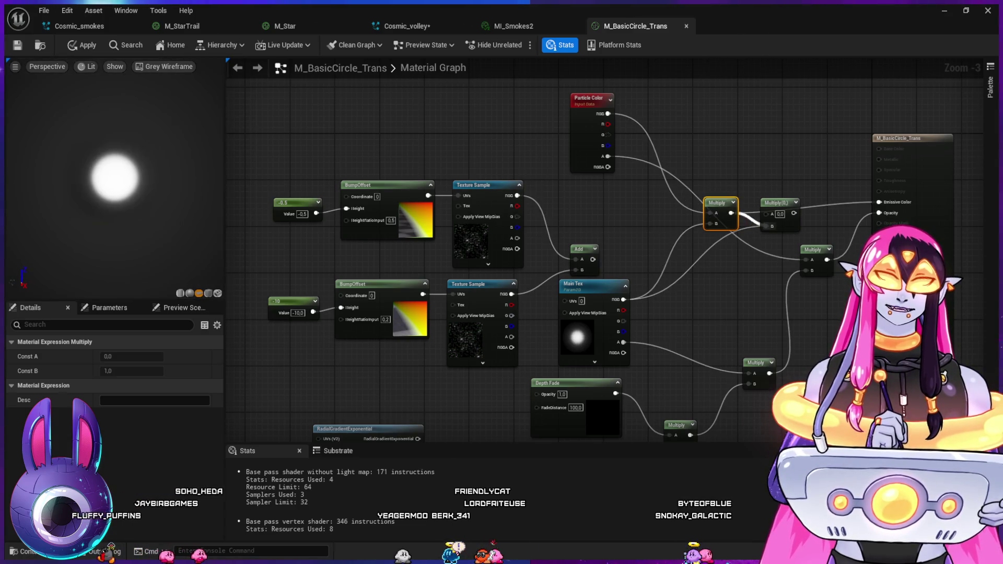
drag(758, 223, 766, 226)
drag(593, 259, 675, 229)
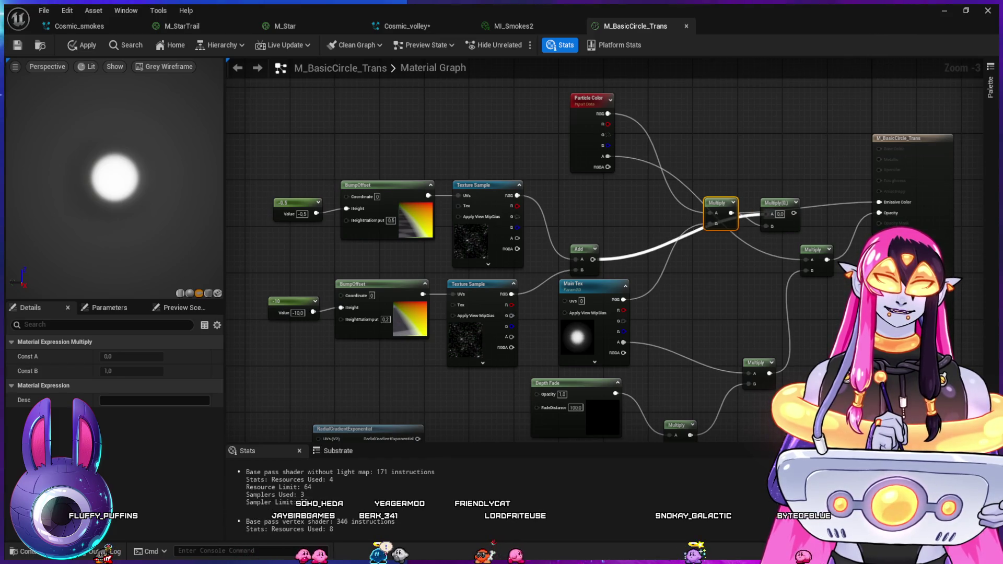
mouse_move(718, 203)
mouse_down()
mouse_move(786, 180)
mouse_move(792, 162)
mouse_up()
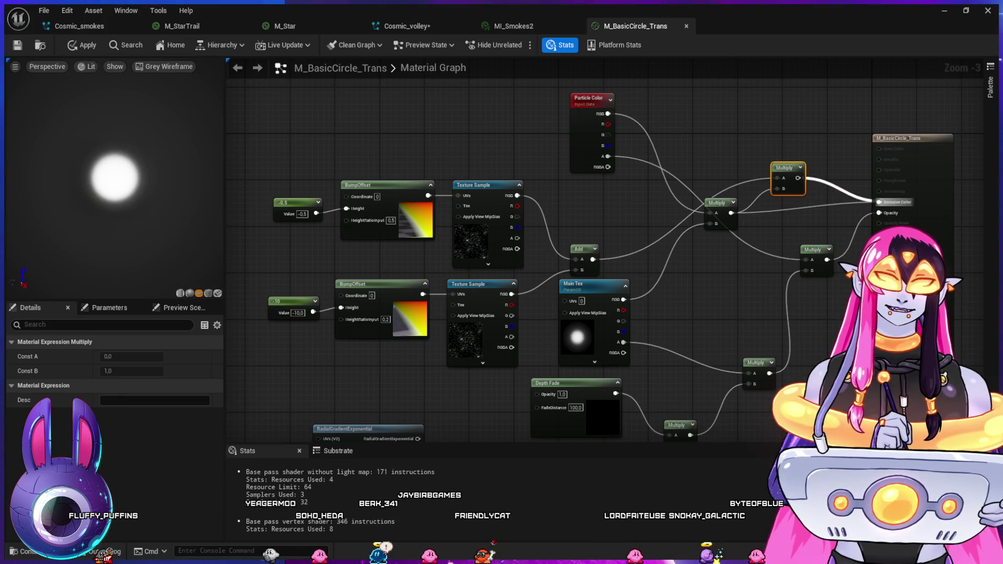
drag(873, 202, 879, 203)
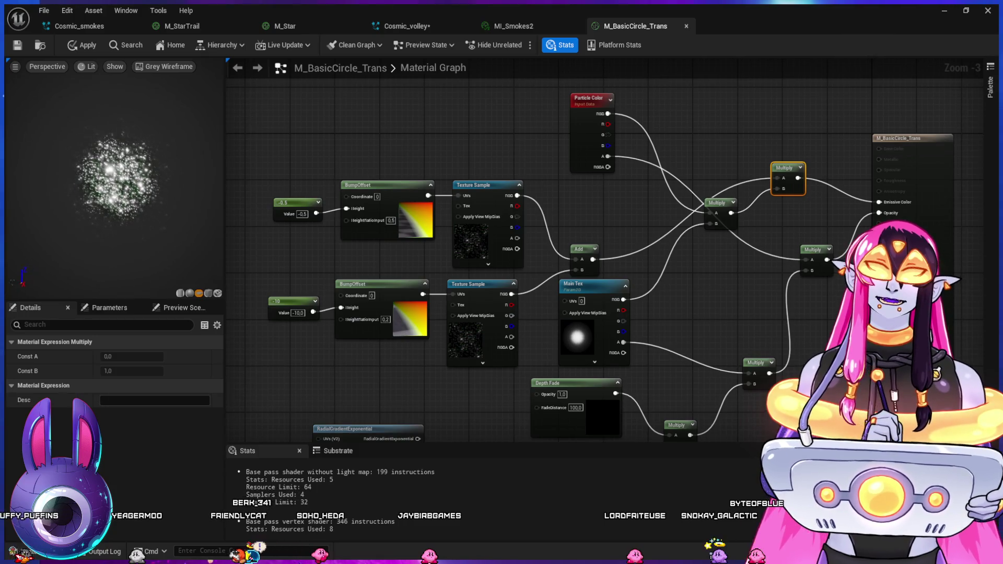
- Add an Add node combining Multiply (B) and sparkle Add (A), feeding Emissive Color
key(Escape)
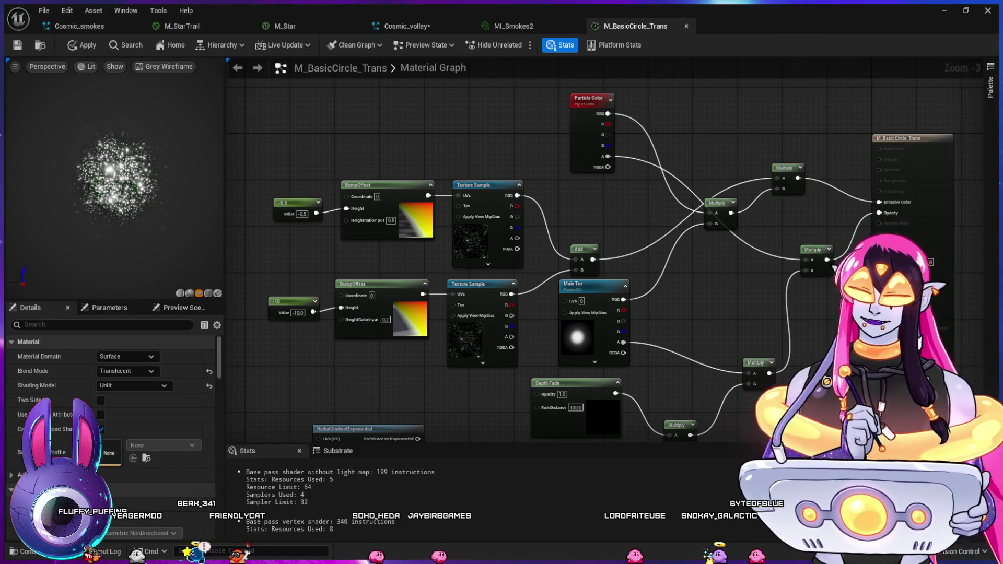
click(785, 218)
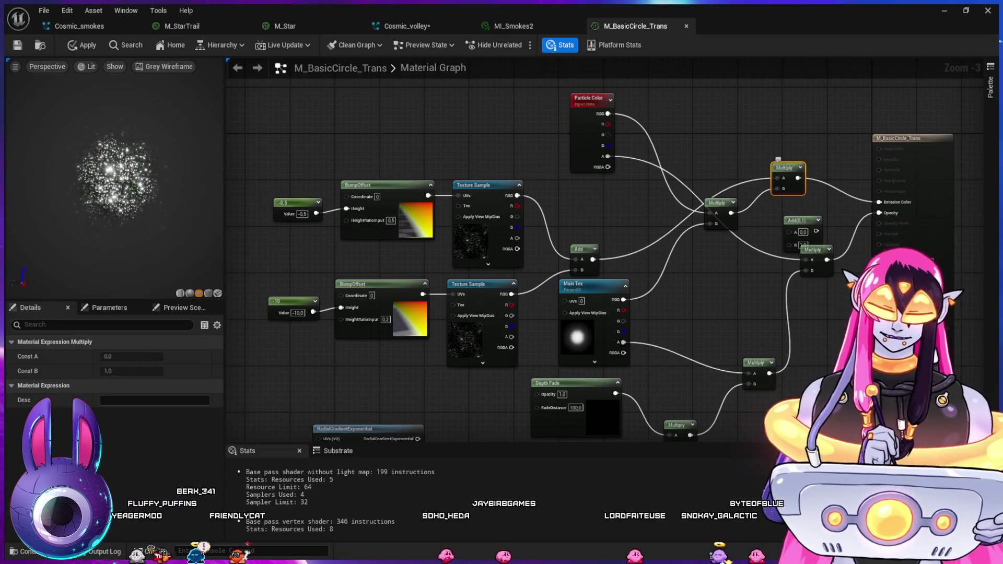
key(ctrl+z)
key(ctrl+z)
key(ctrl+z)
drag(730, 207, 779, 204)
drag(593, 259, 669, 236)
drag(773, 190, 879, 202)
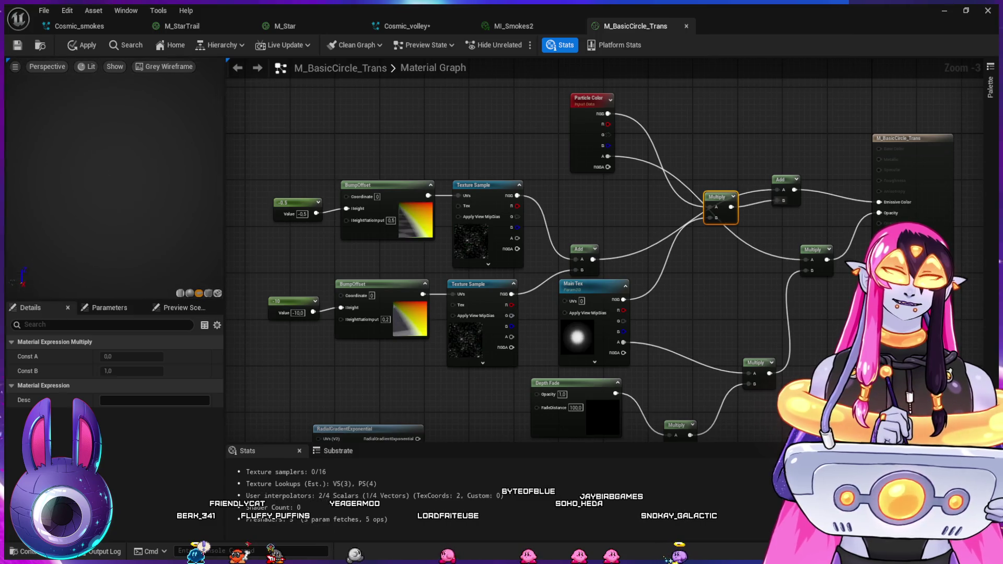
drag(580, 248, 596, 238)
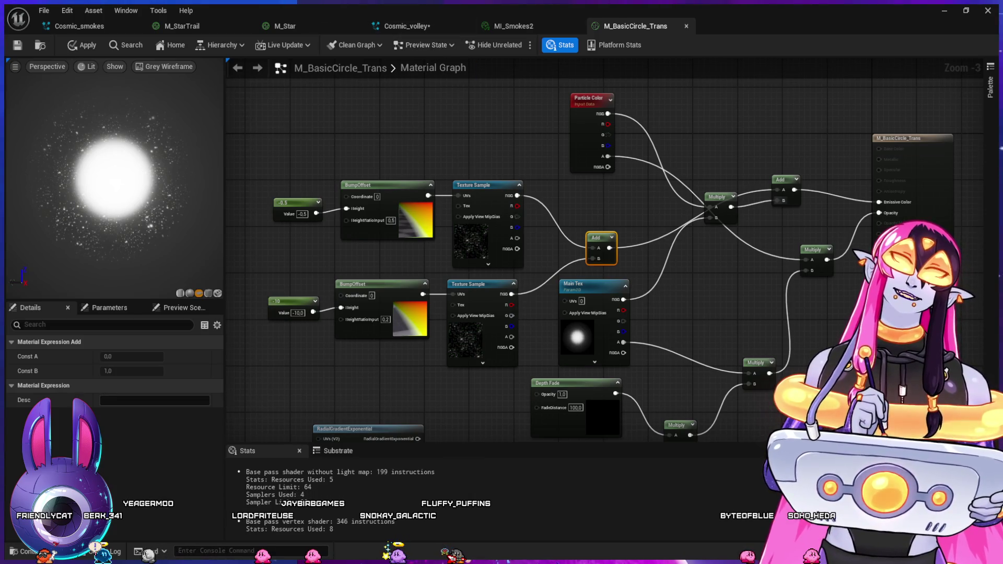
- Compare against the MI_Smokes2 material instance, ending on its tab
click(514, 26)
click(635, 26)
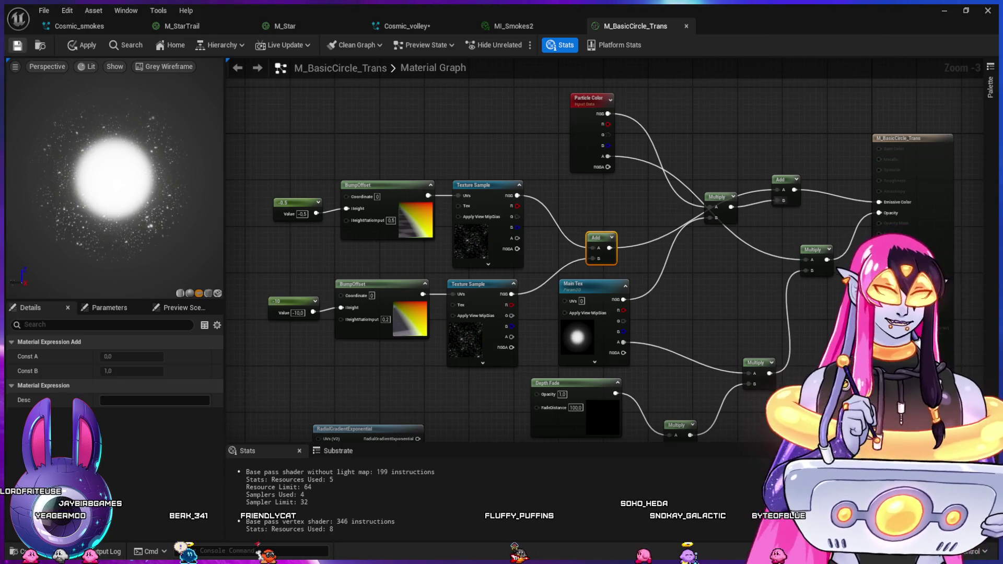
click(514, 26)
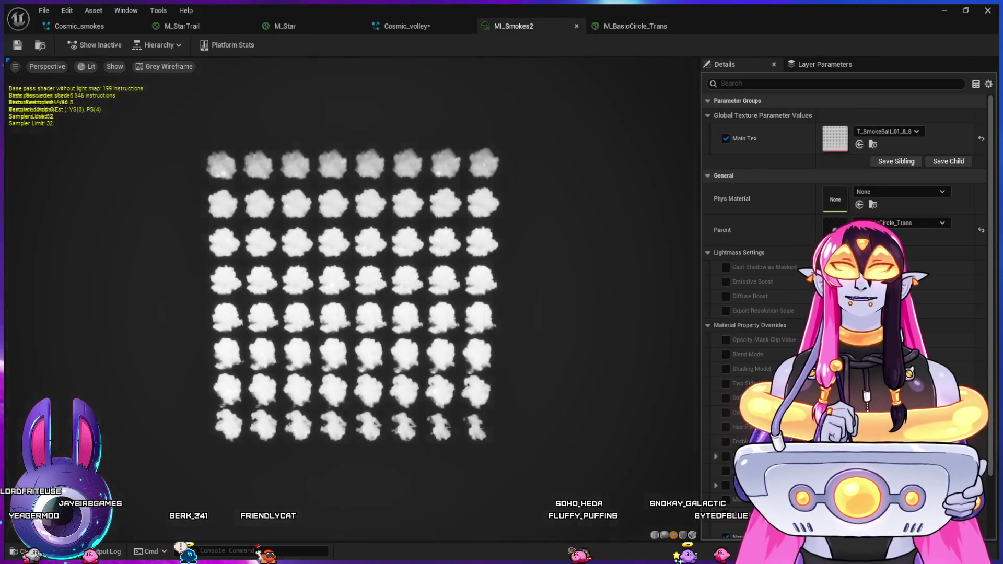
- View the MI_Smokes2 preview unlit, zoomed in and orbited to an angle
key(alt+3)
scroll(350, 298, up, 4)
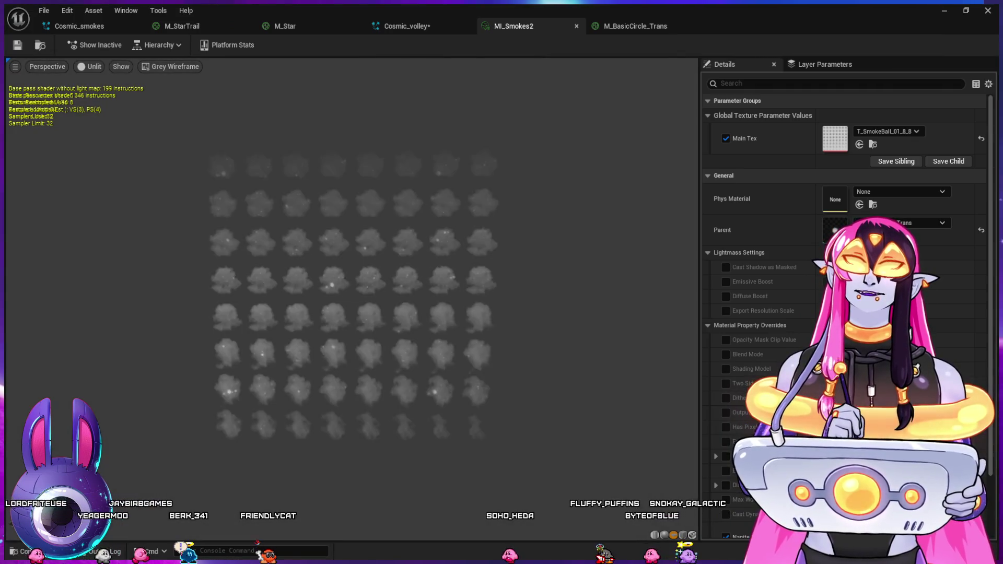
mouse_move(351, 298)
mouse_down()
mouse_move(298, 298)
mouse_move(376, 298)
mouse_move(290, 298)
mouse_move(298, 328)
mouse_move(294, 306)
mouse_up()
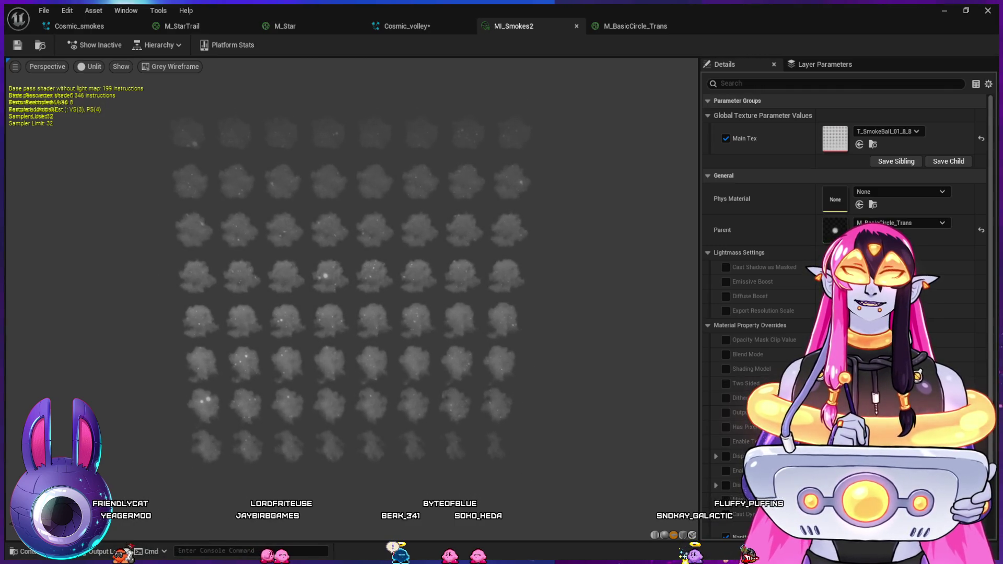
- Flip through the M_BasicCircle_Trans, Cosmic_volley and Cosmic_smokes tabs, then minimize the editors
click(636, 26)
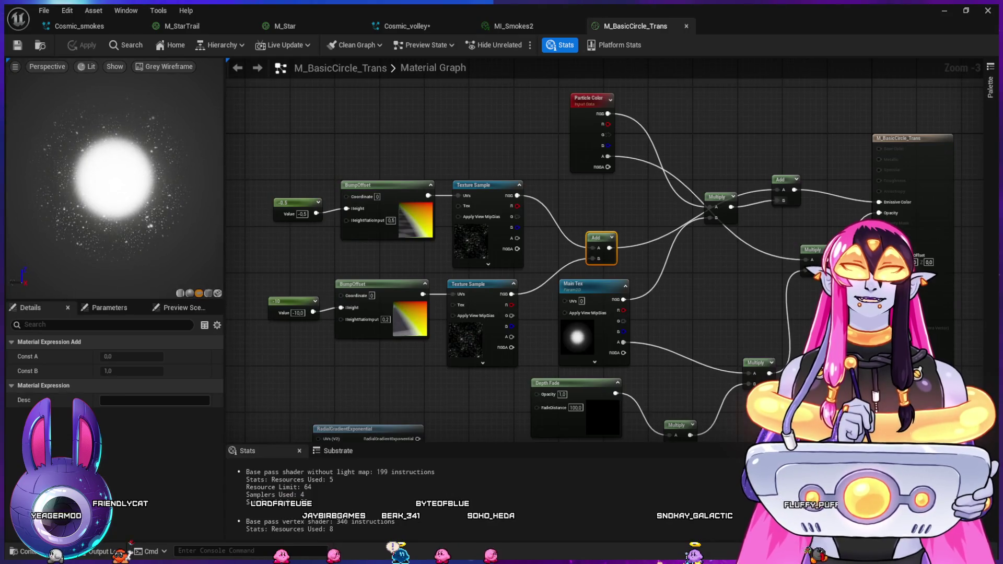
click(407, 26)
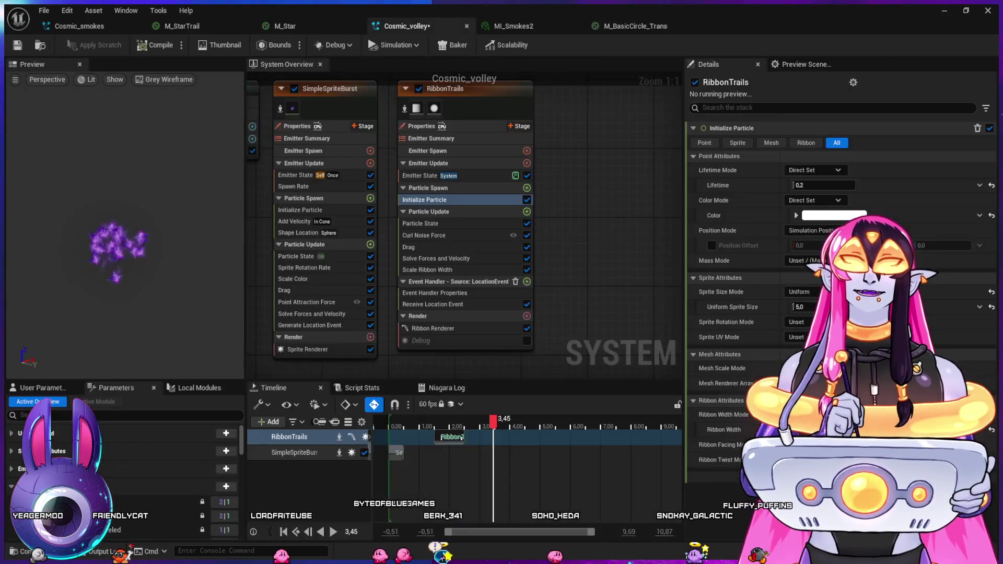
click(80, 25)
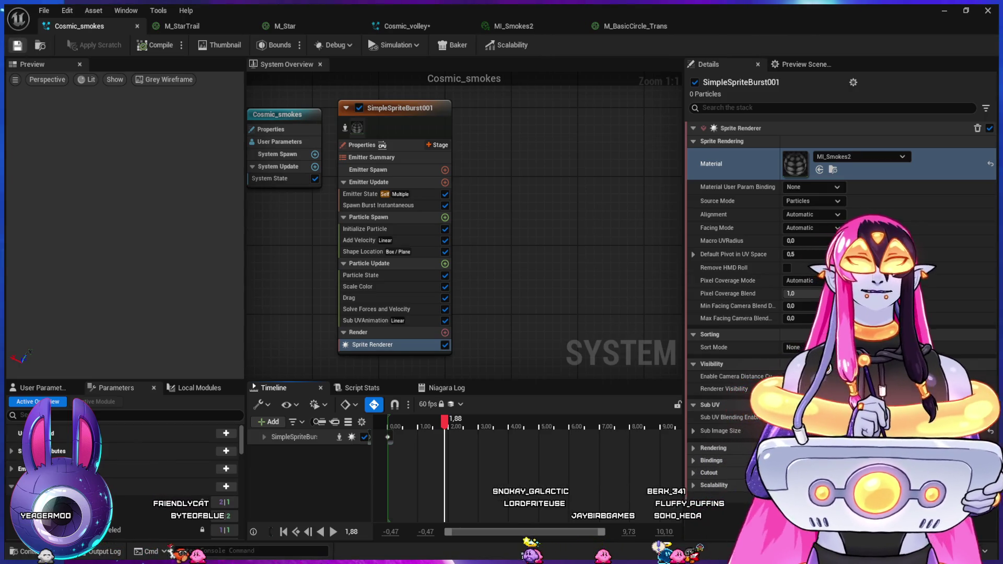
click(944, 10)
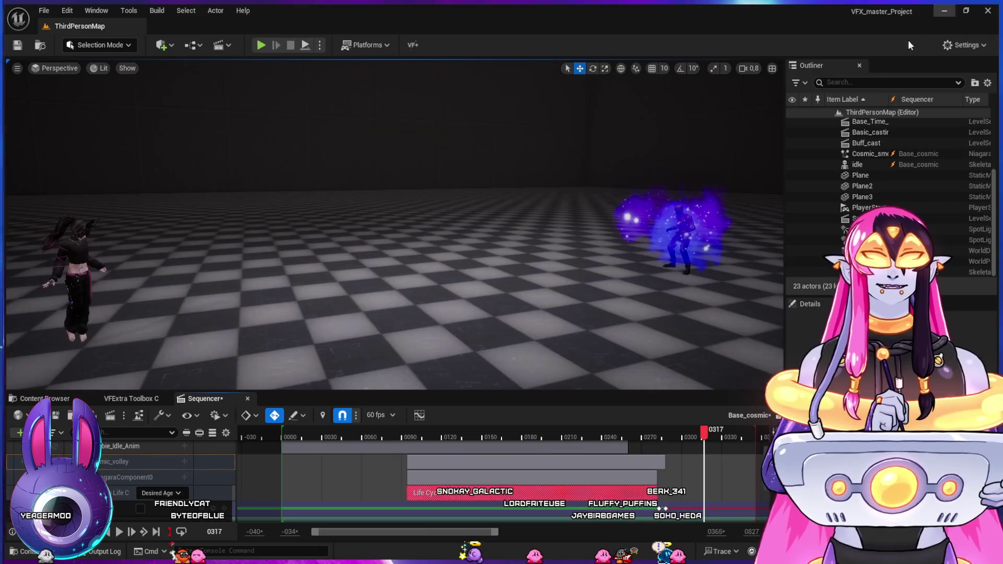
- Play the level sequence from around frames 200, 70 and 65 to preview the volley
click(536, 434)
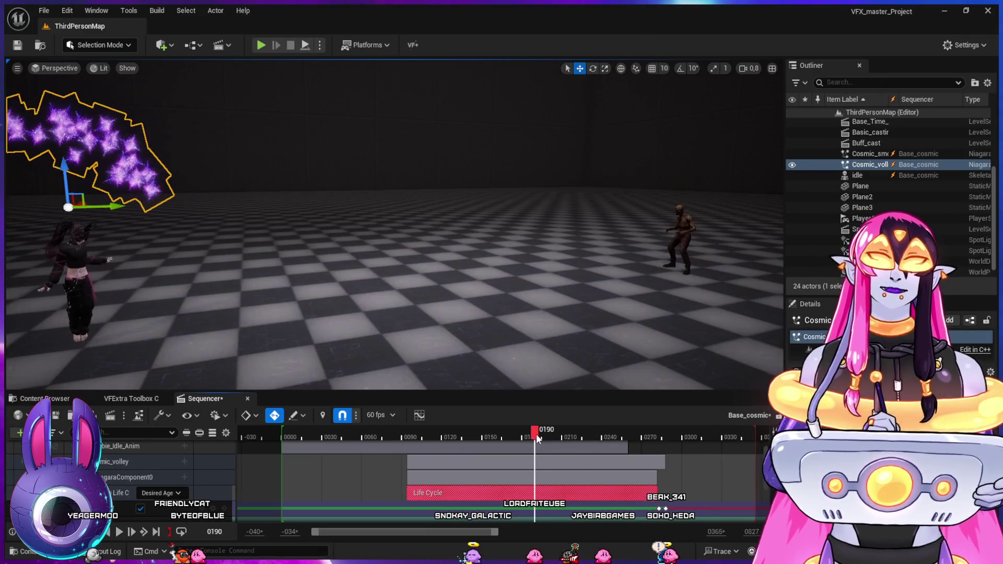
key(space)
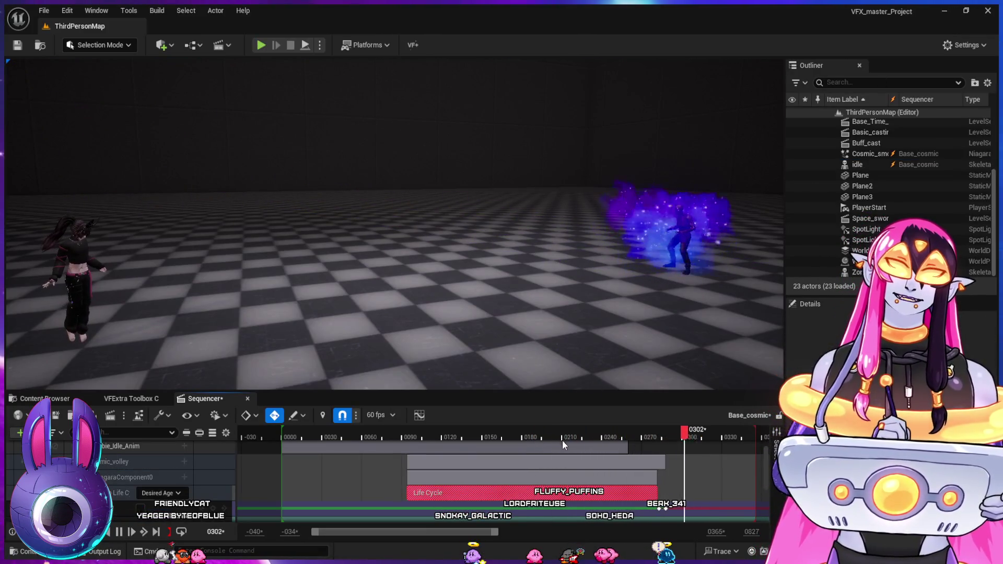
click(554, 437)
key(space)
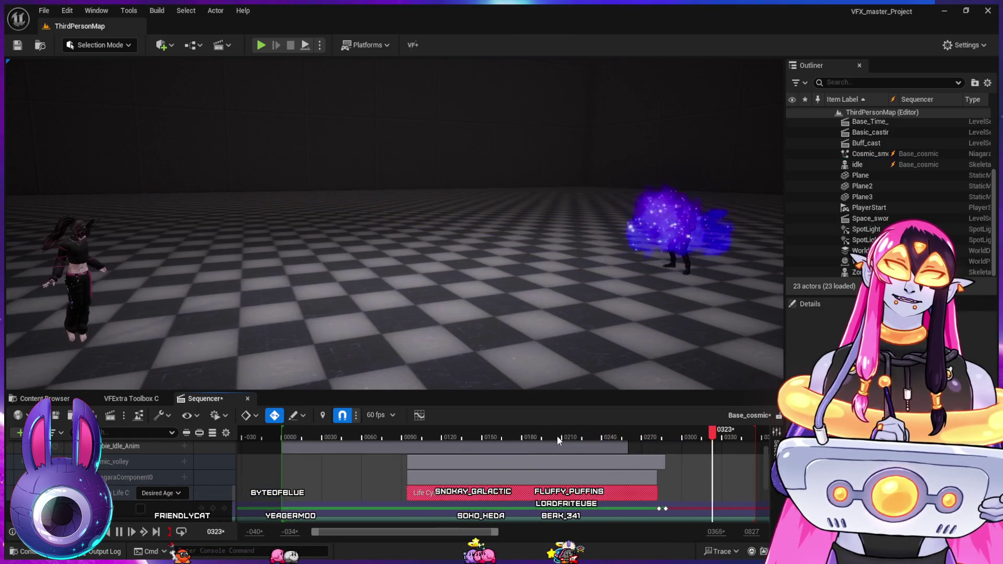
key(space)
click(375, 437)
key(space)
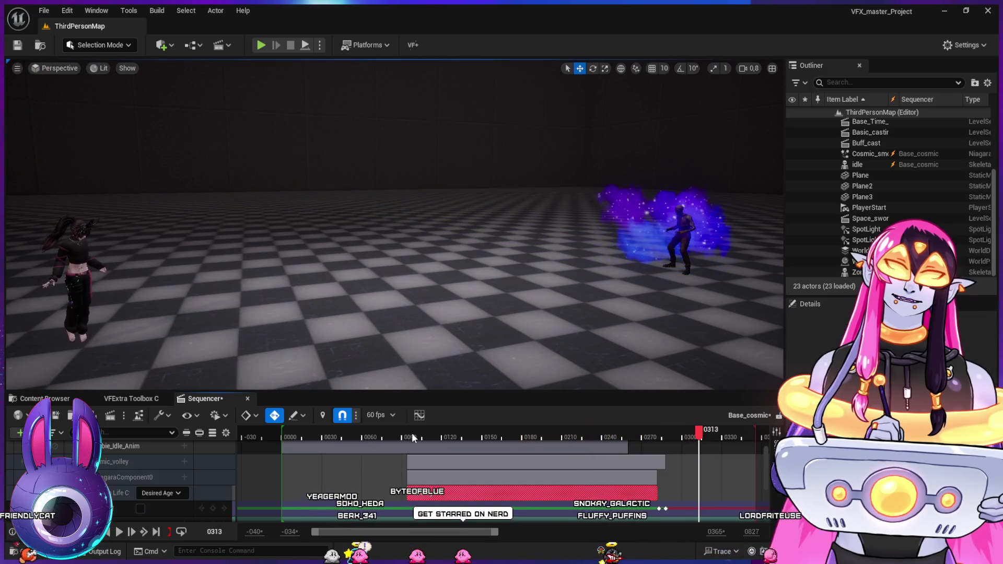
click(371, 436)
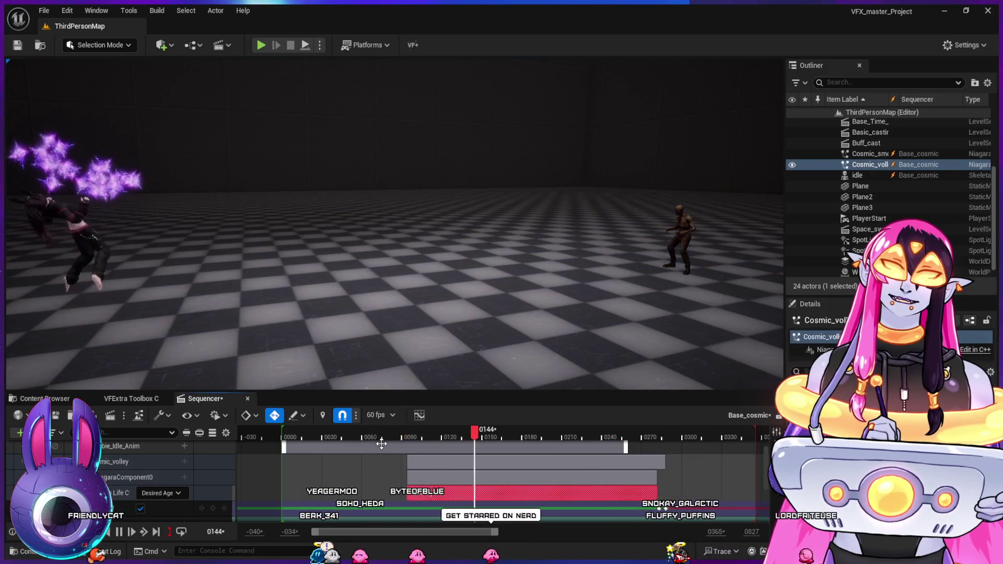
key(space)
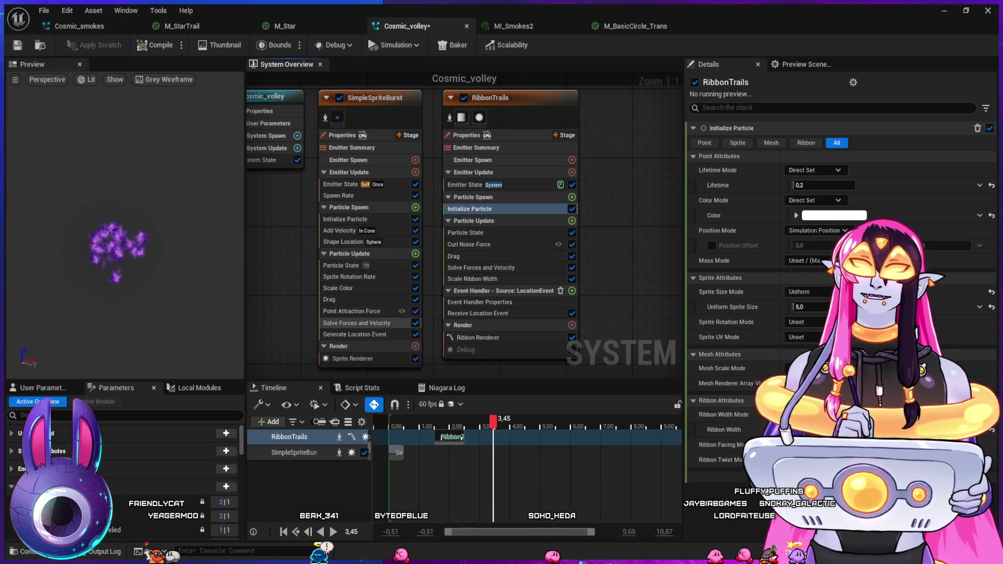
- Set Initialize Particle Color to blue for SimpleSpriteBurst and RibbonTrails, rewinding the preview to 1.4 s
click(345, 288)
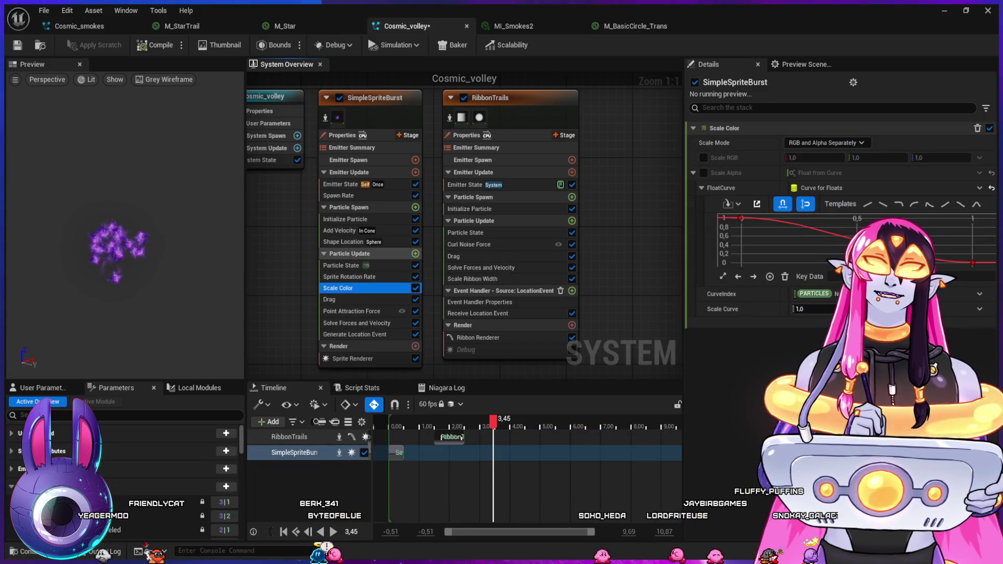
click(344, 219)
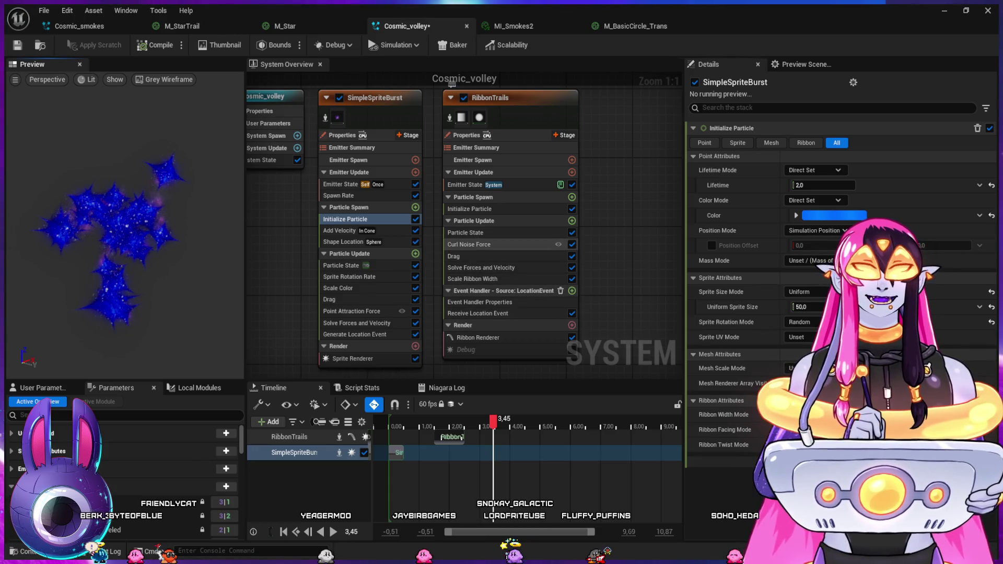
click(491, 208)
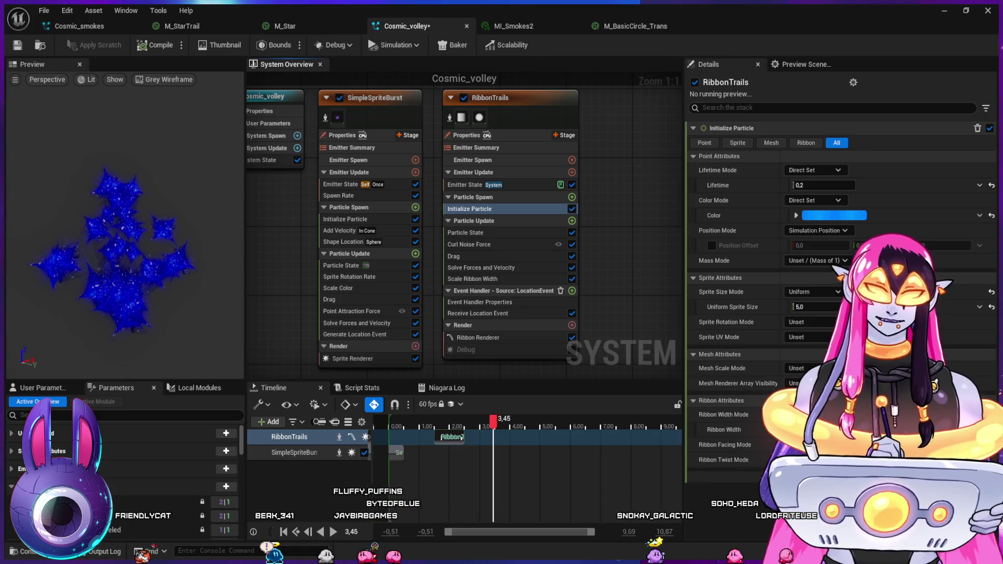
drag(421, 423, 464, 437)
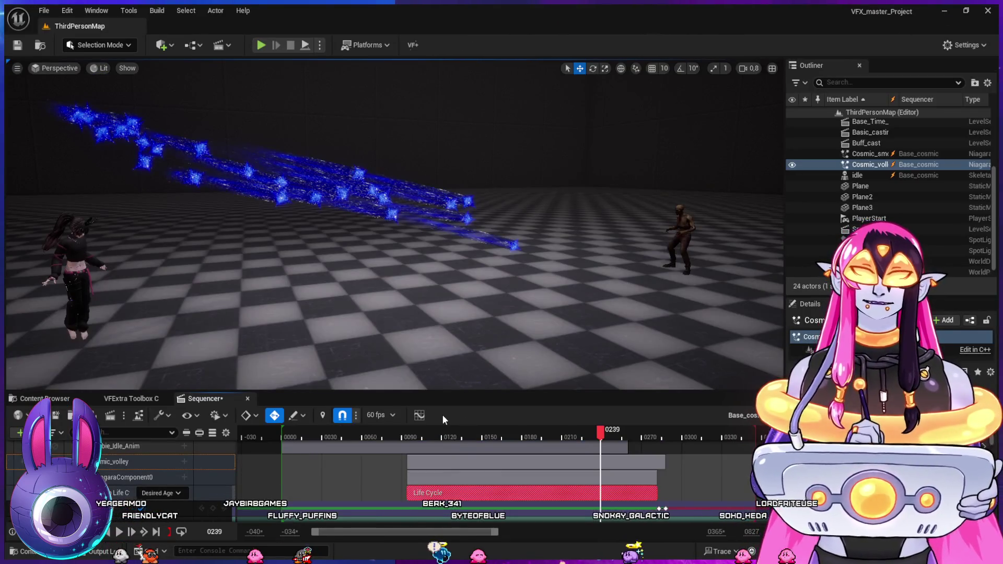
- Play the blue volley from frames 134 and 210, then return to the Cosmic_smokes Niagara system
mouse_move(447, 434)
mouse_down()
mouse_move(399, 435)
mouse_move(478, 459)
mouse_move(566, 466)
mouse_move(686, 508)
mouse_move(591, 483)
mouse_up()
key(space)
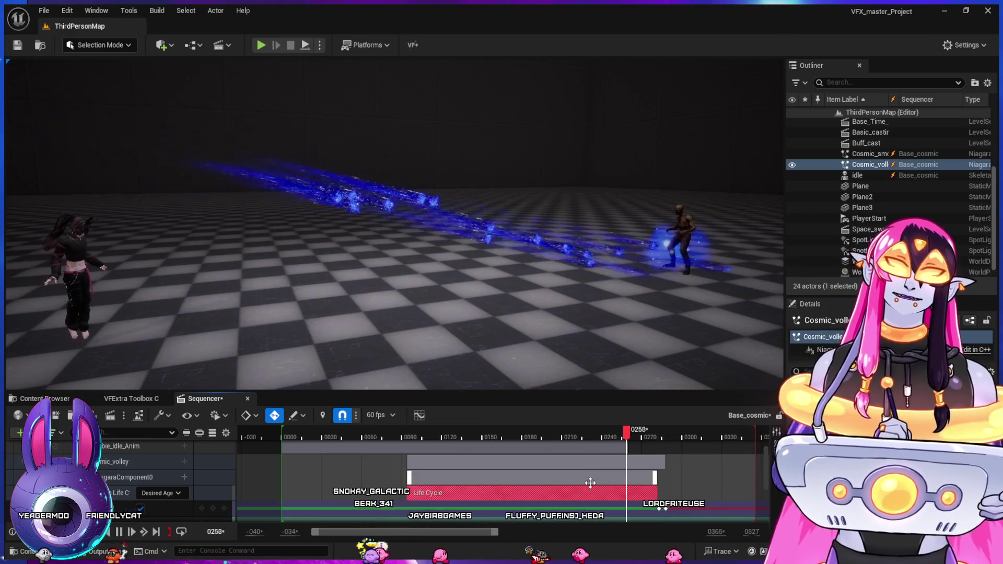
click(575, 437)
key(space)
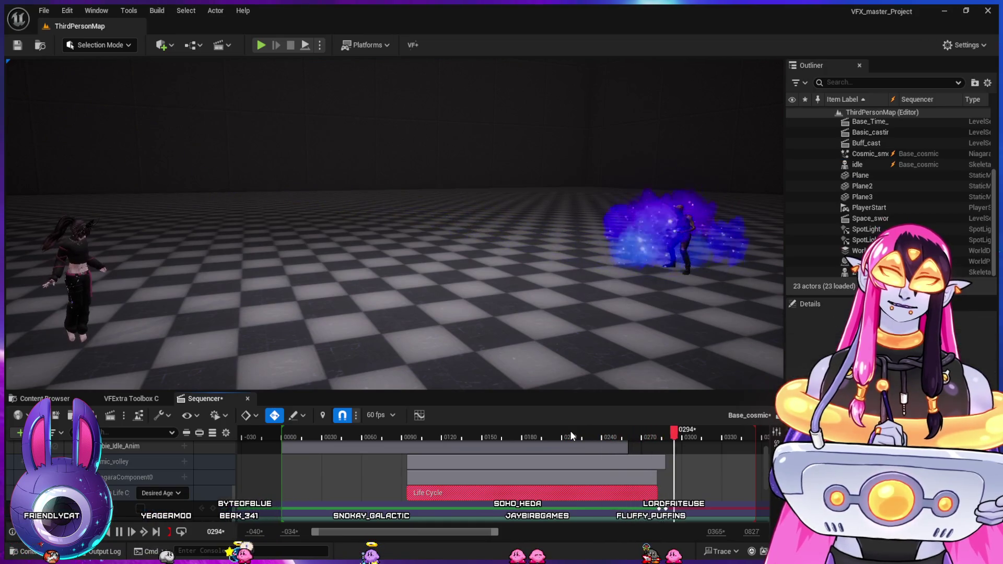
mouse_move(591, 434)
mouse_down()
mouse_move(619, 442)
mouse_move(600, 446)
mouse_move(613, 458)
mouse_up()
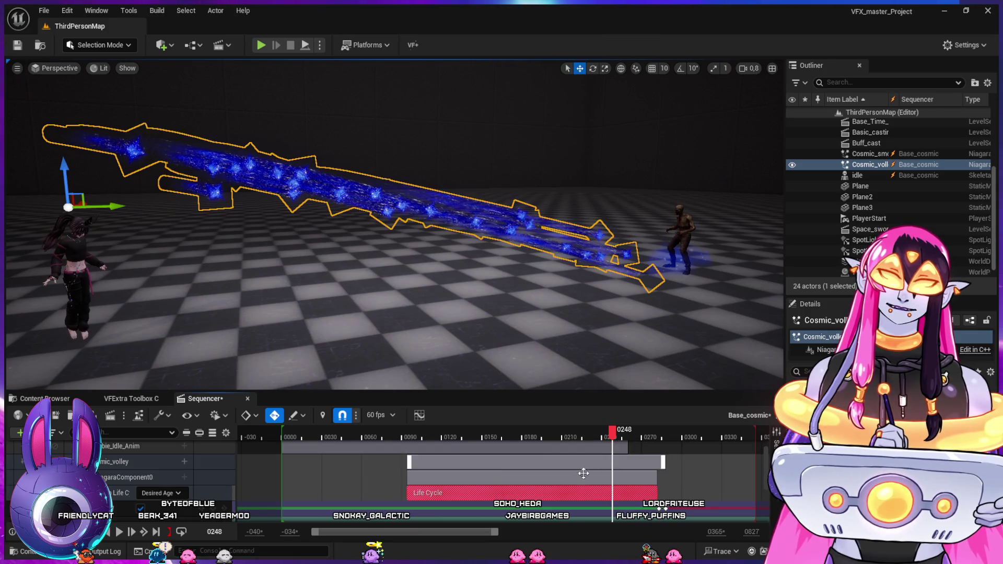
key(alt+Tab)
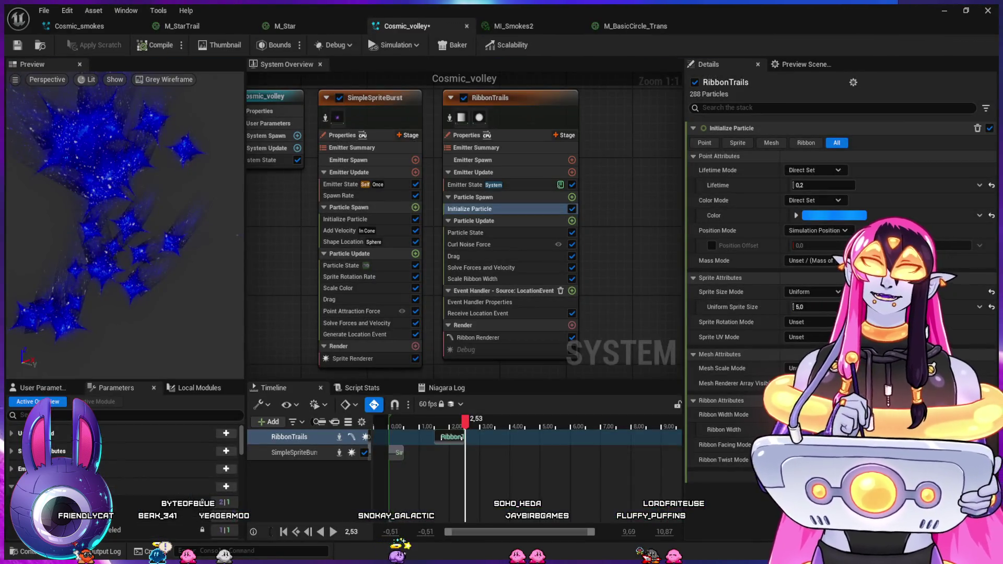
key(ctrl+Tab)
- Set the Cosmic_smokes Emitter State Loop Count to 3, then return to the level and play
click(392, 196)
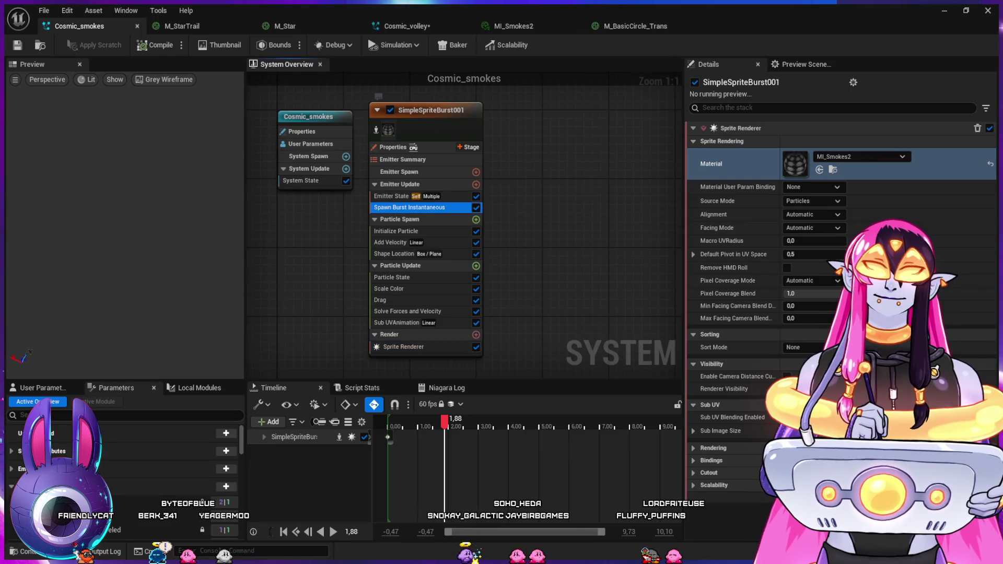
click(815, 216)
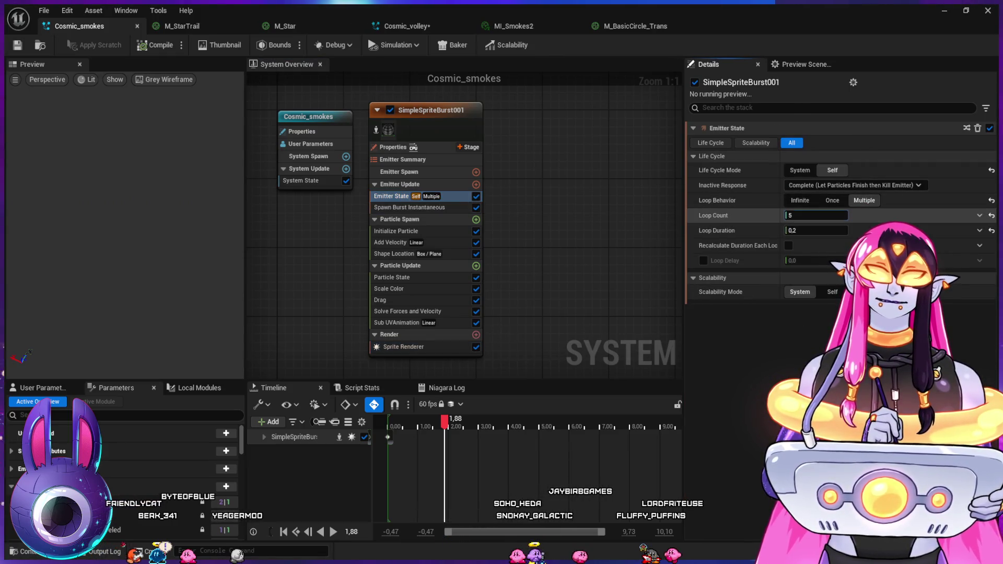
text(4)
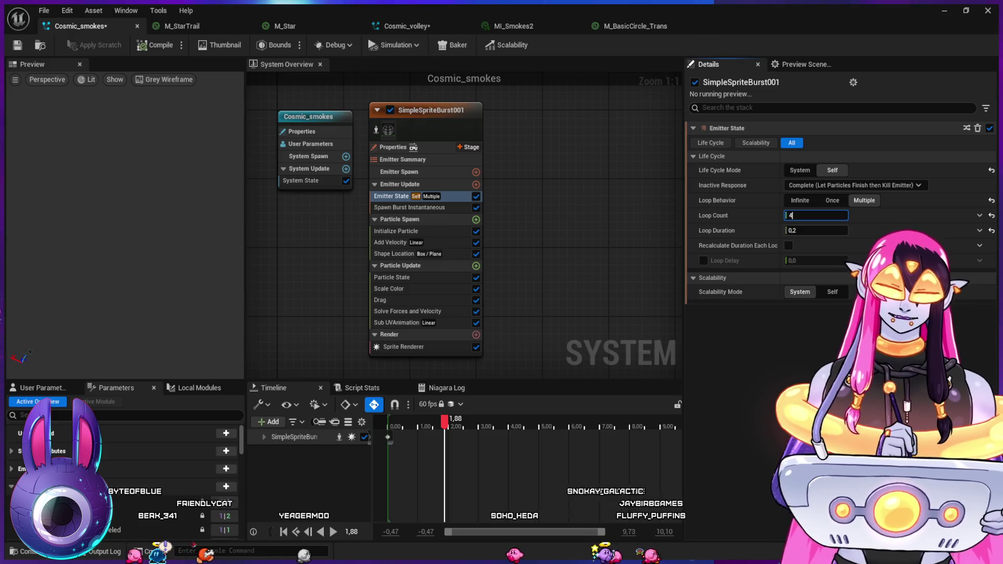
text(3)
key(Return)
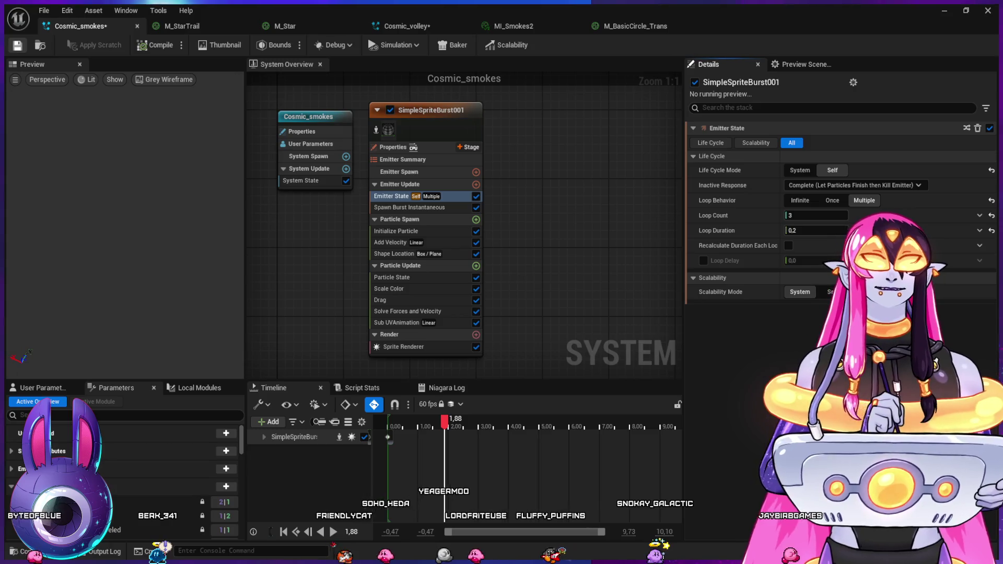
click(941, 14)
key(space)
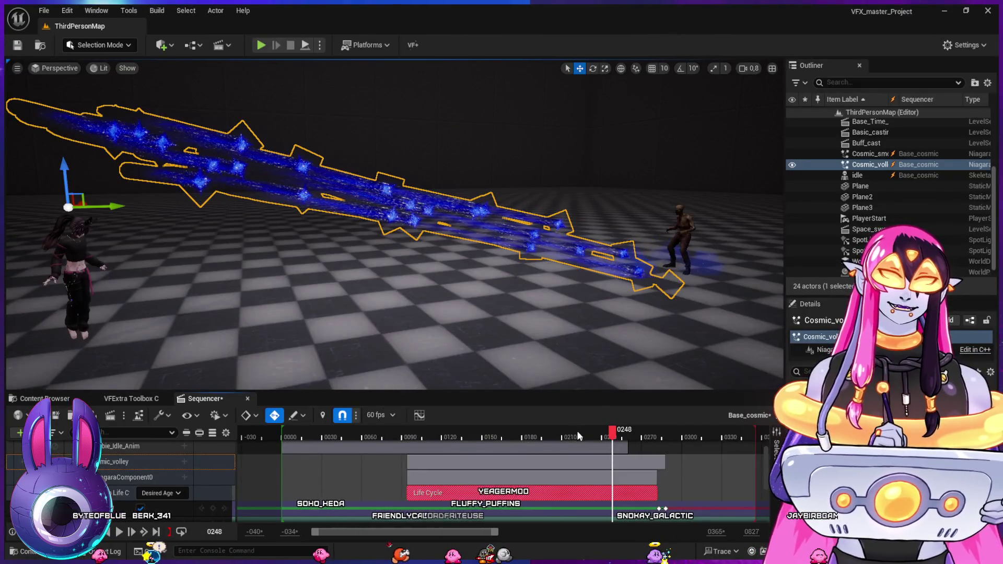
- Replay the sequence from around frames 216, 100 and 117, selecting the zombie idle section
click(574, 432)
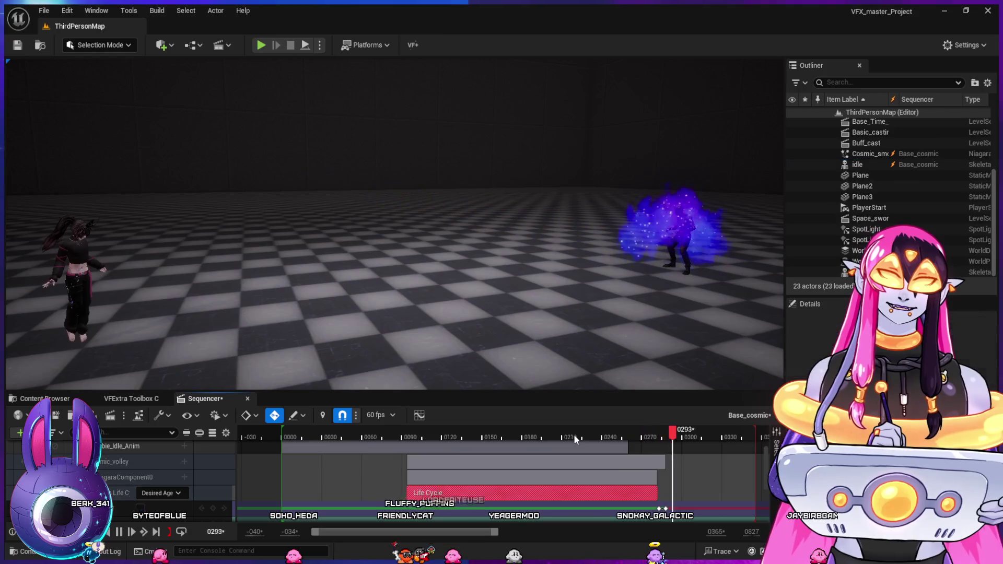
click(425, 442)
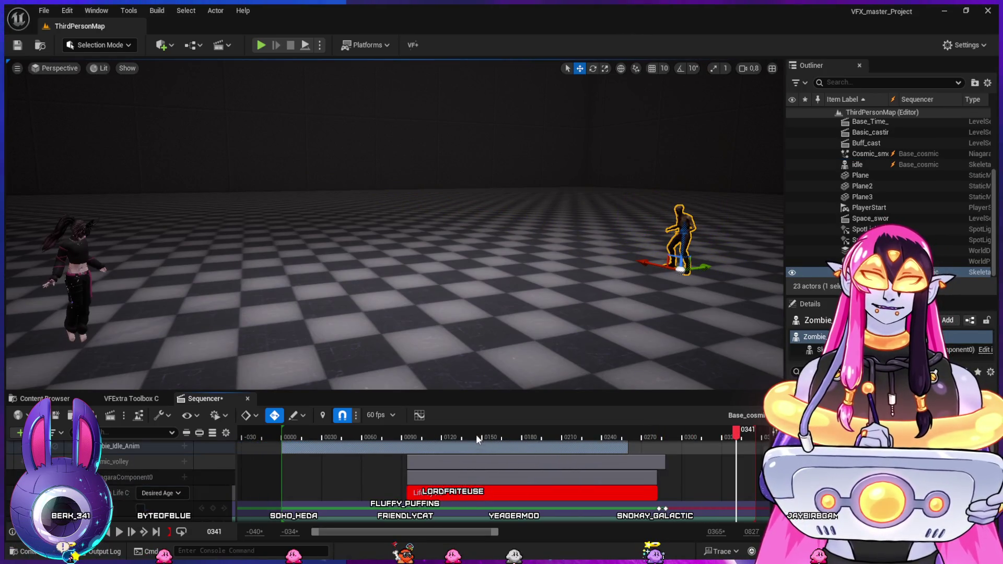
click(396, 437)
key(space)
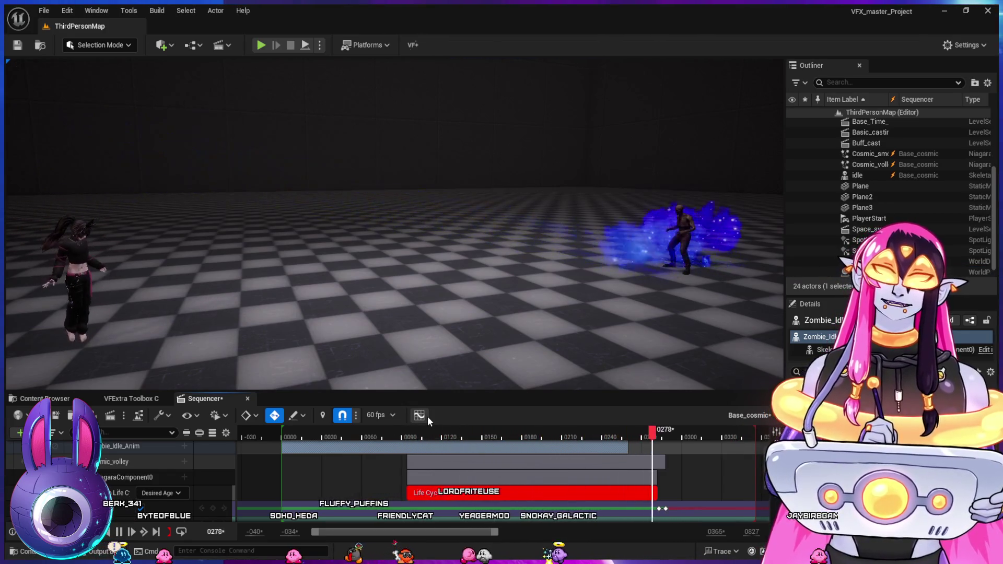
click(439, 433)
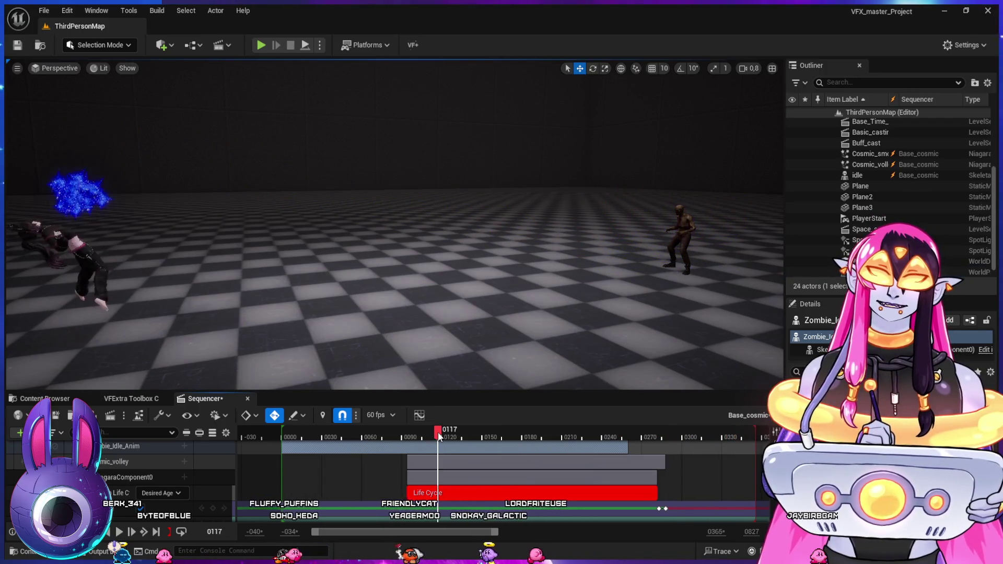
key(space)
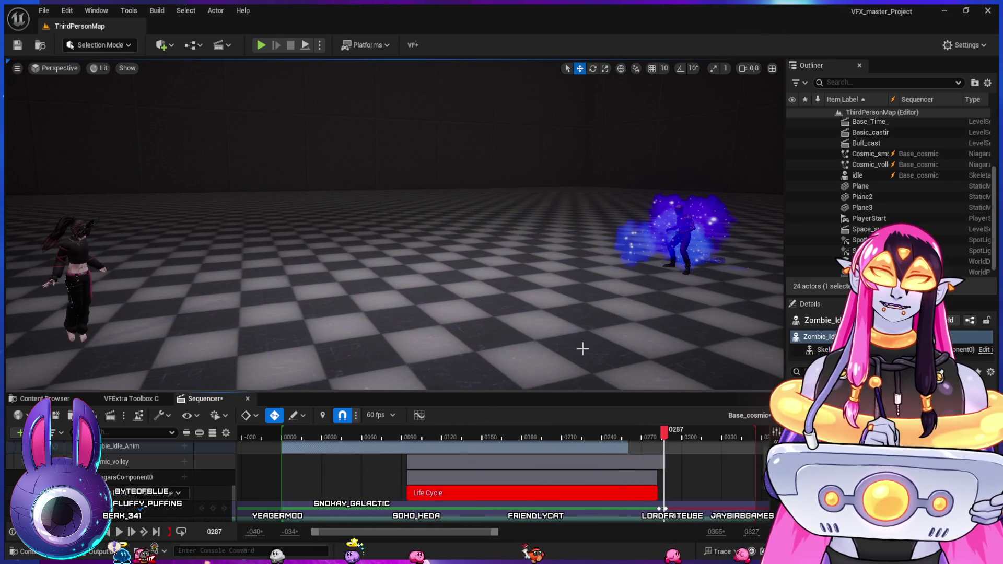
- Orbit and frame the glowing character, replay from frames 220 and 200, then return to Cosmic_smokes
mouse_move(627, 347)
mouse_down()
mouse_move(731, 340)
mouse_move(580, 344)
mouse_move(553, 276)
mouse_move(561, 290)
mouse_up()
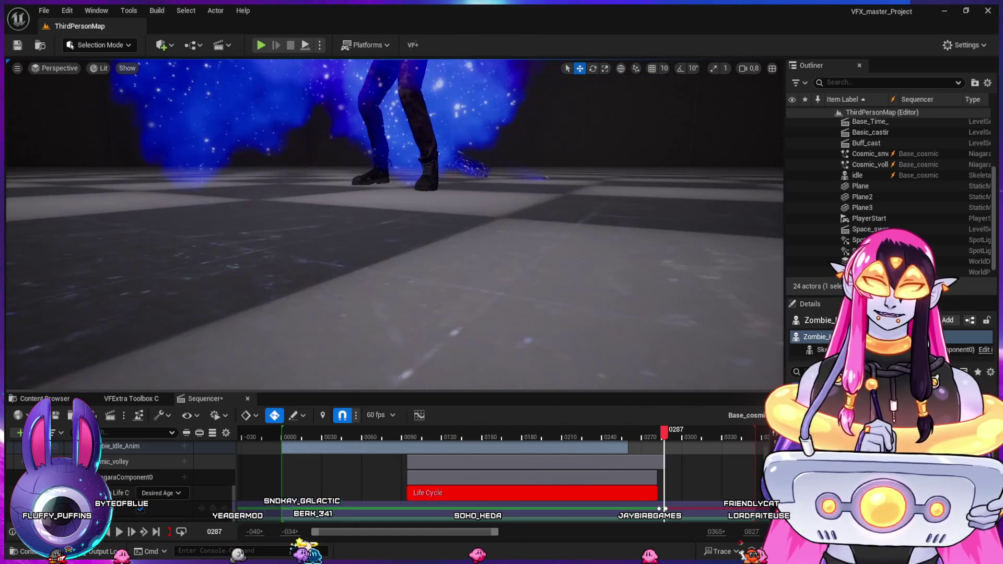
key(f)
scroll(561, 290, down, 3)
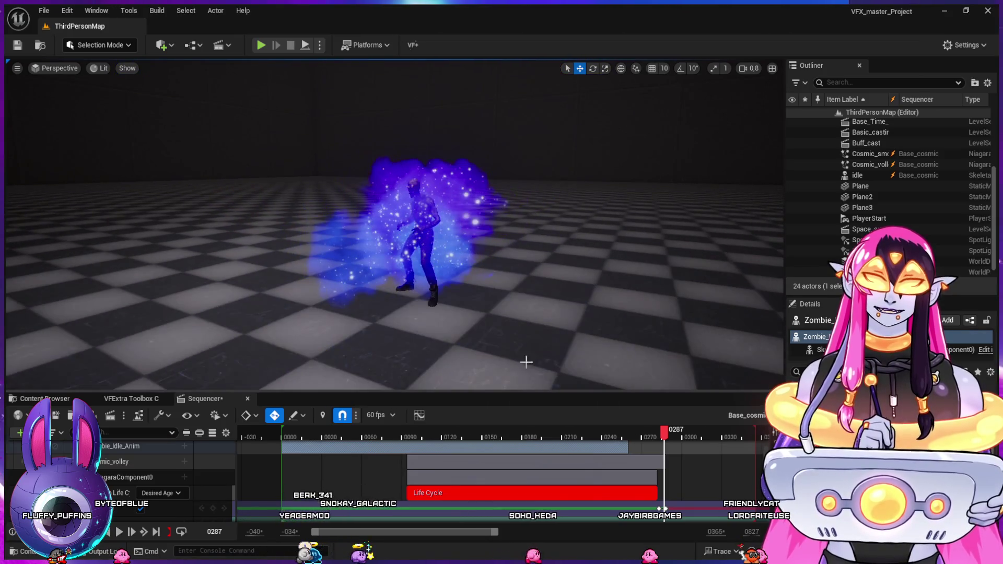
click(577, 436)
key(space)
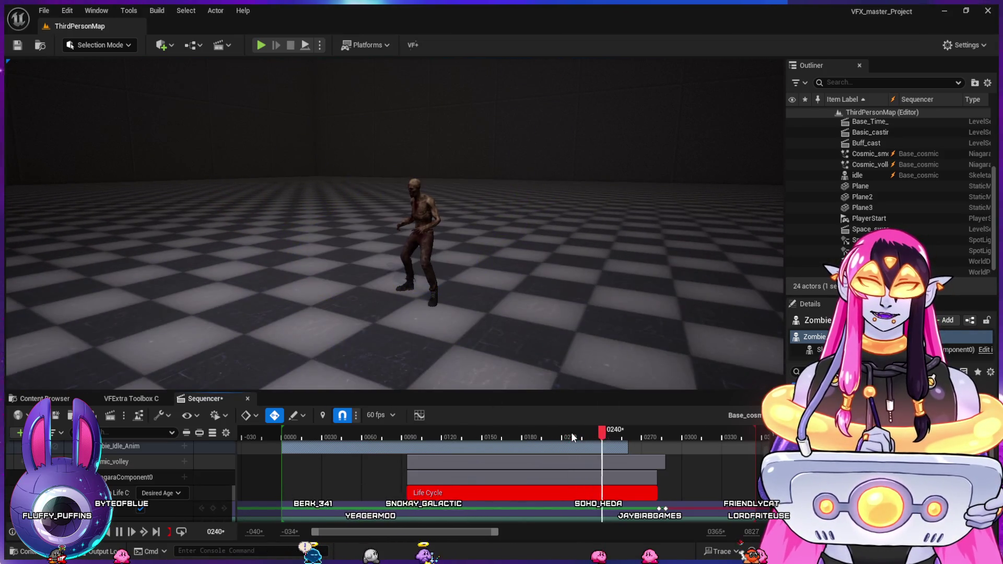
click(550, 432)
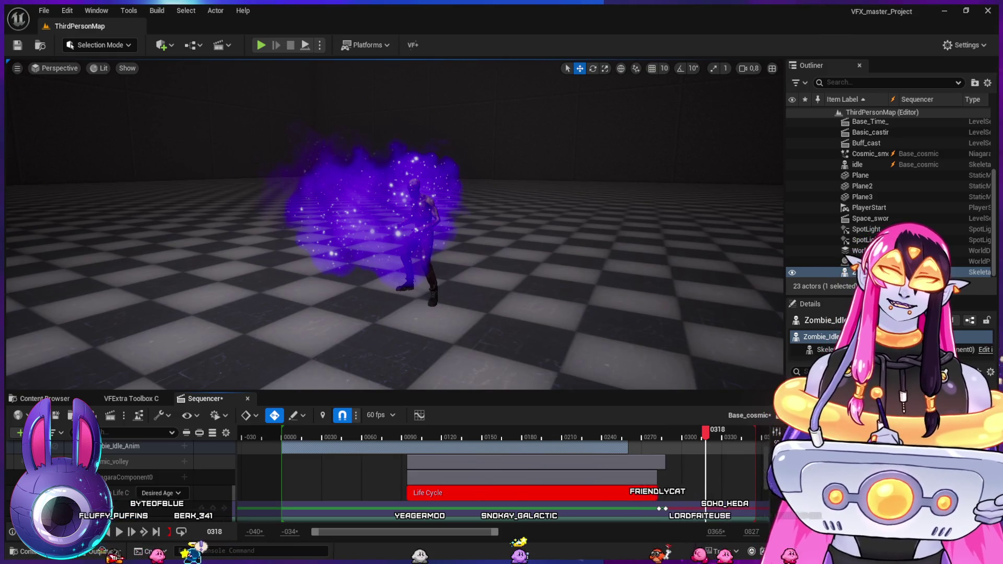
key(alt+Tab)
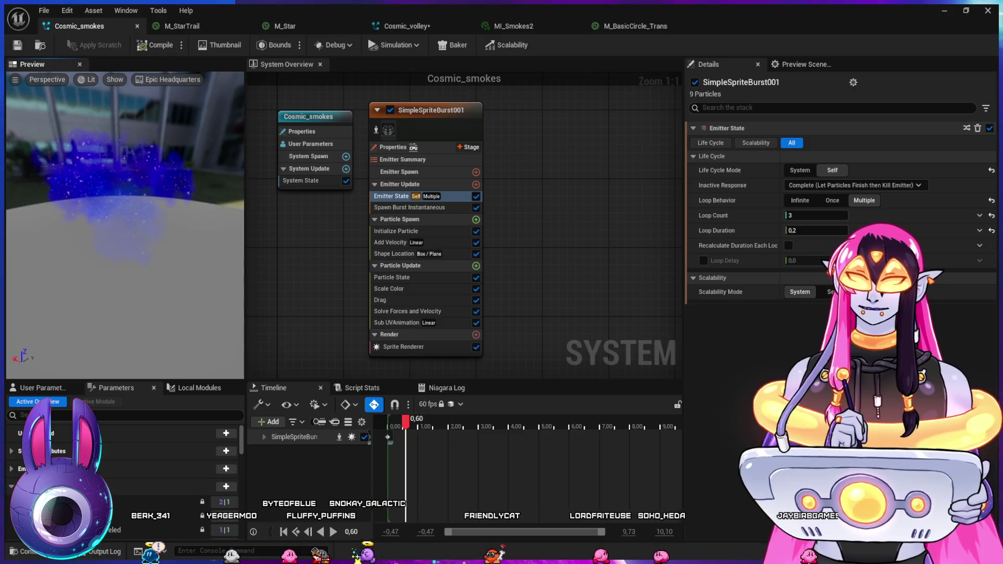
- Adjust the first key of the Scale Color alpha curve
click(389, 288)
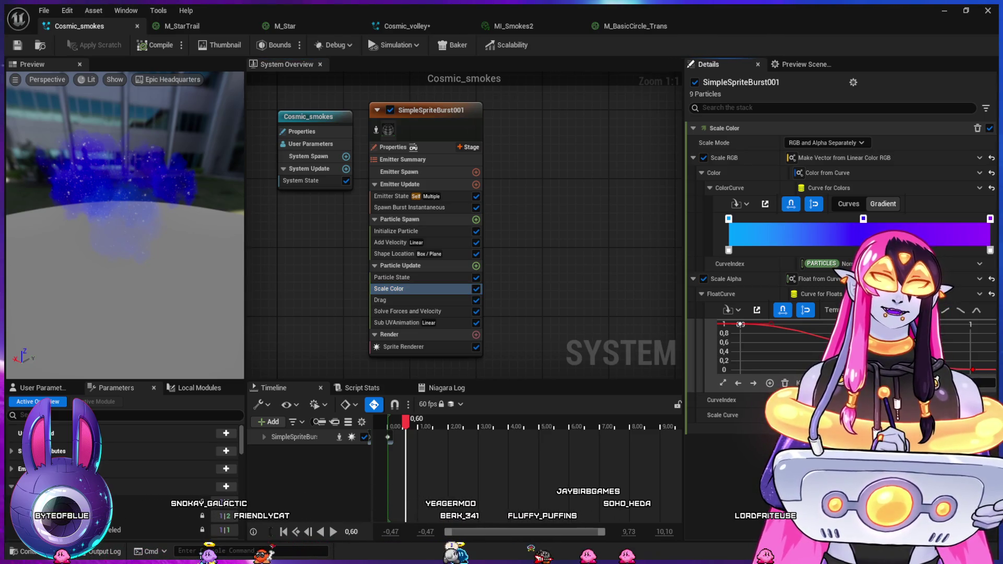
drag(740, 325, 789, 332)
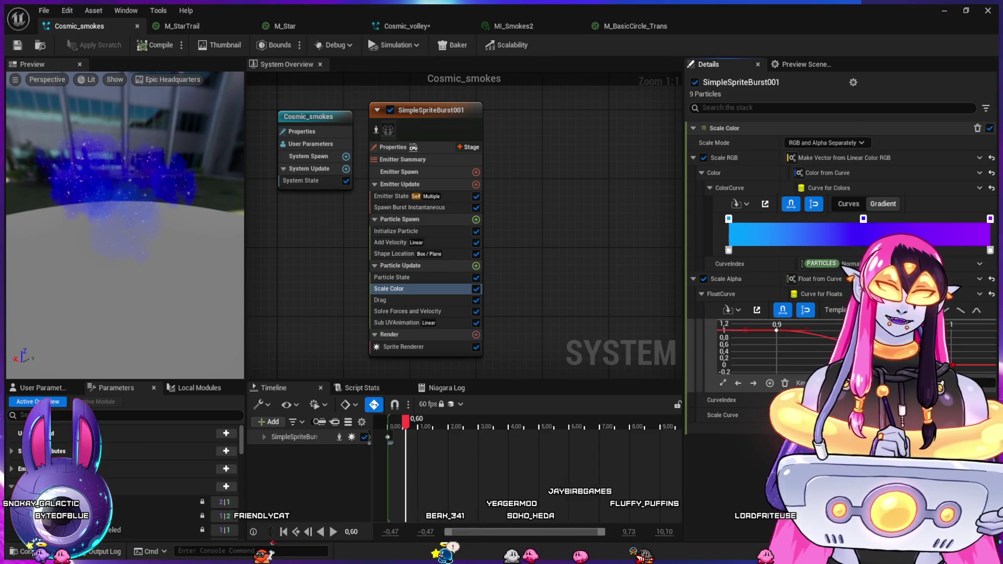
scroll(758, 347, down, 3)
scroll(758, 346, down, 5)
scroll(758, 347, down, 3)
scroll(757, 348, down, 5)
scroll(758, 348, down, 2)
scroll(758, 347, up, 3)
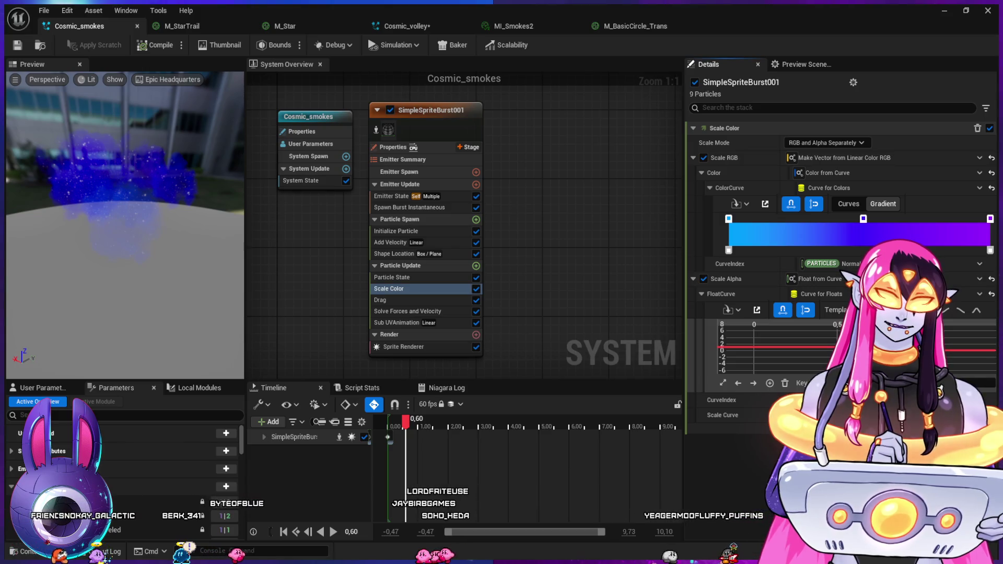
- Lower the alpha key at time 0 and turn the gradient's end colour from purple to blue
drag(753, 347, 754, 344)
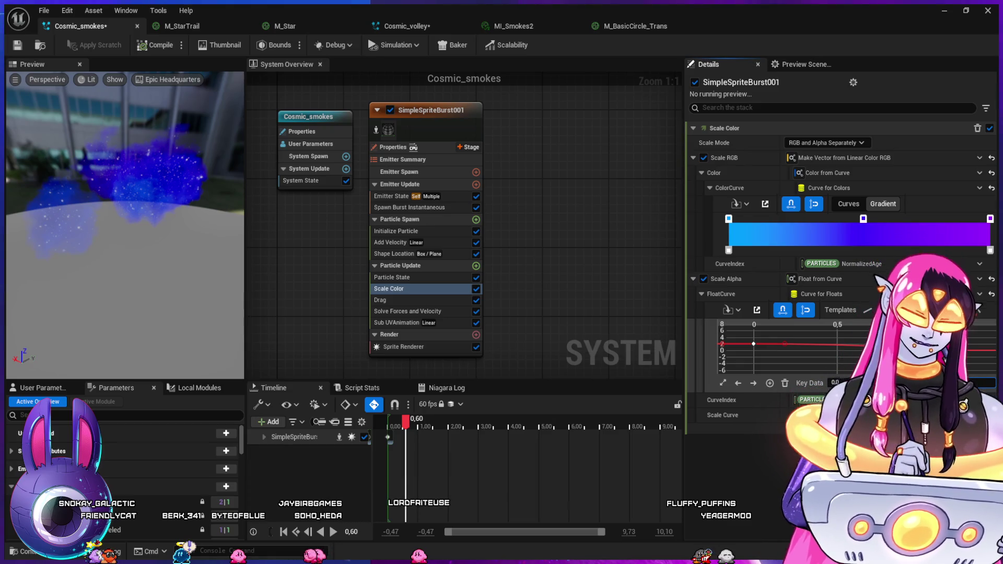
drag(753, 344, 753, 347)
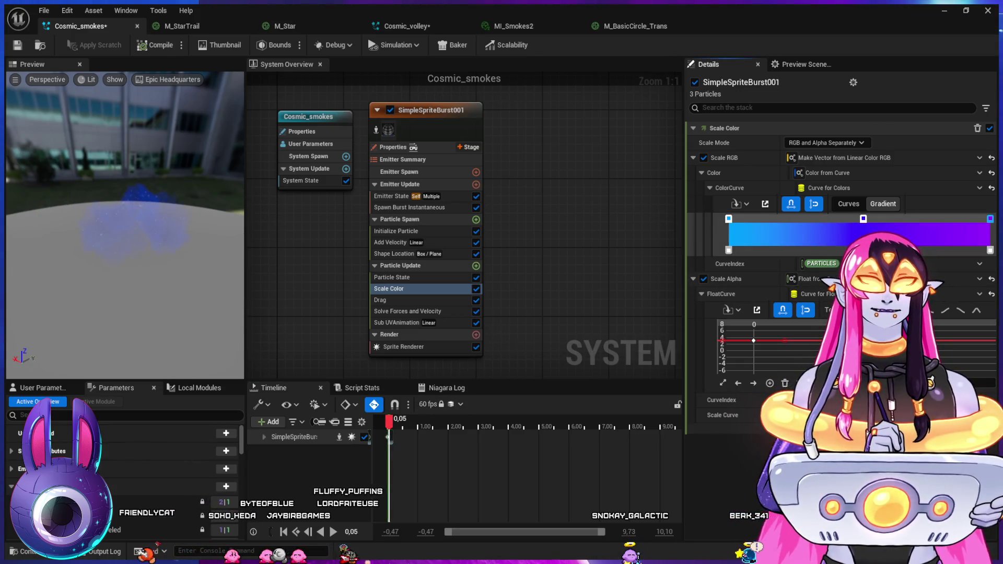
key(ctrl+z)
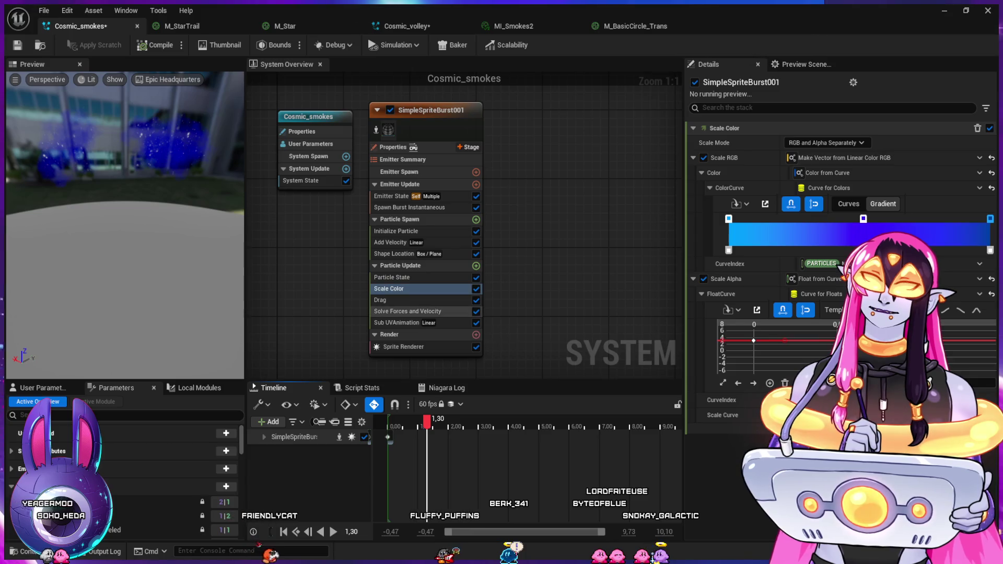
click(407, 312)
click(397, 322)
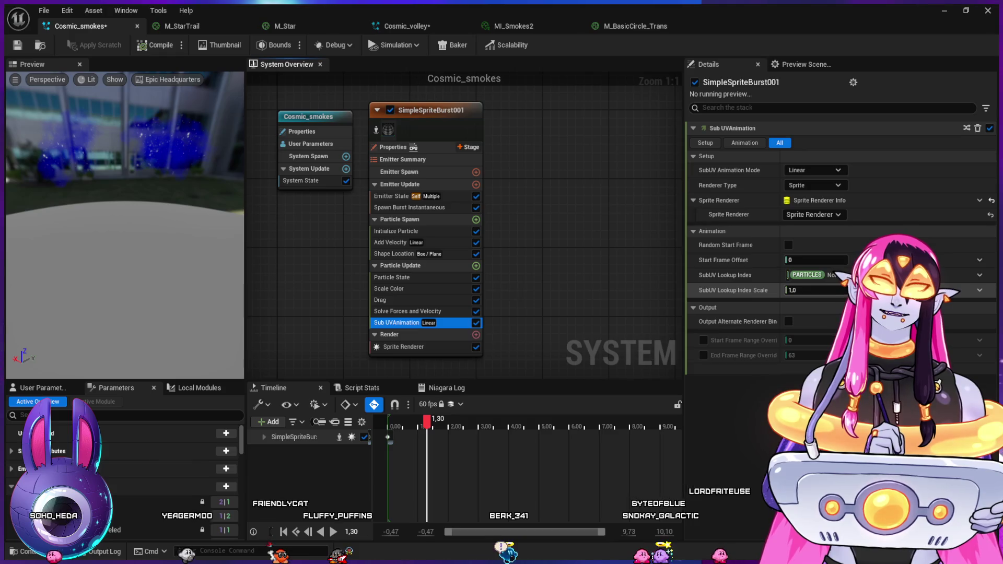
- Keep SubUV Lookup Index Scale at 1.0 and set SubUV Animation Mode to Curve after trying Random
click(815, 290)
key(Return)
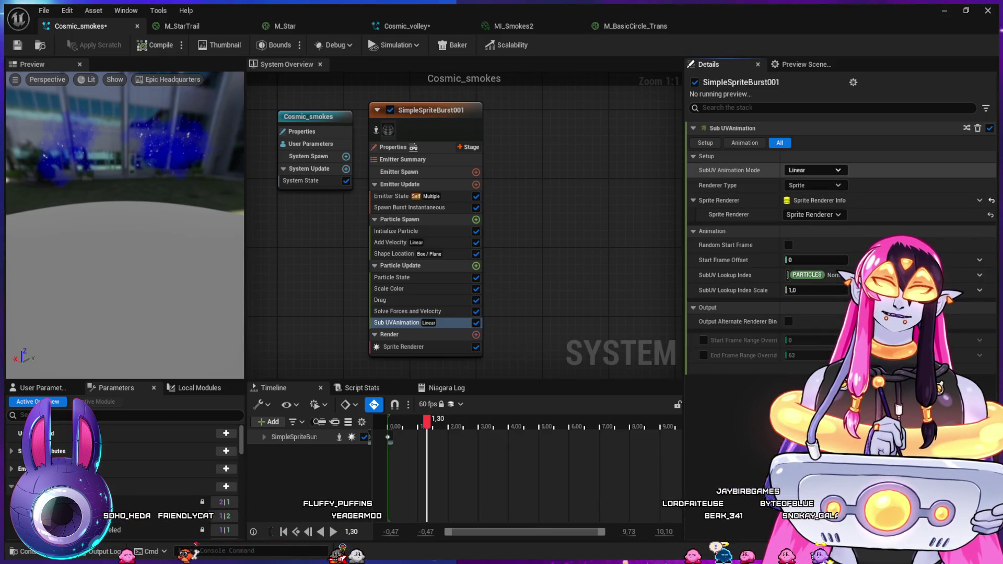
click(815, 170)
click(804, 195)
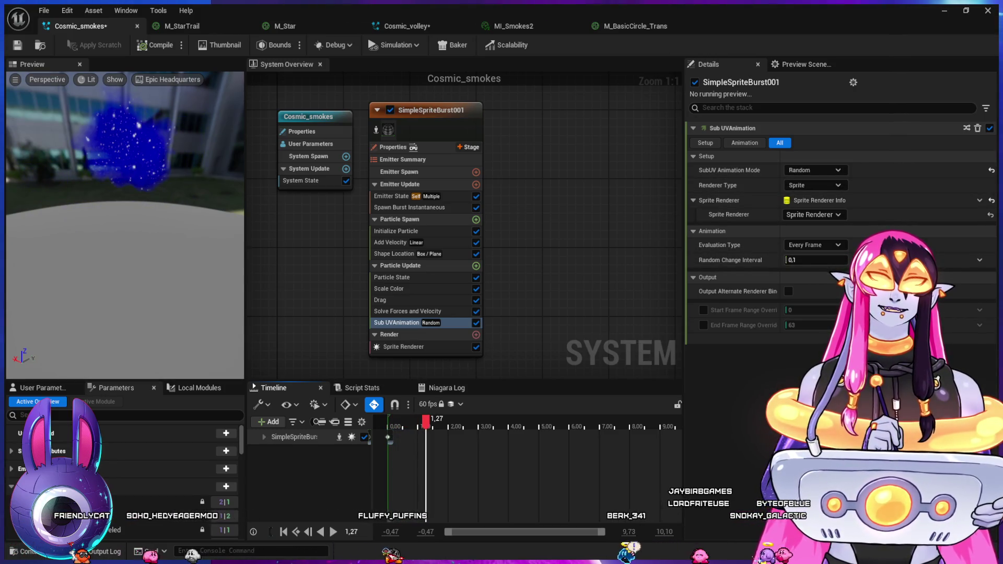
click(815, 170)
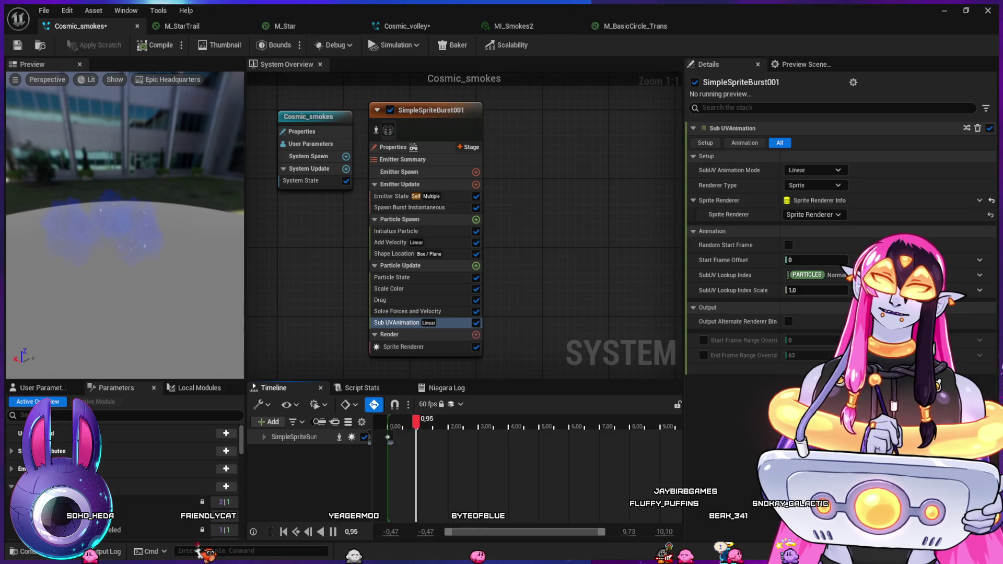
key(ctrl+z)
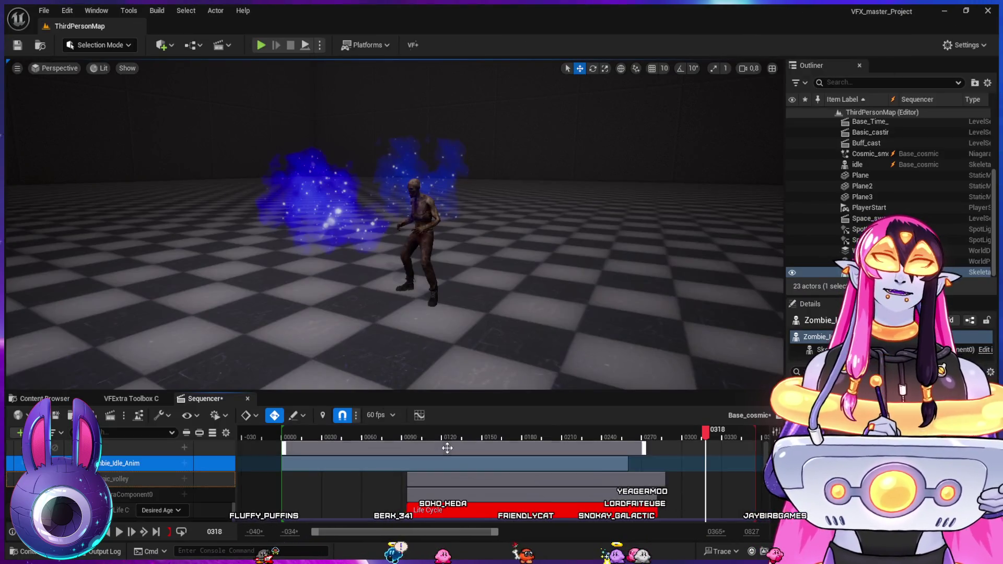
click(416, 437)
key(space)
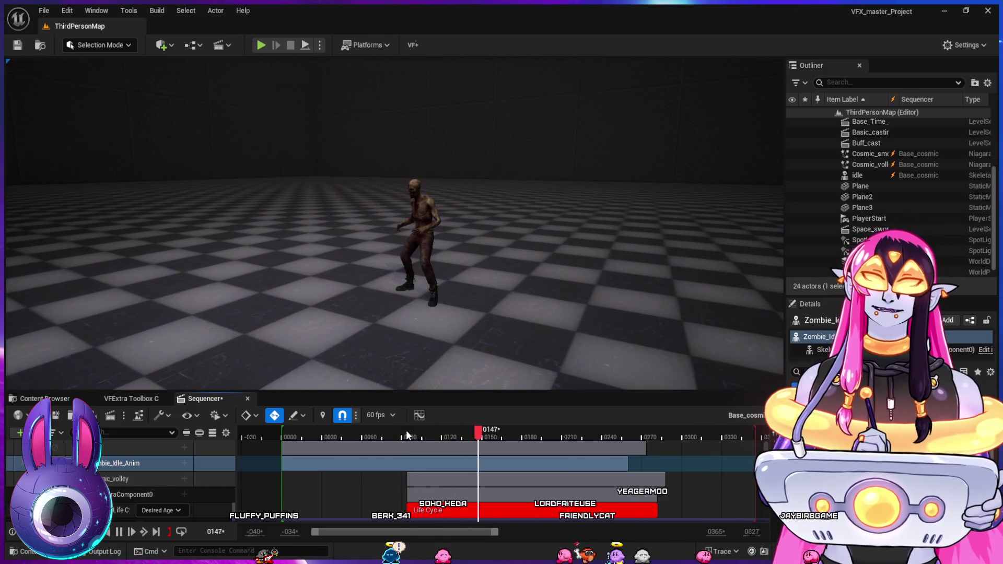
click(453, 437)
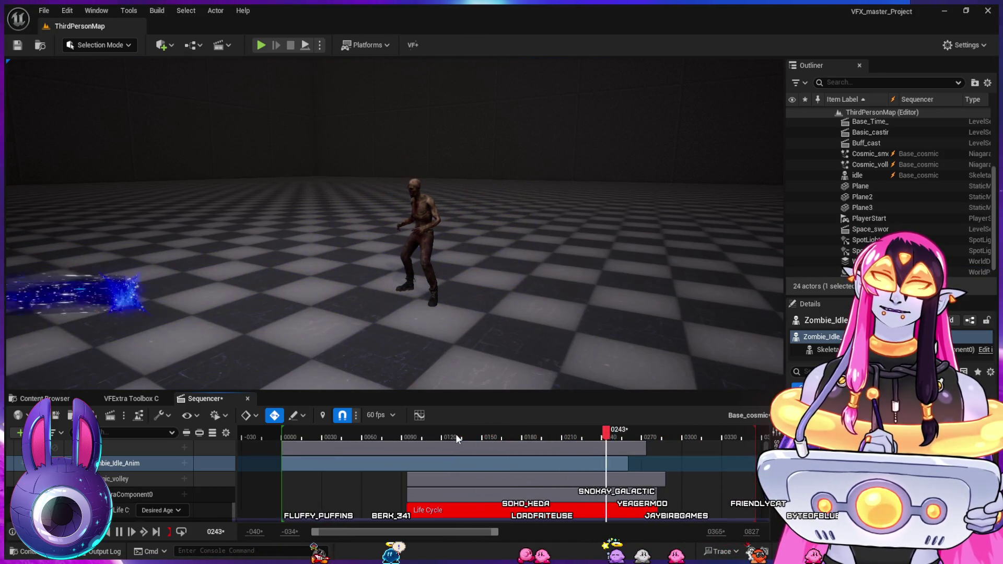
key(space)
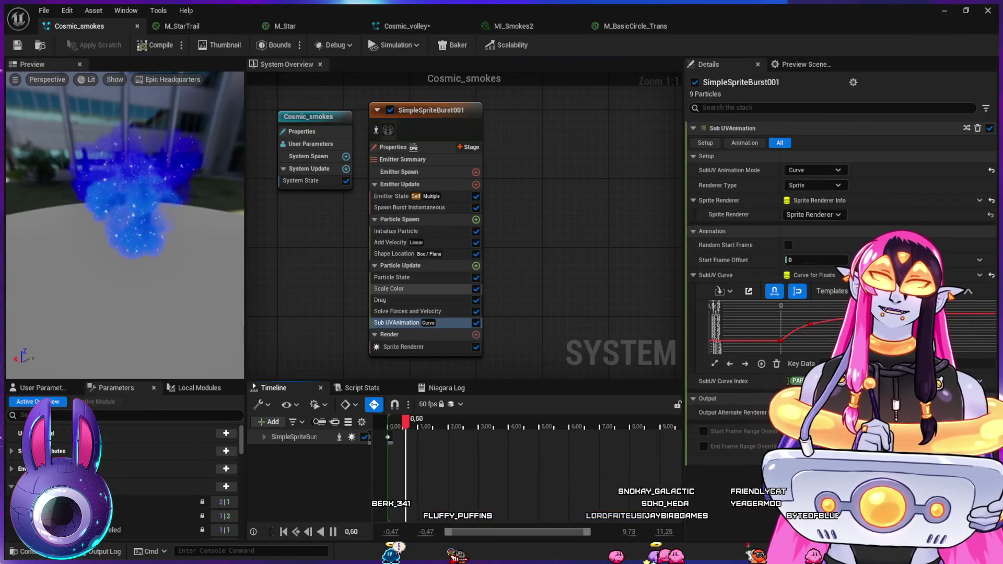
click(389, 289)
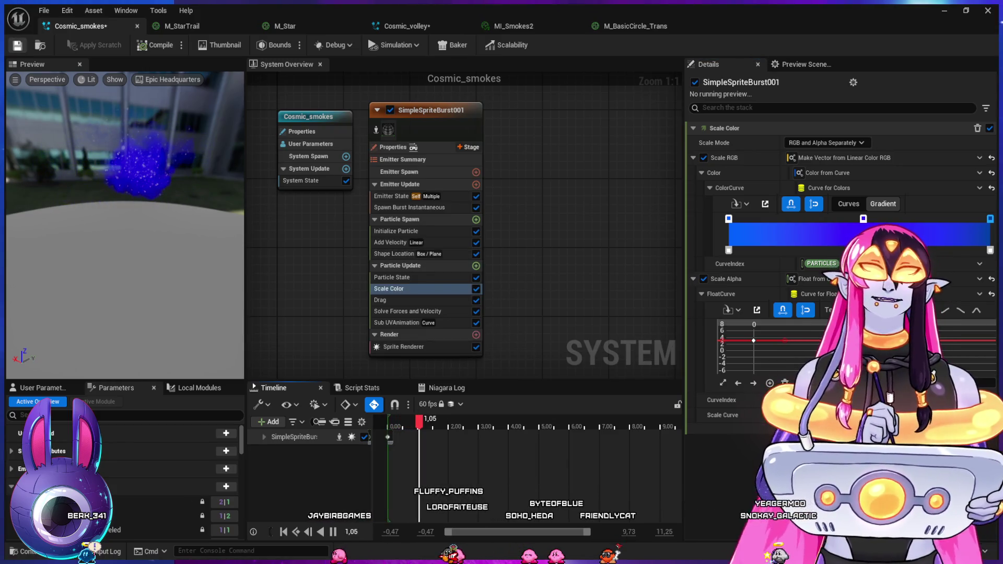
key(alt+Tab)
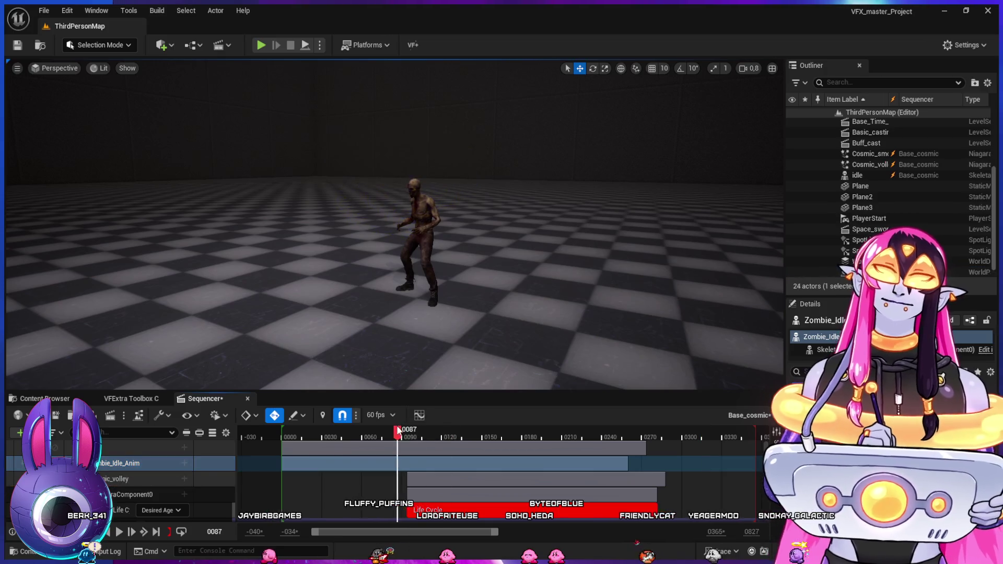
- Play and stop the sequence, then move the view behind the caster facing the zombie
key(space)
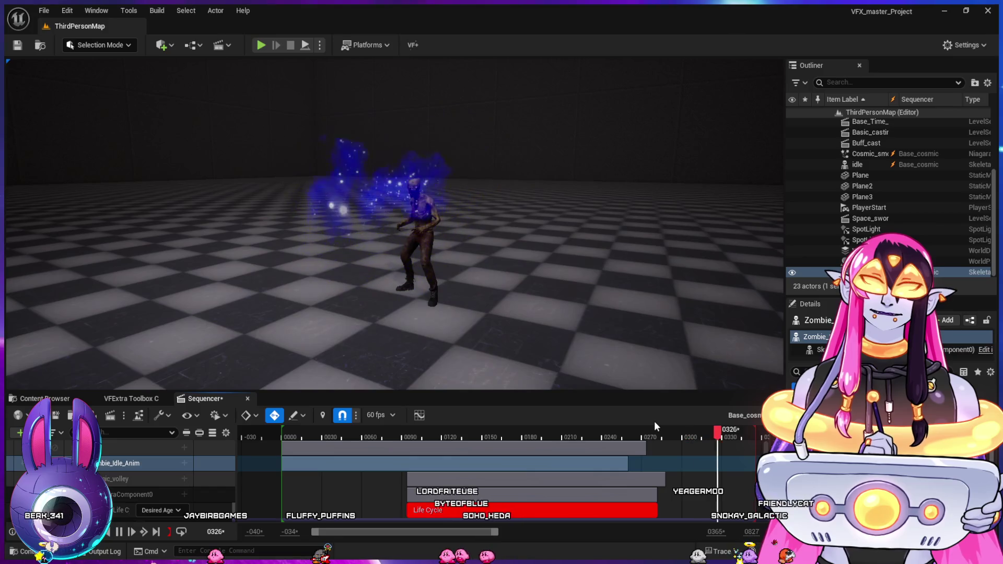
key(space)
mouse_move(703, 372)
mouse_down()
mouse_move(599, 319)
mouse_move(627, 334)
mouse_move(543, 335)
mouse_move(585, 335)
mouse_move(543, 334)
mouse_move(585, 335)
mouse_move(554, 335)
mouse_move(554, 350)
mouse_move(527, 312)
mouse_move(512, 313)
mouse_up()
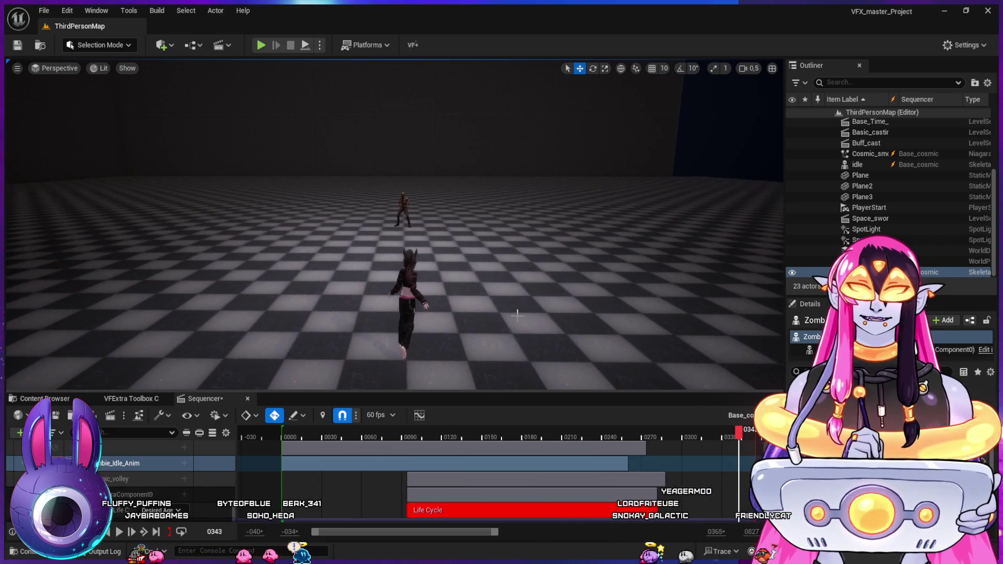
drag(425, 437, 404, 431)
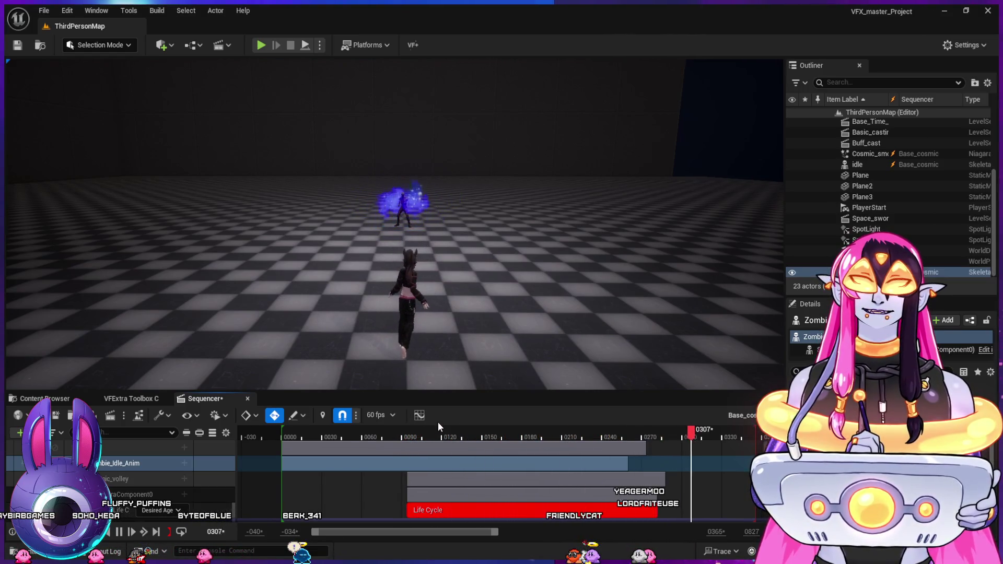
mouse_move(440, 433)
mouse_down()
mouse_move(394, 433)
mouse_move(403, 433)
mouse_up()
key(space)
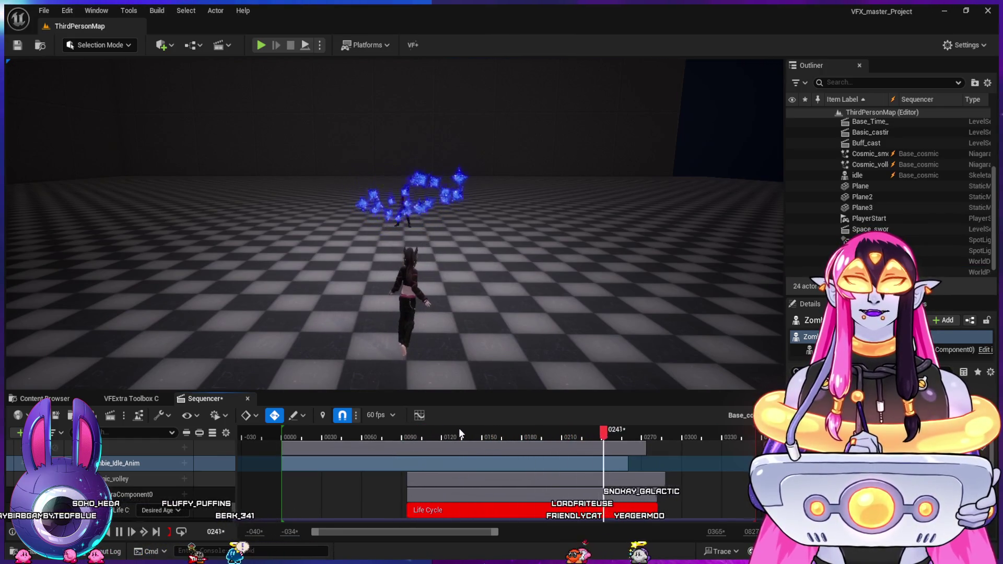
drag(400, 438, 434, 439)
drag(519, 440, 592, 437)
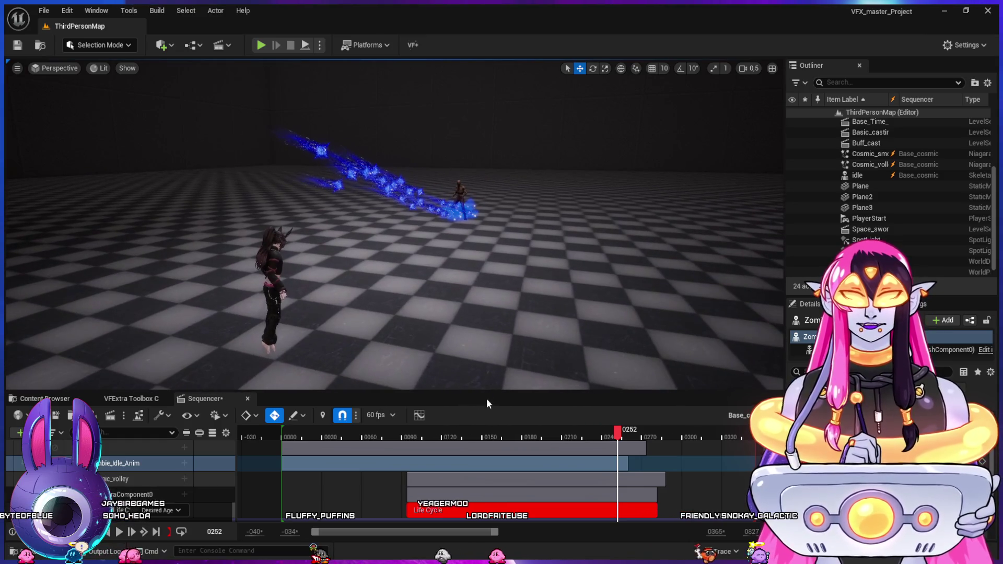
mouse_move(408, 438)
mouse_down()
mouse_move(393, 440)
mouse_move(587, 450)
mouse_move(685, 466)
mouse_up()
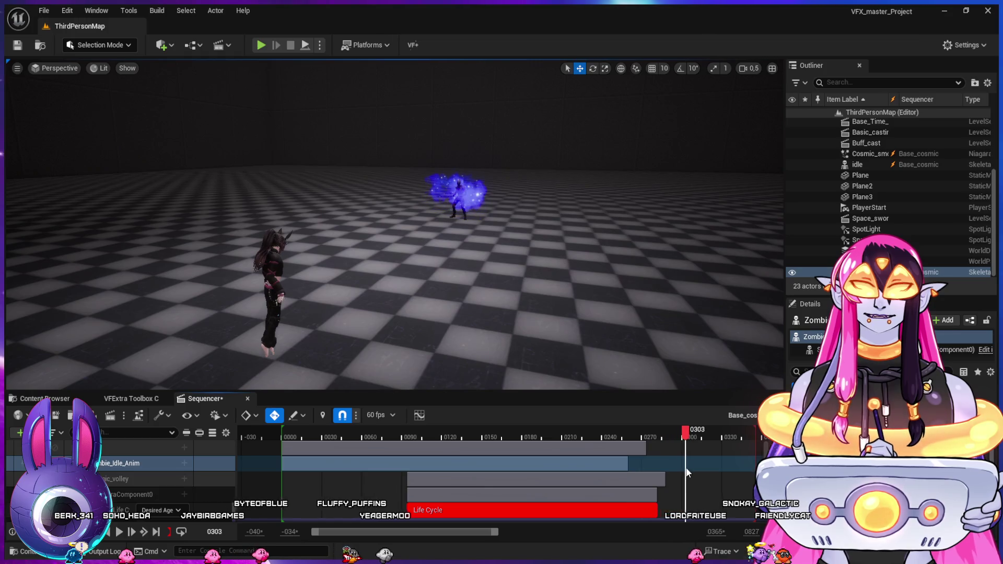
key(space)
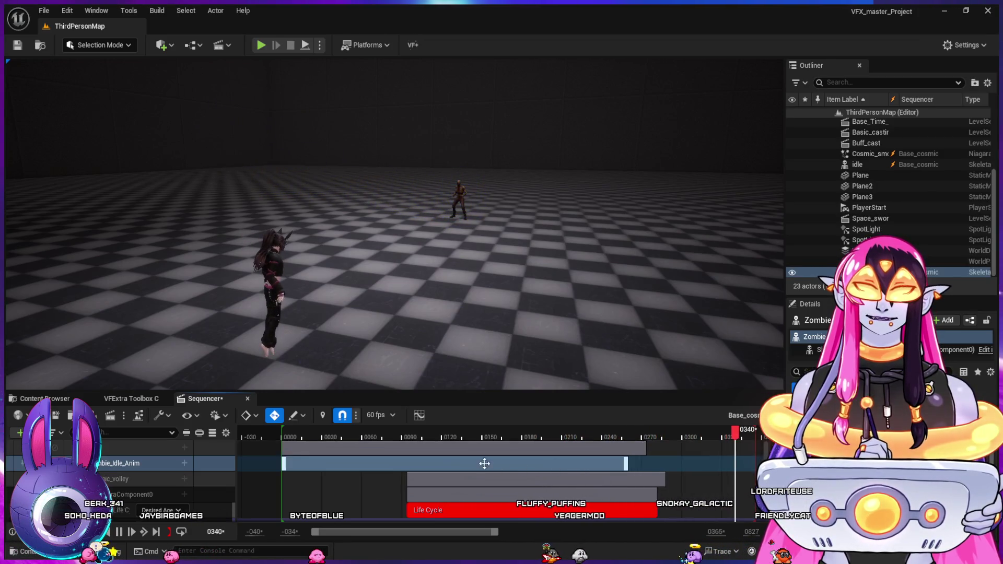
key(space)
click(378, 437)
key(space)
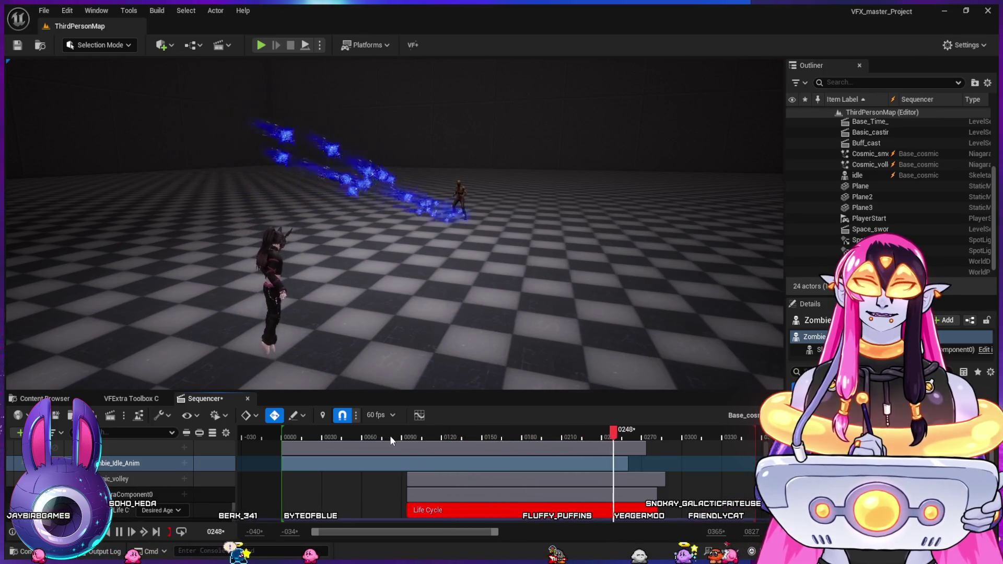
key(space)
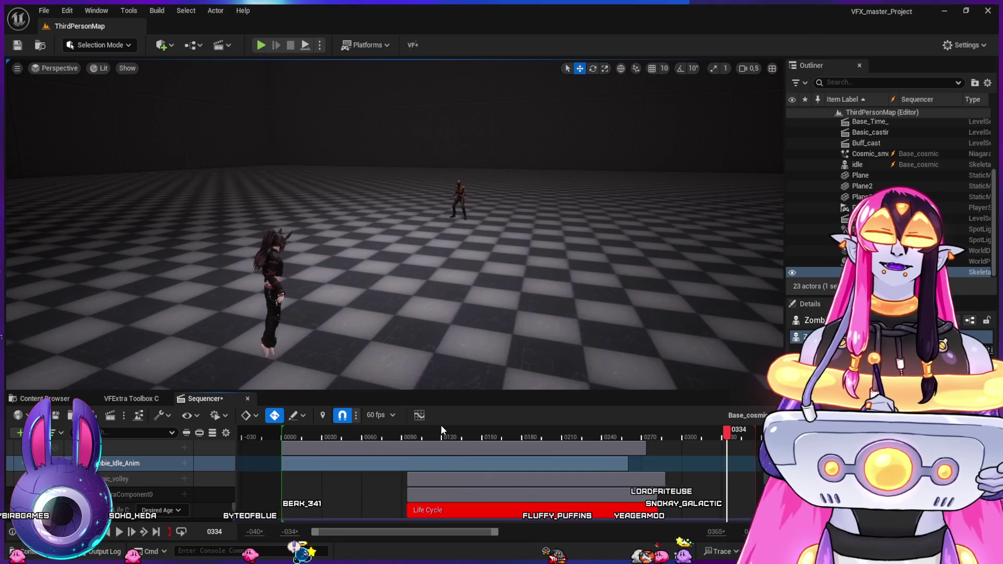
click(400, 433)
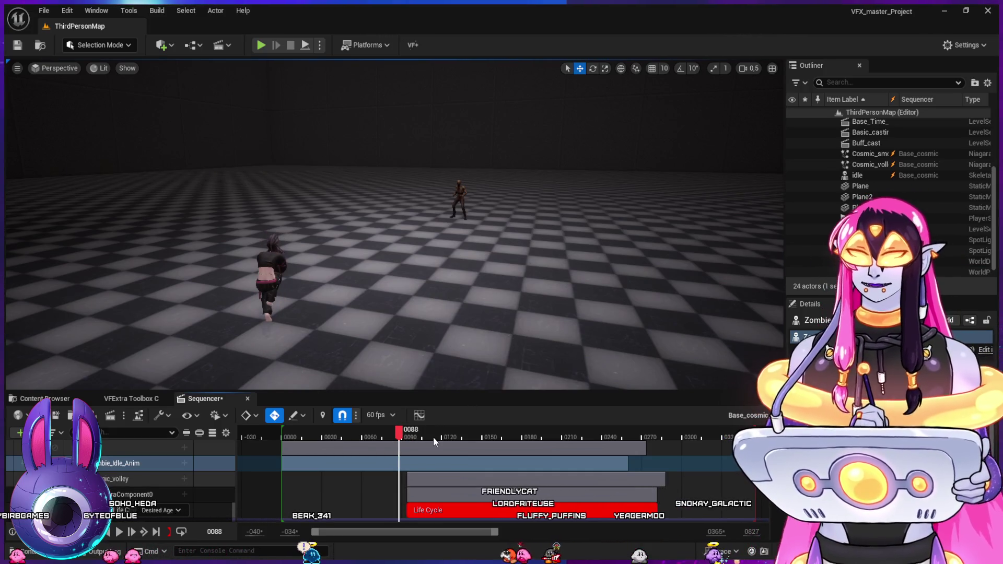
key(space)
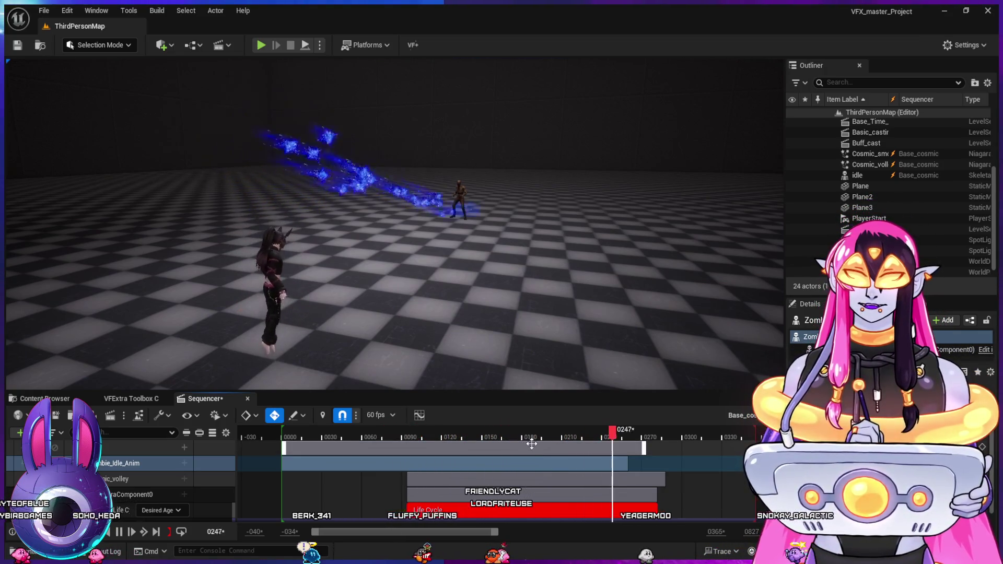
key(space)
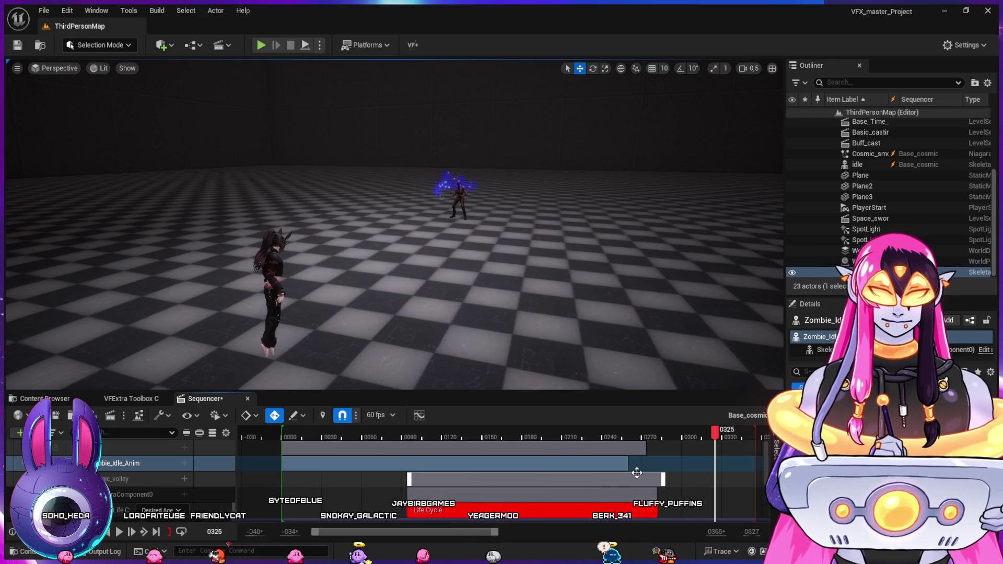
click(637, 473)
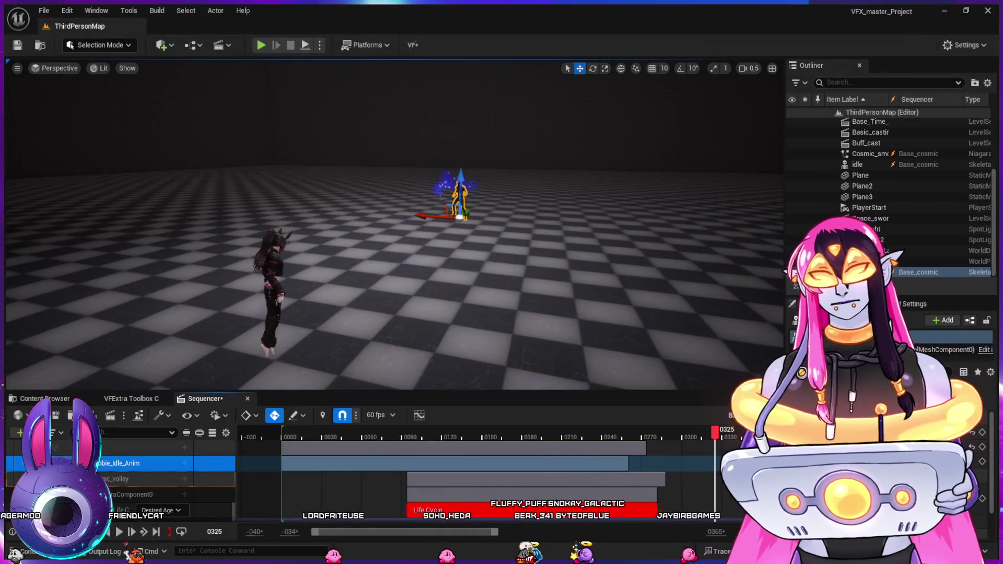
- Switch the bottom panel to the Content Browser showing the Thunder VFX folder
click(61, 399)
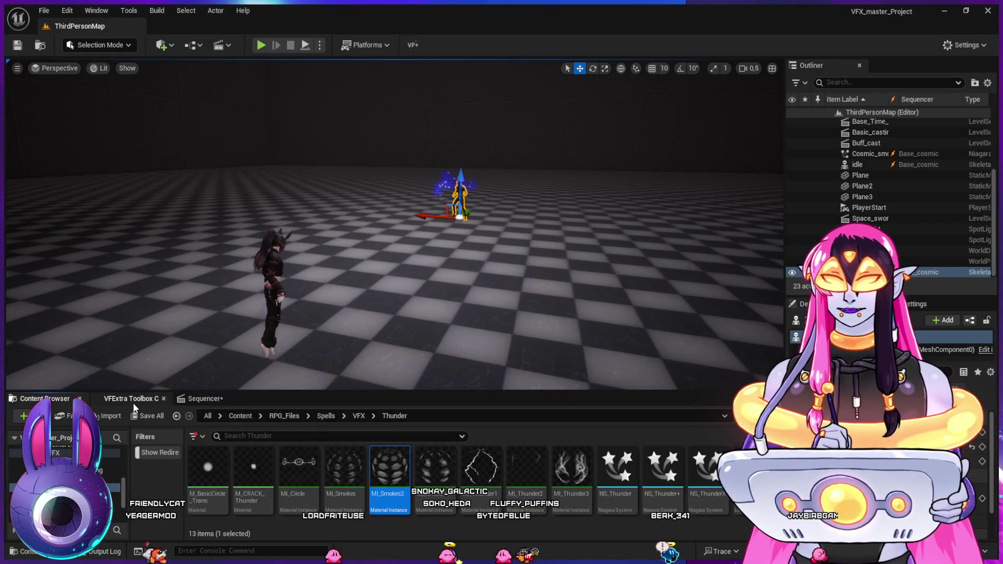
- Browse the Content Browser to Content > RPG_Files > Cosmic_Spell
ctrl+click(63, 505)
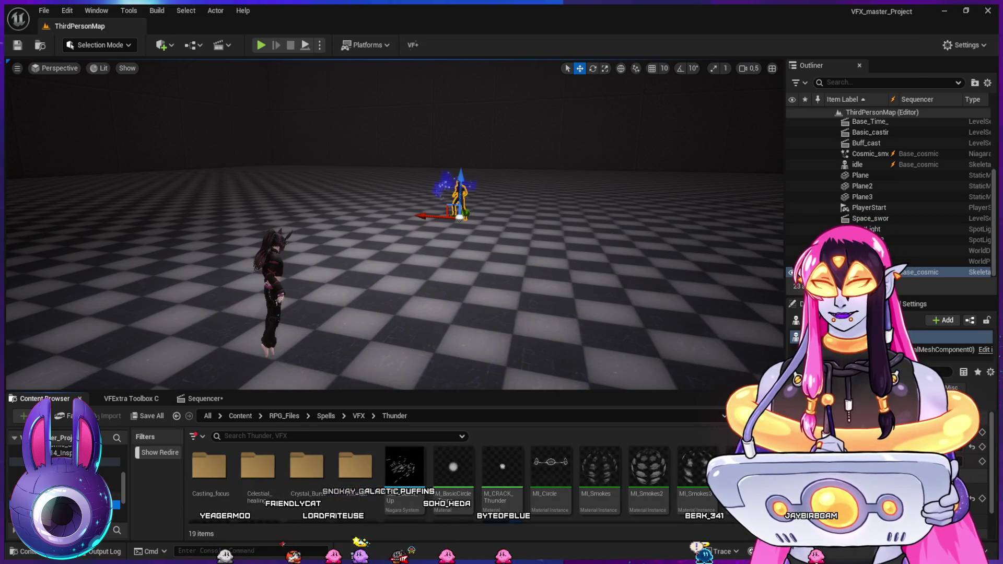
ctrl+click(63, 462)
click(63, 478)
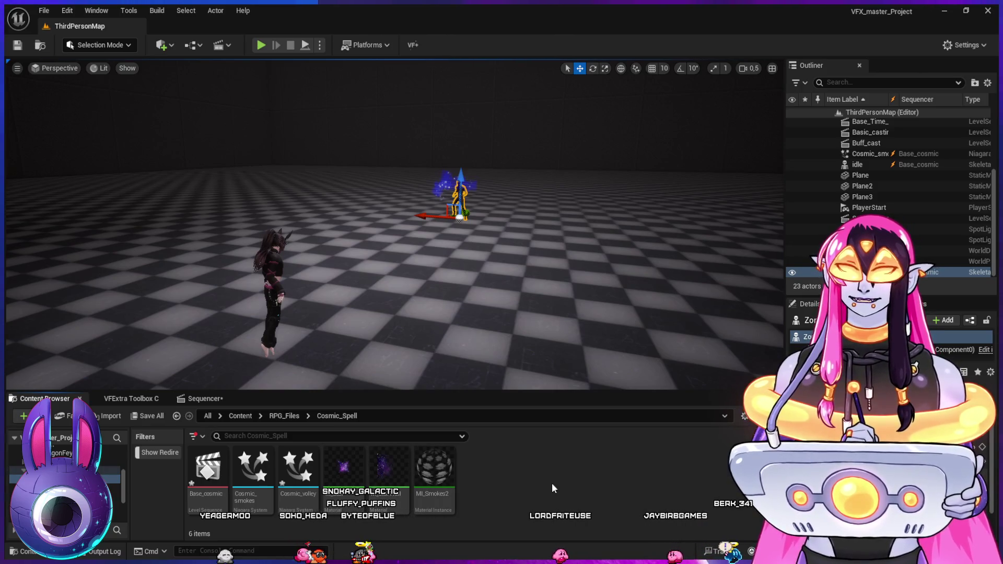
- Add Cosmic_smokes as a sequence track, extend the playback range, and expand the zombie's animation sections
click(209, 400)
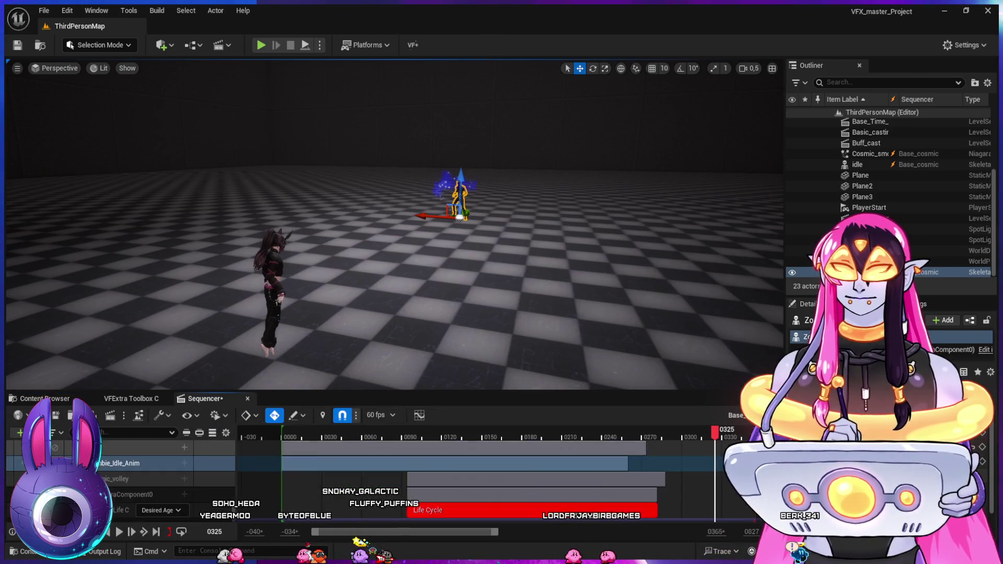
click(136, 464)
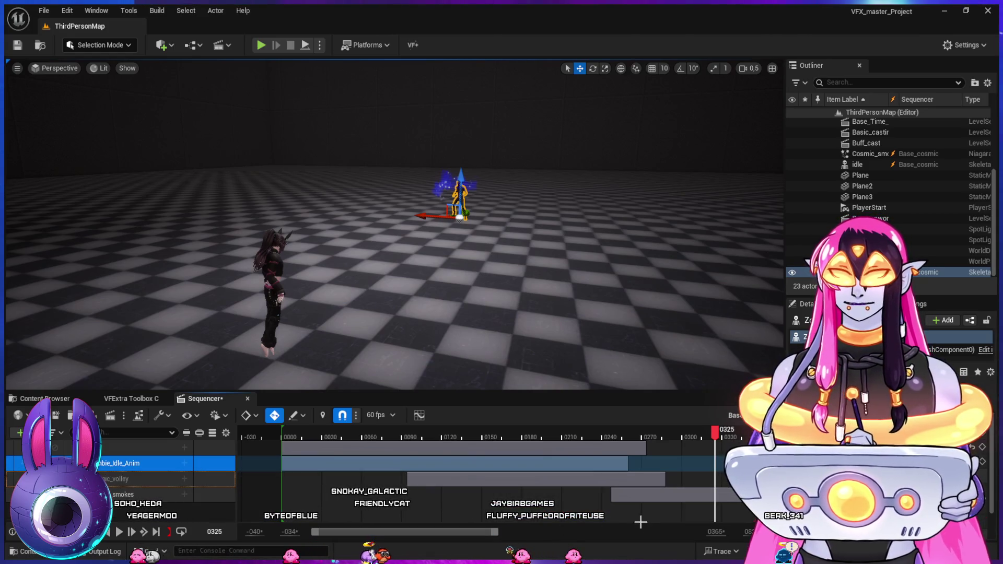
drag(716, 531, 742, 532)
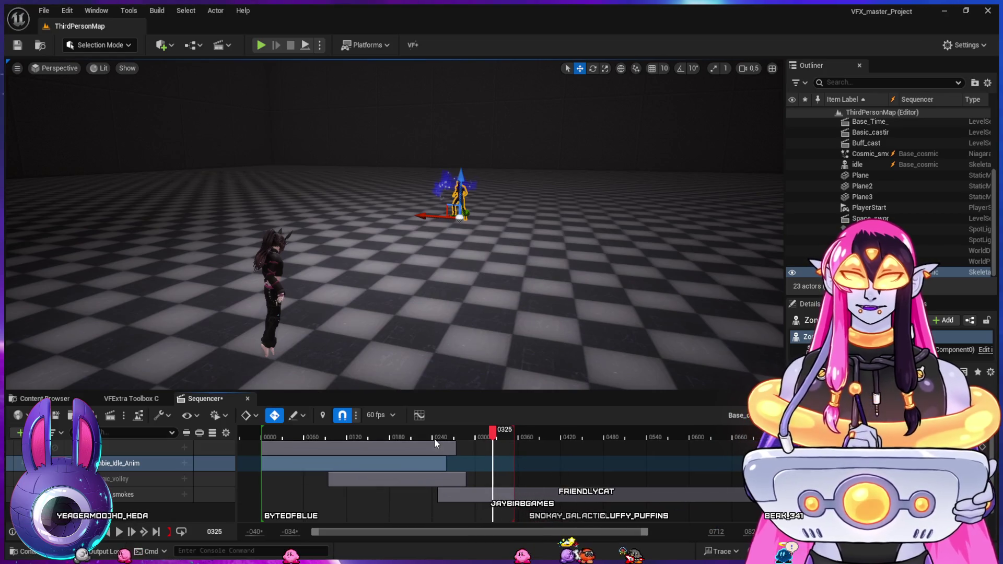
mouse_move(415, 433)
mouse_down()
mouse_move(460, 463)
mouse_move(476, 459)
mouse_up()
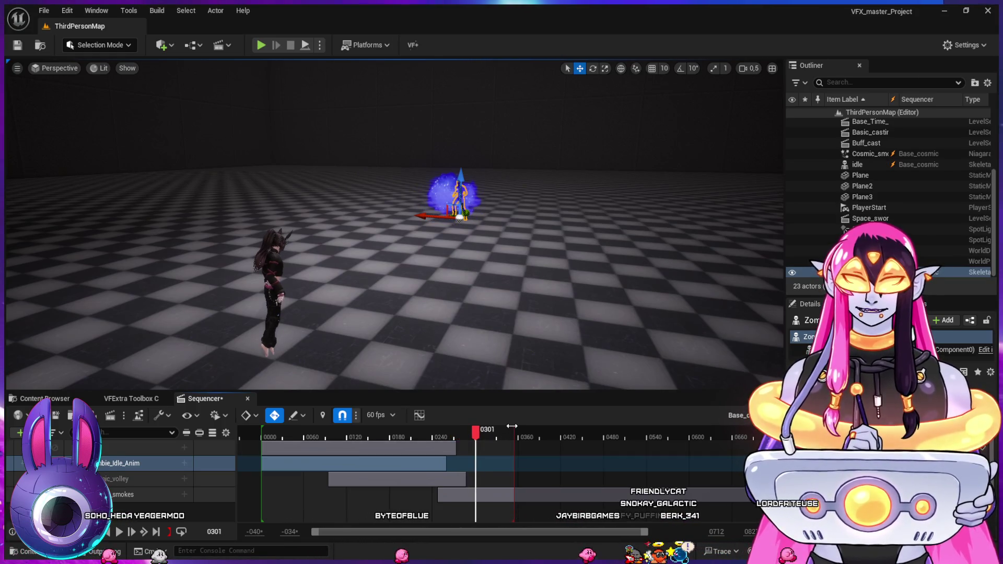
drag(511, 426, 714, 428)
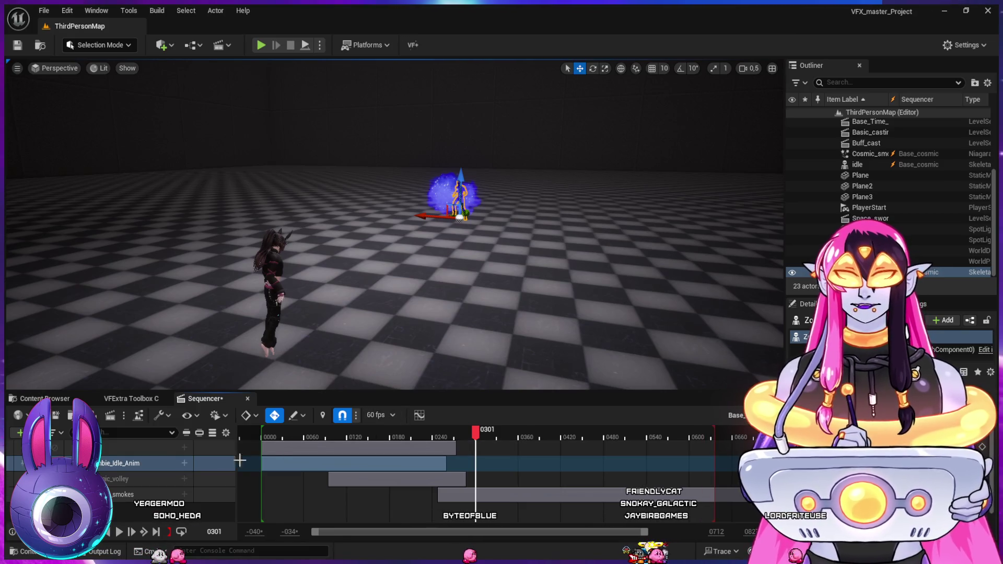
click(71, 463)
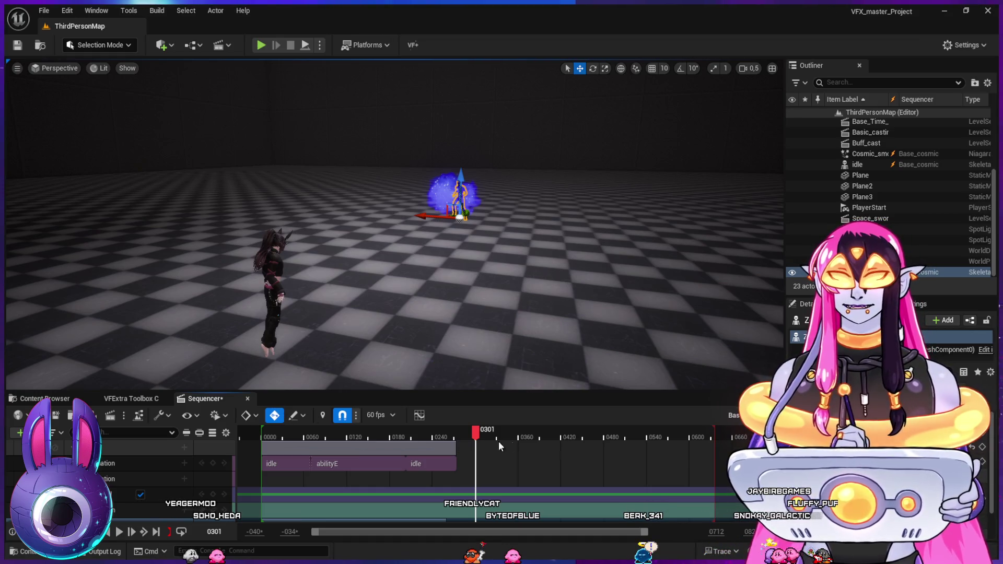
- Move the trailing idle section and extend beam_start to about frame 391
mouse_move(479, 463)
mouse_down()
mouse_move(446, 462)
mouse_move(465, 449)
mouse_move(510, 460)
mouse_move(524, 468)
mouse_move(470, 462)
mouse_move(497, 463)
mouse_move(506, 480)
mouse_move(536, 493)
mouse_move(512, 494)
mouse_move(537, 492)
mouse_up()
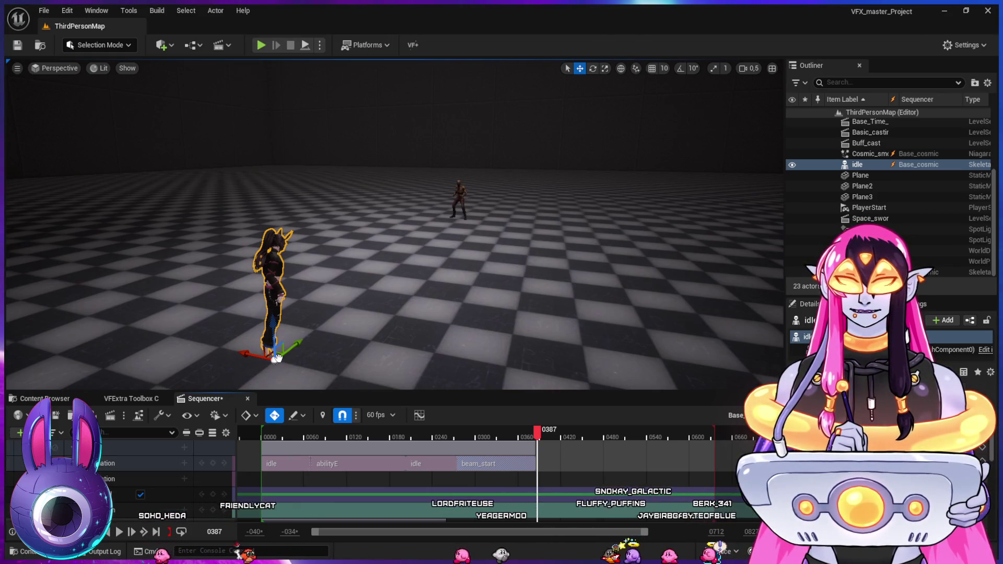
mouse_move(536, 463)
mouse_down()
mouse_move(554, 463)
mouse_move(581, 437)
mouse_up()
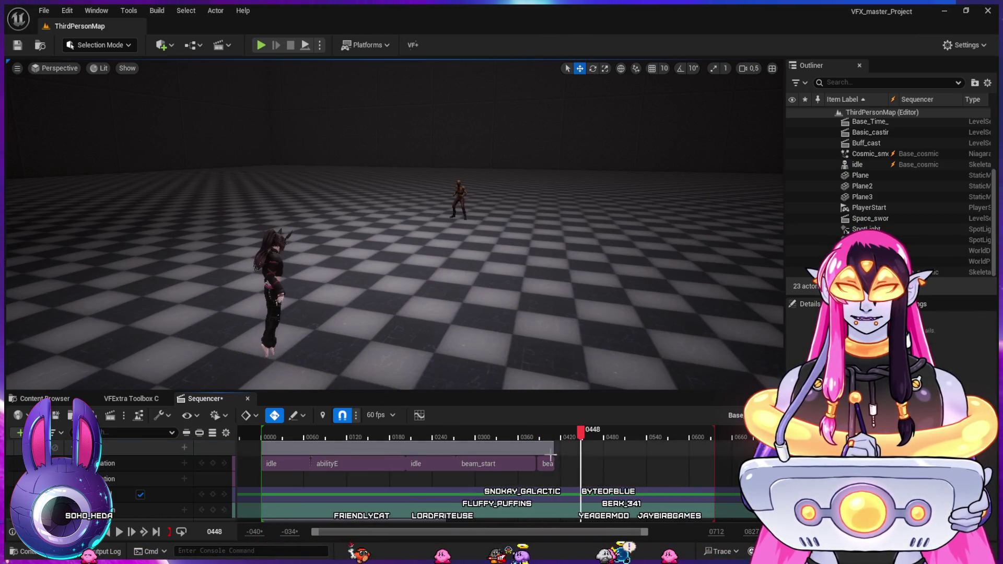
click(539, 466)
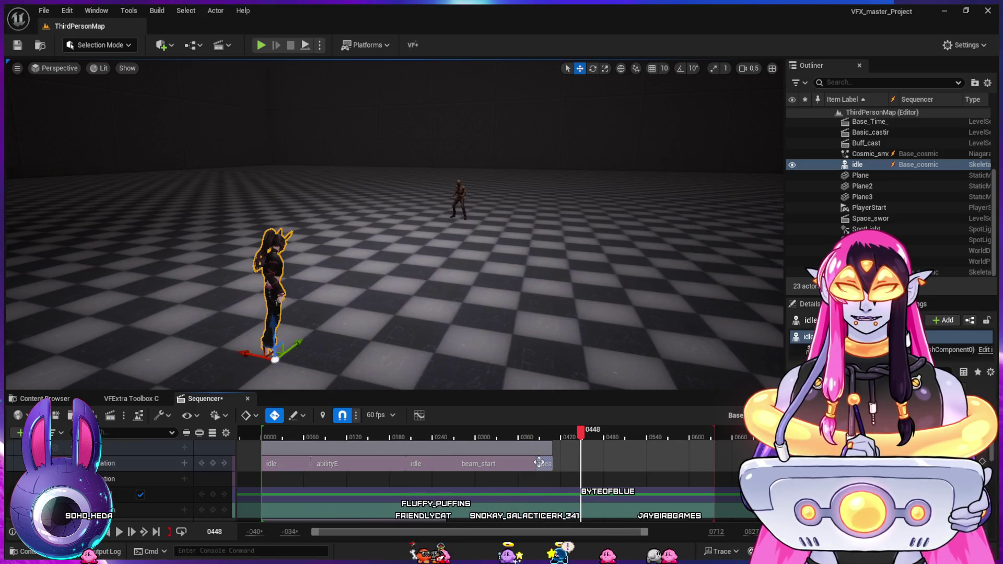
click(540, 439)
mouse_move(538, 441)
mouse_down()
mouse_move(528, 441)
mouse_move(540, 441)
mouse_up()
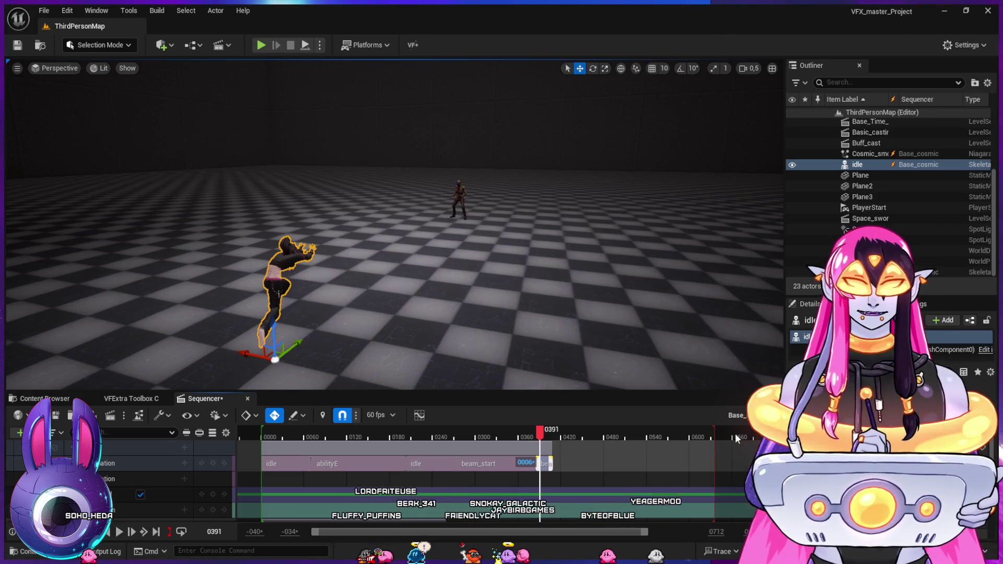
- Add beam_end at frame 474, trim the beam_loop/beam_end boundary, then preview the main sequence
click(536, 437)
drag(537, 437, 521, 435)
mouse_move(529, 436)
mouse_down()
mouse_move(557, 465)
mouse_move(653, 469)
mouse_move(635, 468)
mouse_move(643, 465)
mouse_up()
mouse_move(543, 430)
mouse_down()
mouse_move(529, 434)
mouse_move(642, 465)
mouse_move(650, 442)
mouse_up()
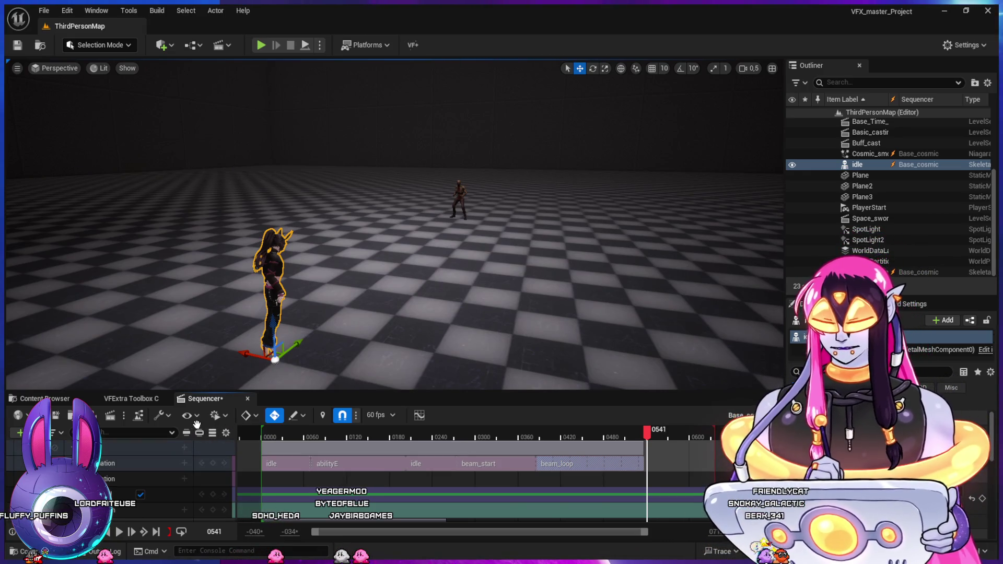
key(ctrl+v)
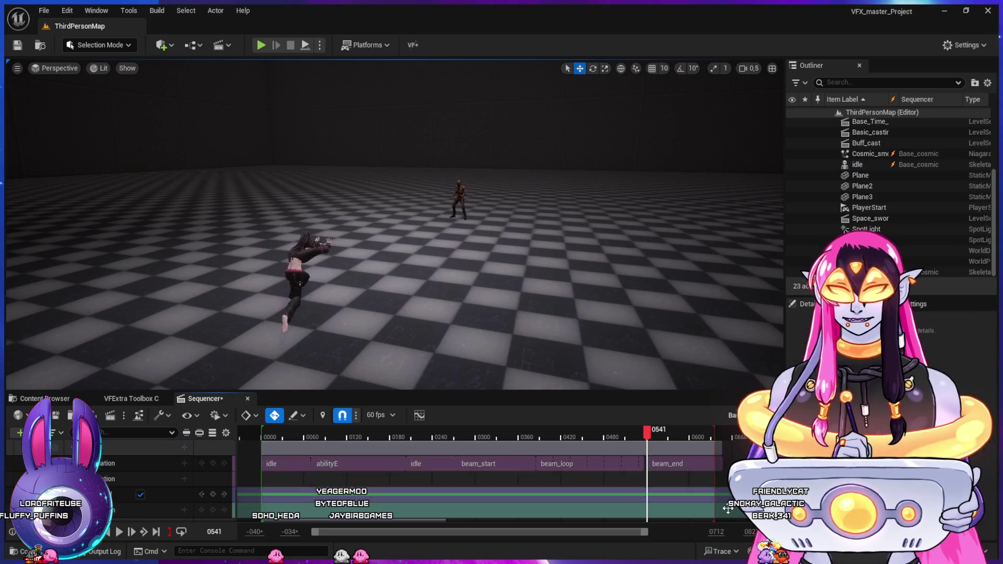
mouse_move(640, 464)
mouse_down()
mouse_move(661, 466)
mouse_move(632, 458)
mouse_move(661, 461)
mouse_move(706, 490)
mouse_move(703, 478)
mouse_move(462, 462)
mouse_up()
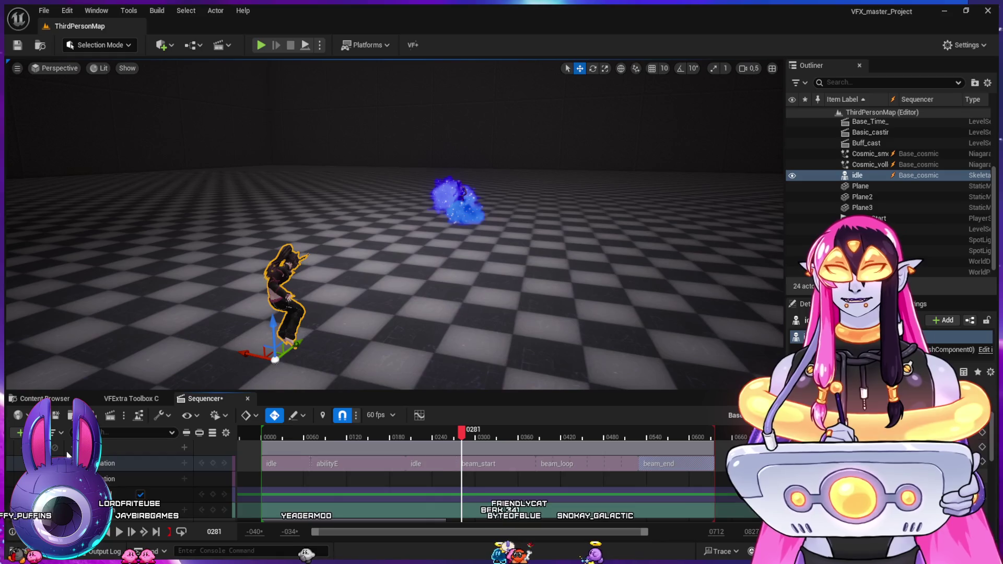
double_click(318, 464)
mouse_move(452, 439)
mouse_down()
mouse_move(490, 444)
mouse_move(529, 468)
mouse_move(594, 469)
mouse_up()
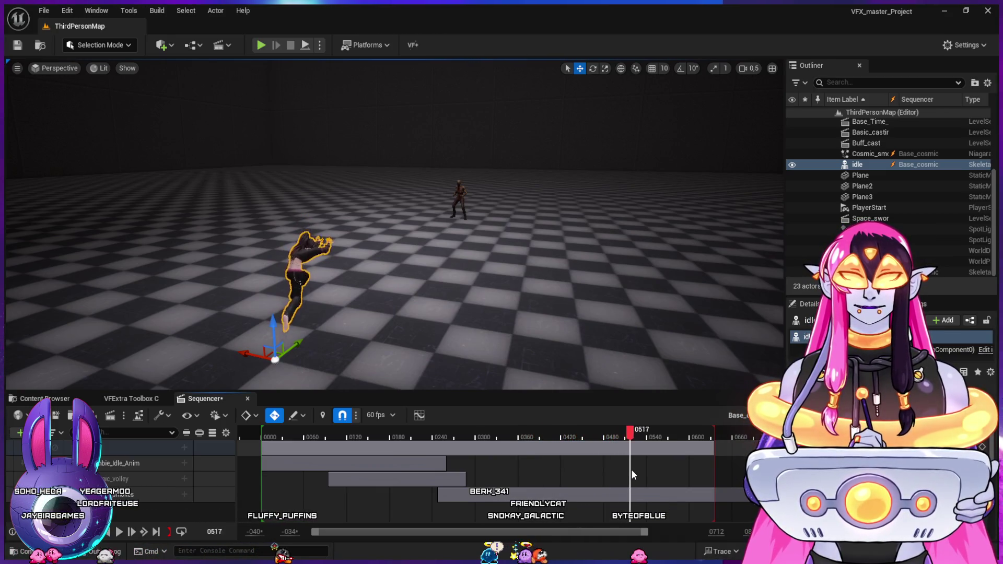